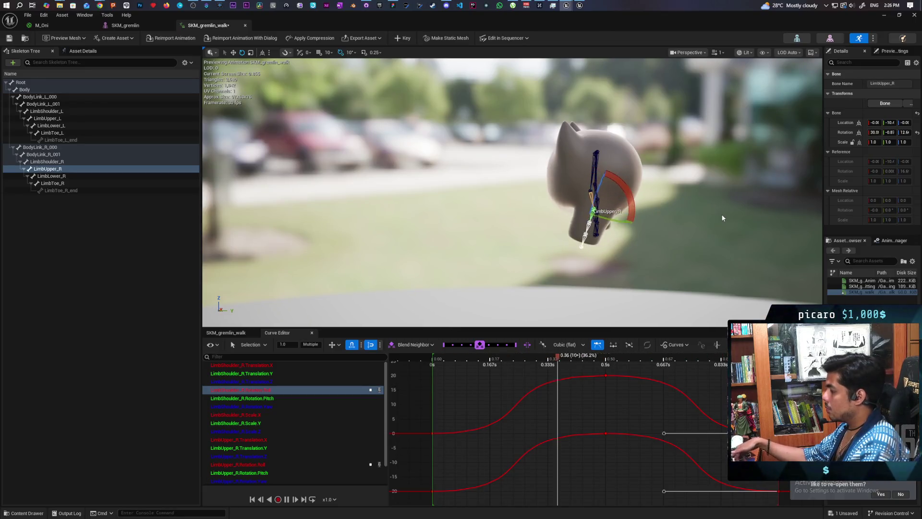
Pause the walk preview, scrub back to the first frame, and select LimbShoulder_R
key(w)
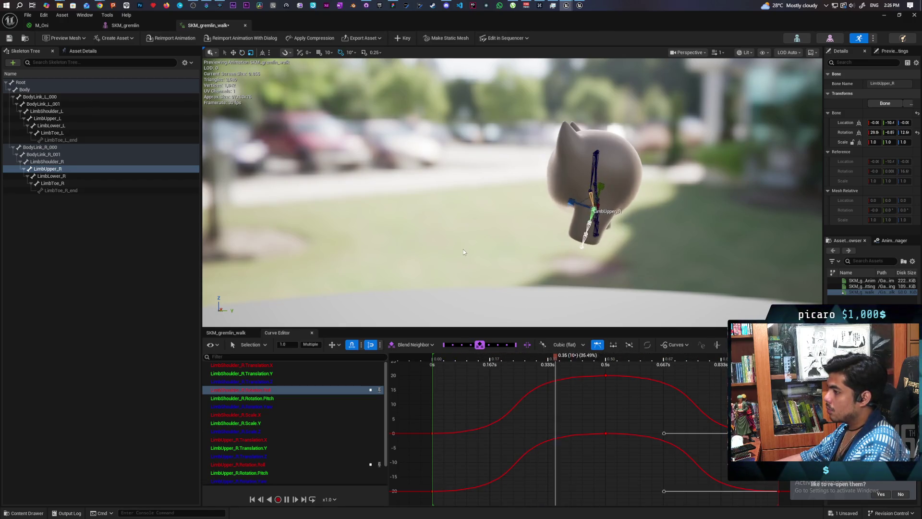
click(286, 500)
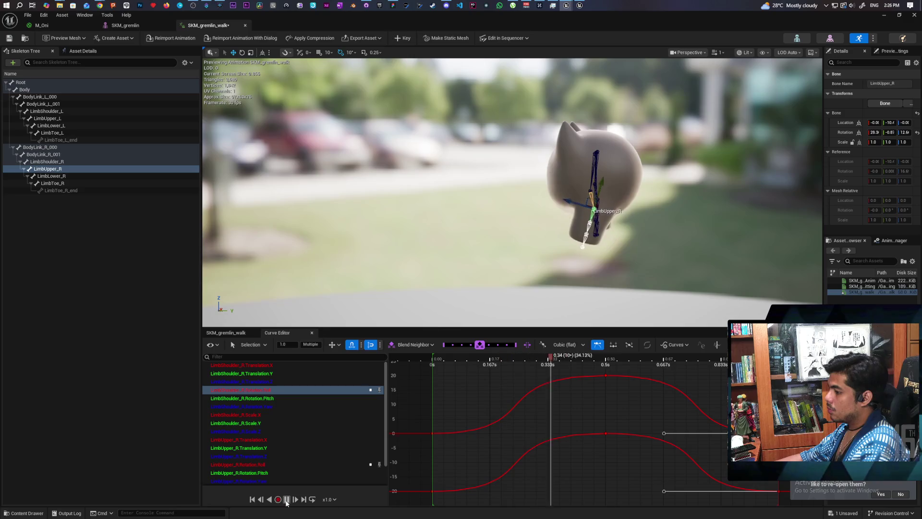
click(601, 361)
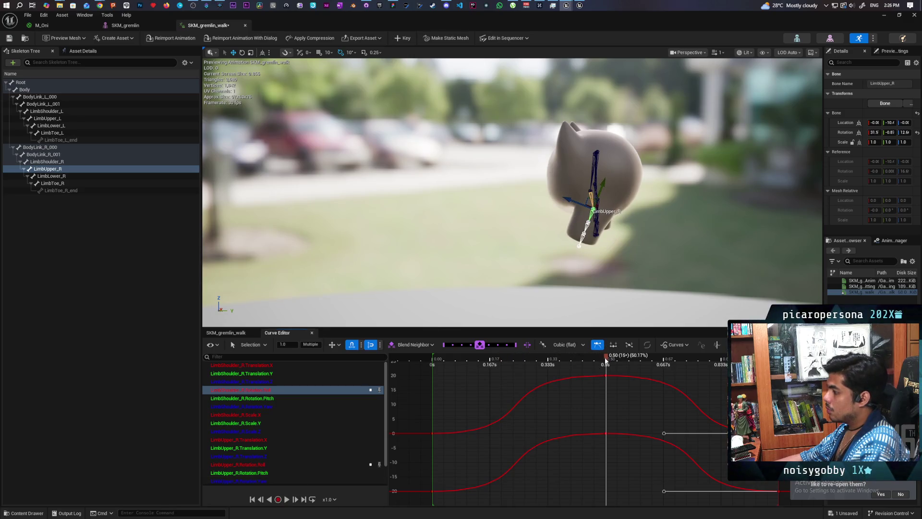
drag(604, 358, 431, 377)
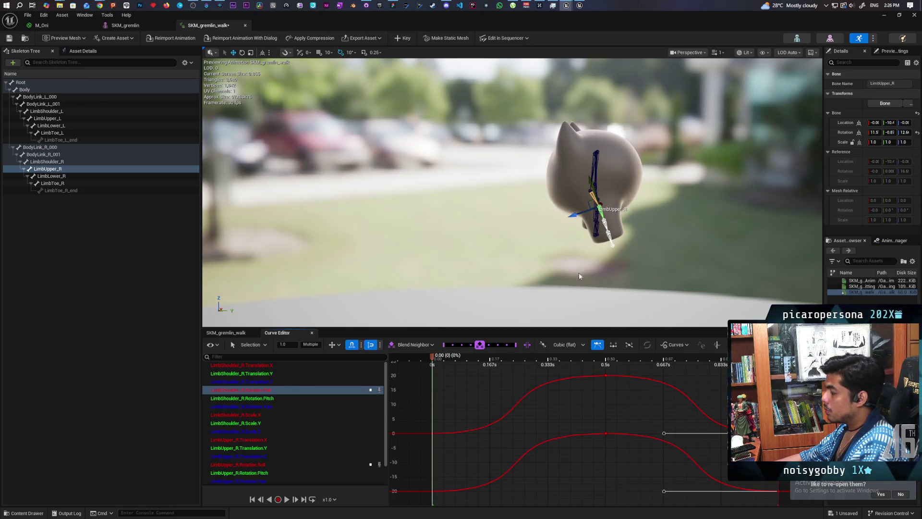
click(621, 210)
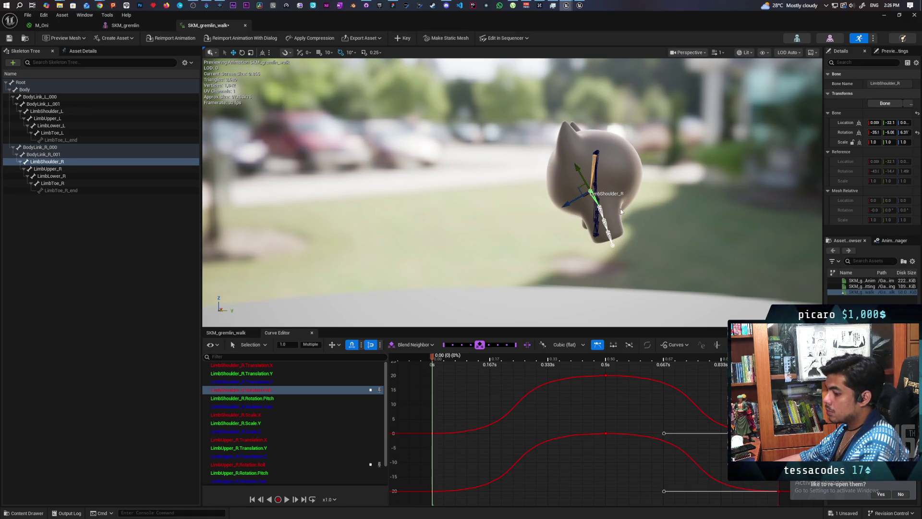
Rotate LimbShoulder_R 10 degrees further back and key it at frame 0
key(e)
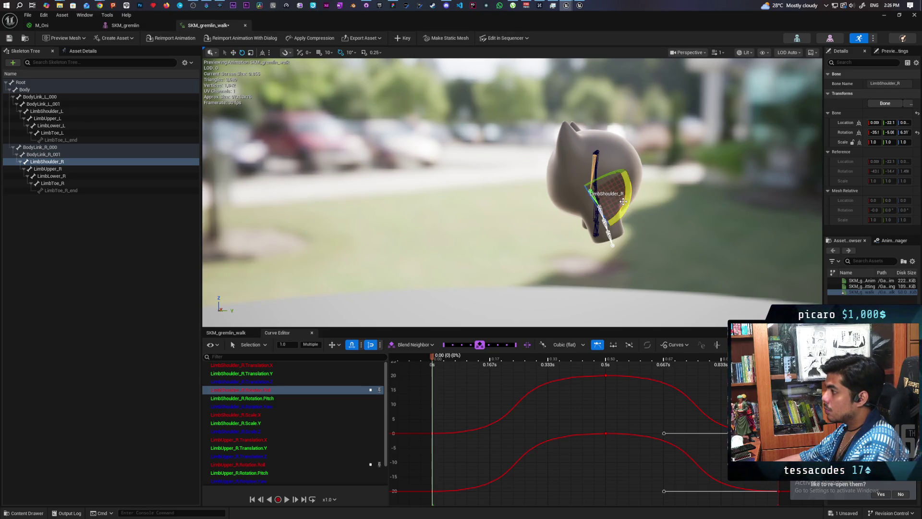
drag(626, 204, 557, 213)
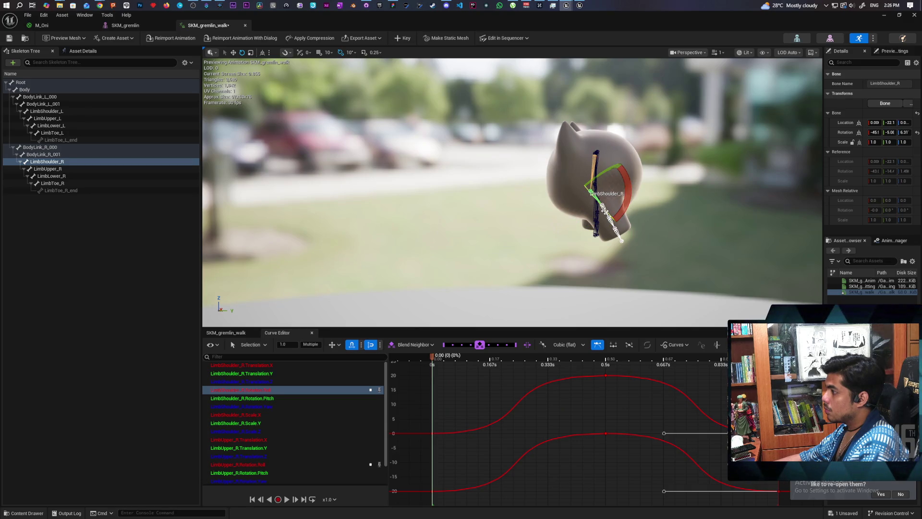
click(606, 207)
click(608, 207)
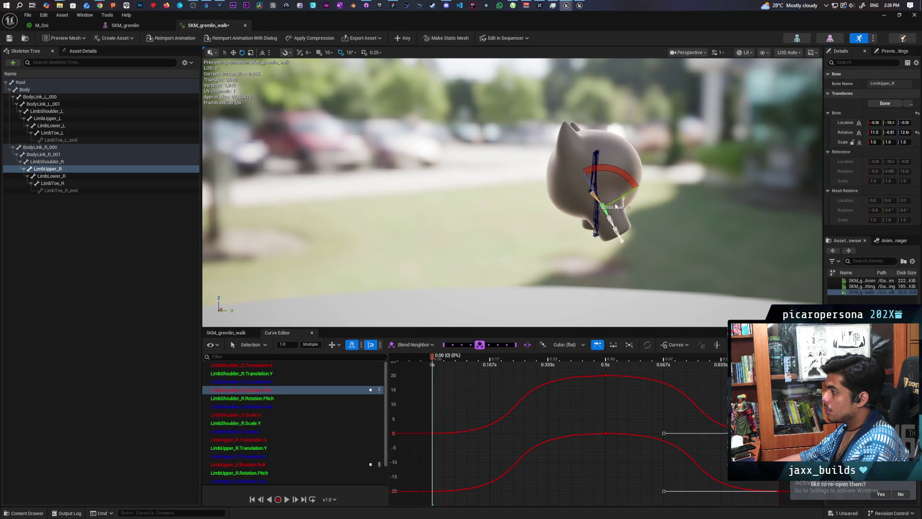
click(607, 203)
click(594, 171)
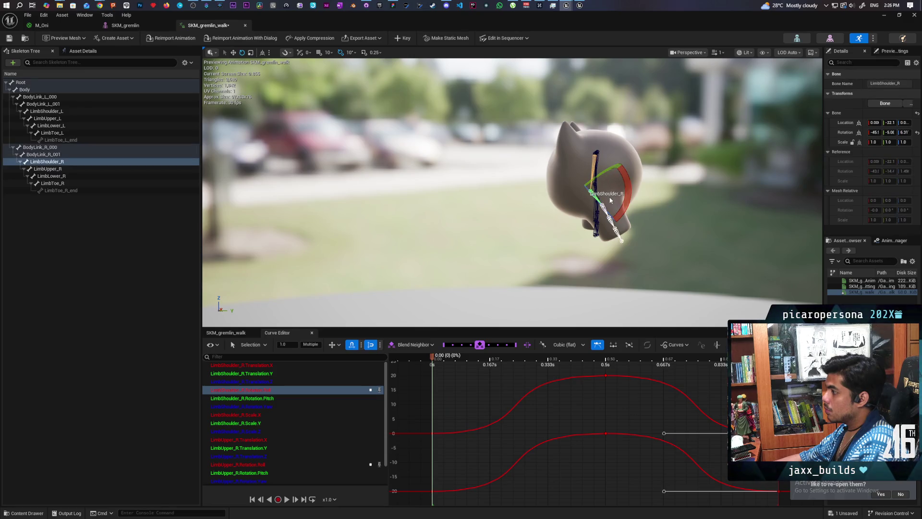
click(403, 42)
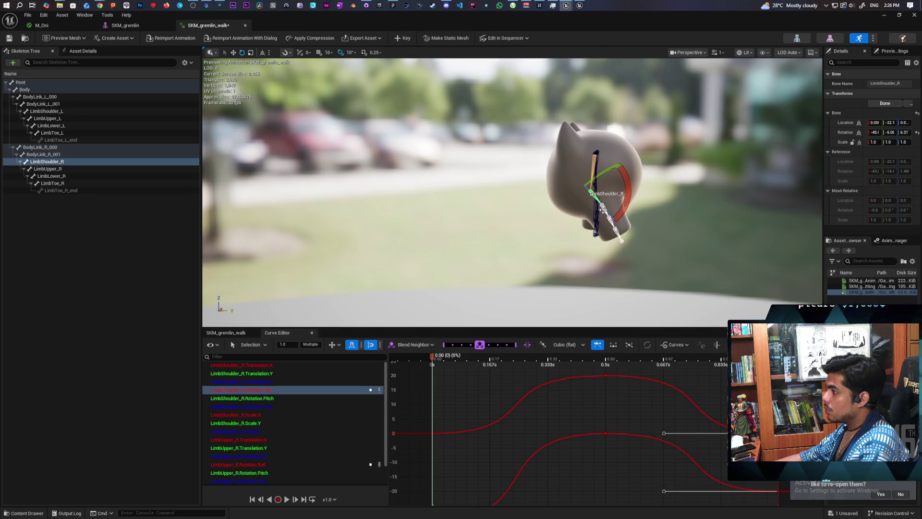
Rotate LimbUpper_R by -20 degrees and fit all curves in the graph
click(608, 215)
click(606, 212)
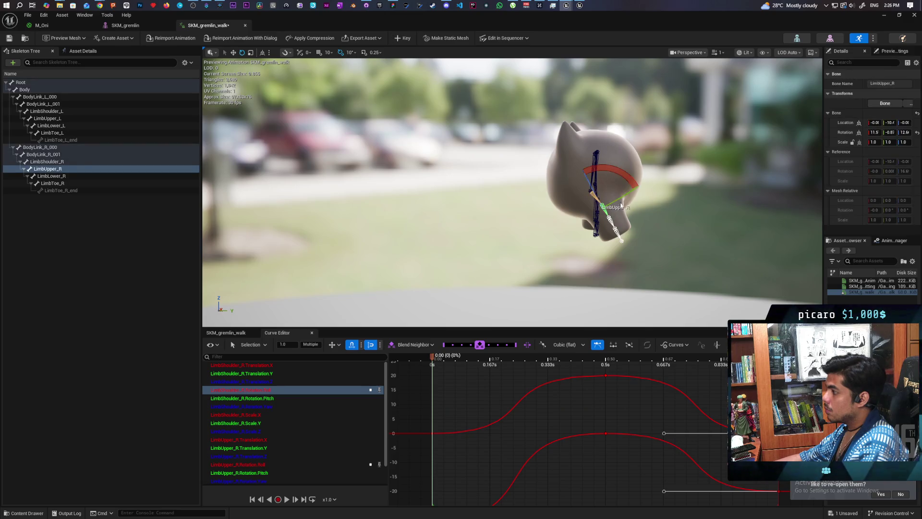
drag(567, 221, 568, 242)
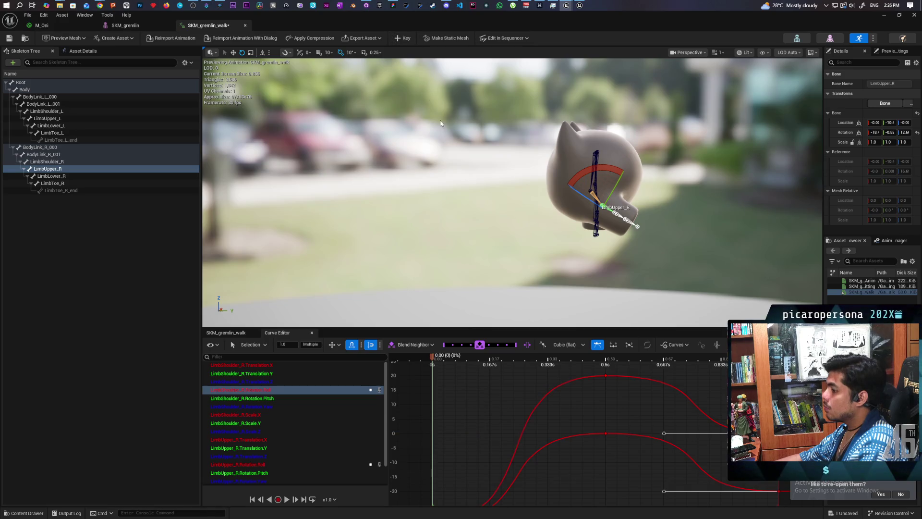
key(f)
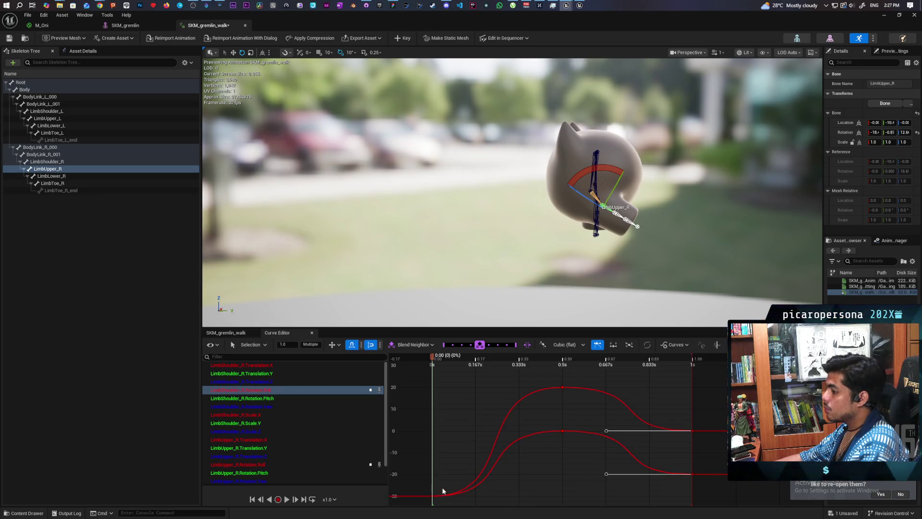
Frame the arm curves in the Curve Editor, undoing the stray key selection and paste
drag(443, 490, 421, 507)
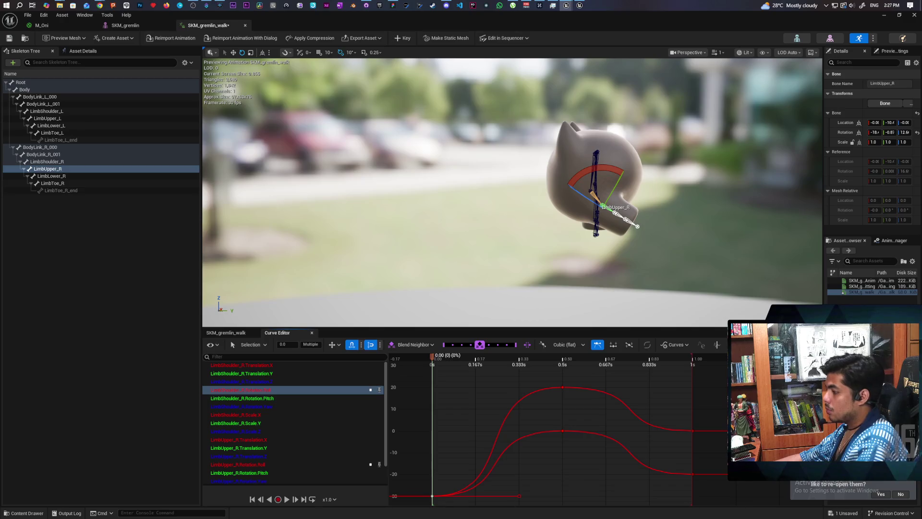
key(f)
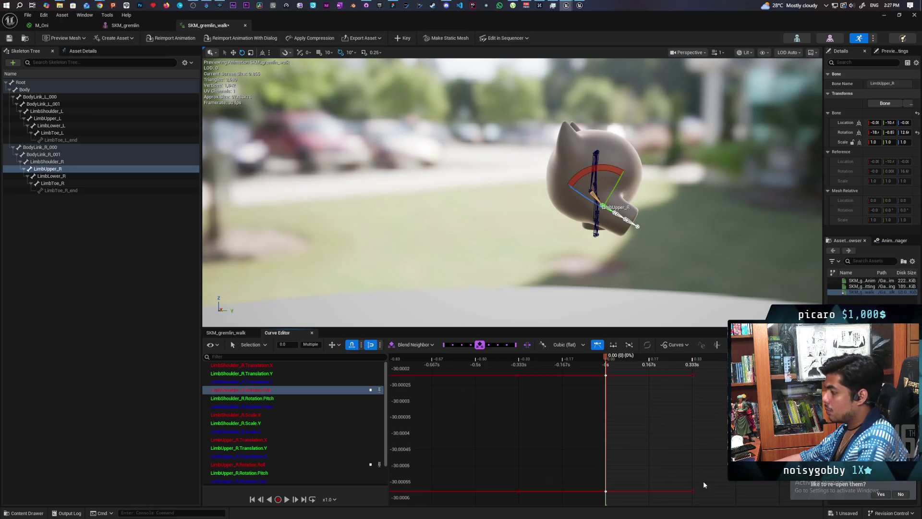
scroll(689, 463, up, 3)
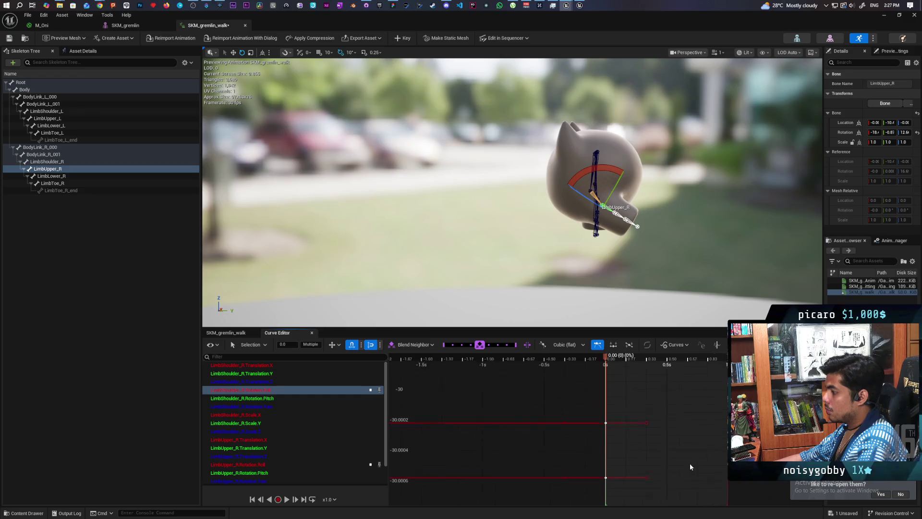
key(f)
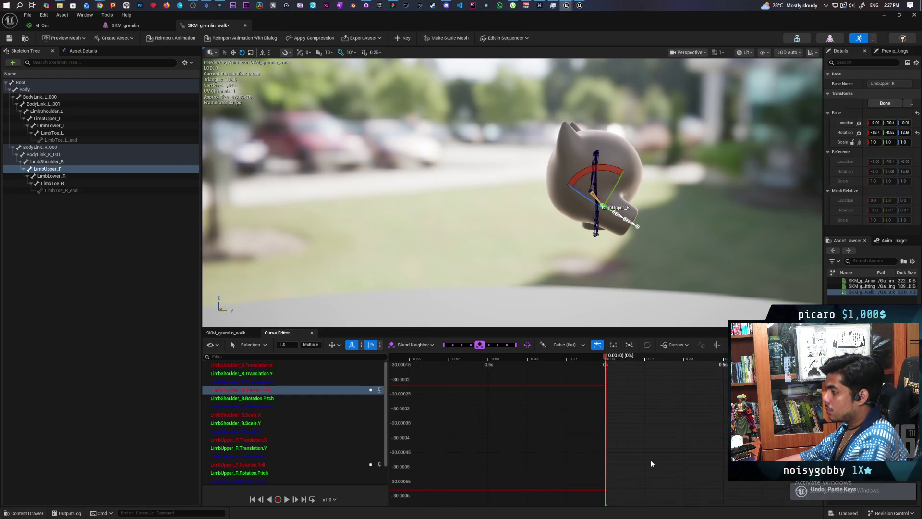
key(ctrl+z)
scroll(573, 436, down, 3)
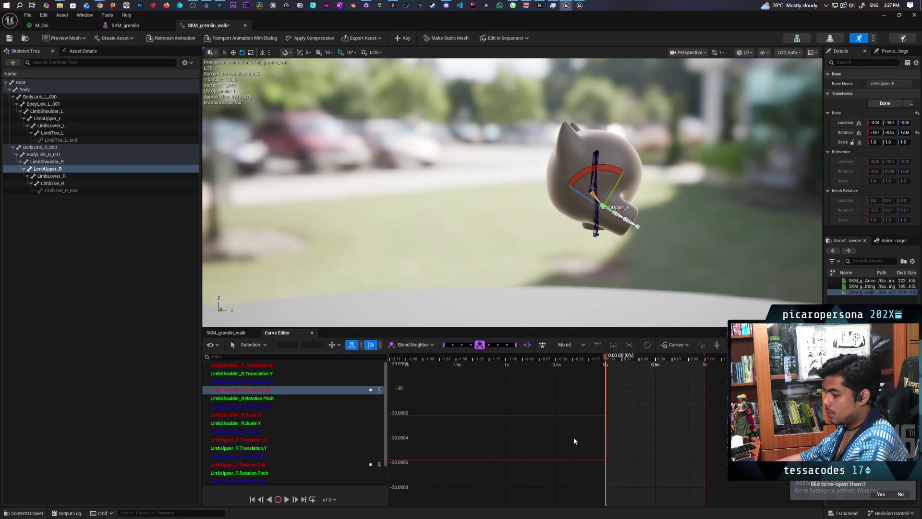
key(f)
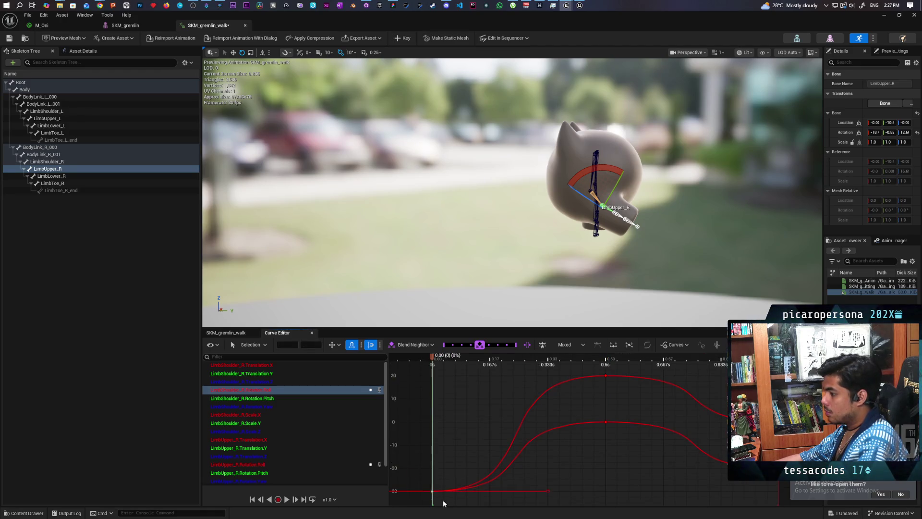
key(ctrl+a)
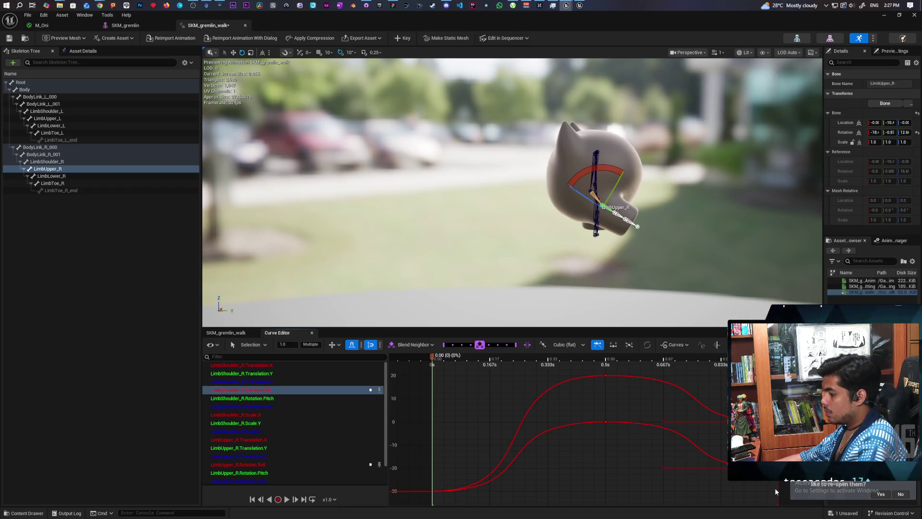
key(f)
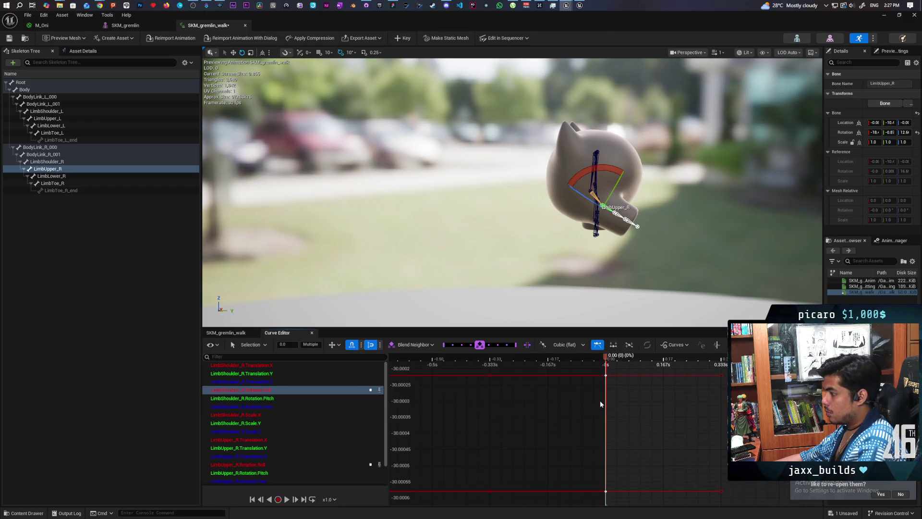
key(ctrl+z)
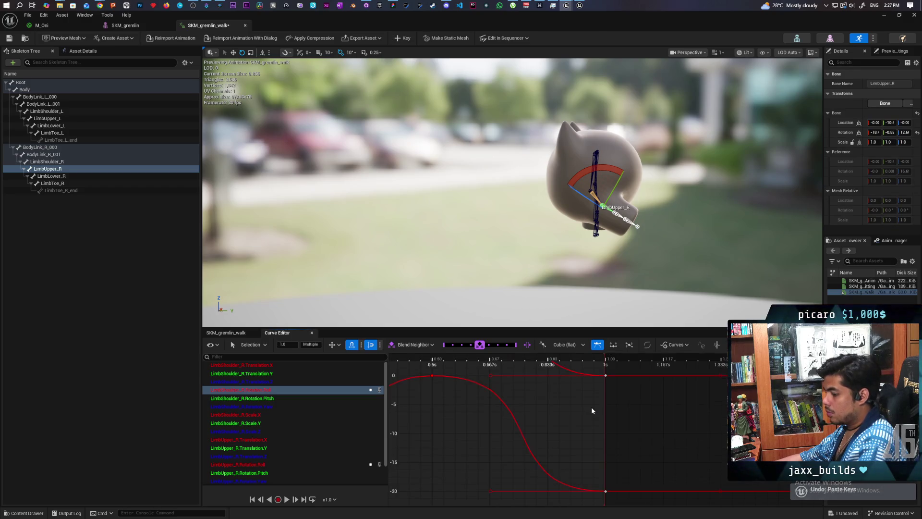
Drag both arm curves' end keys at 1 s down to -30 and play the preview
scroll(508, 440, down, 2)
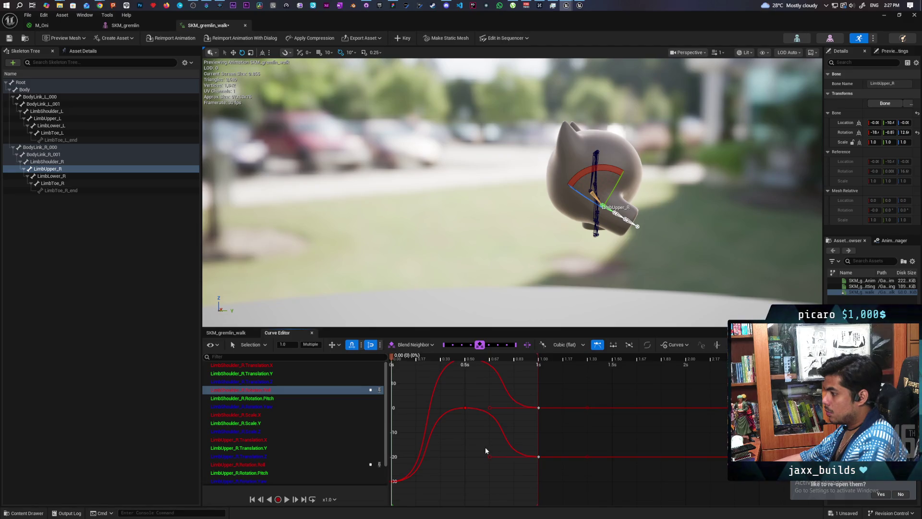
drag(485, 446, 518, 442)
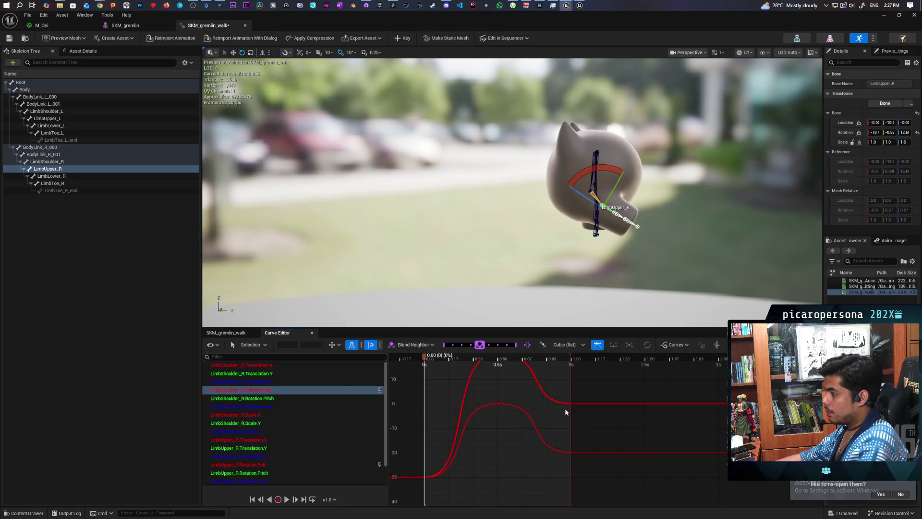
mouse_move(572, 454)
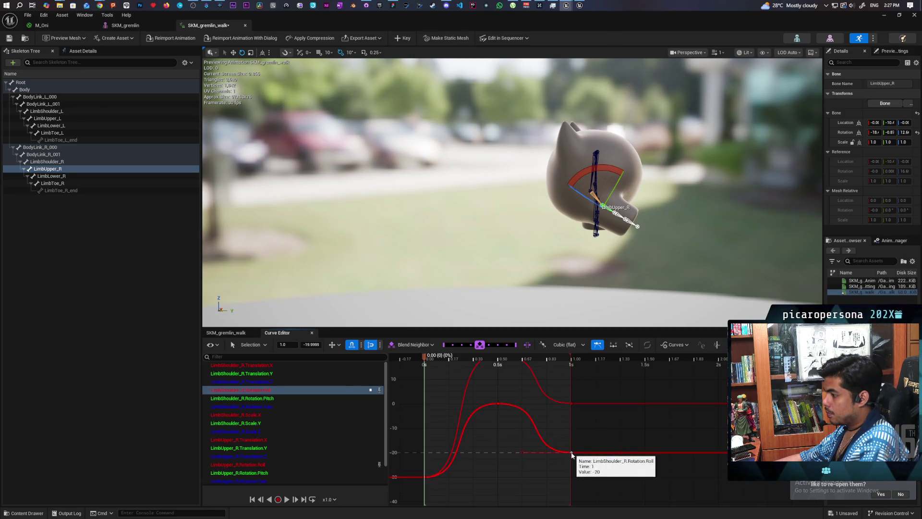
drag(571, 453, 571, 467)
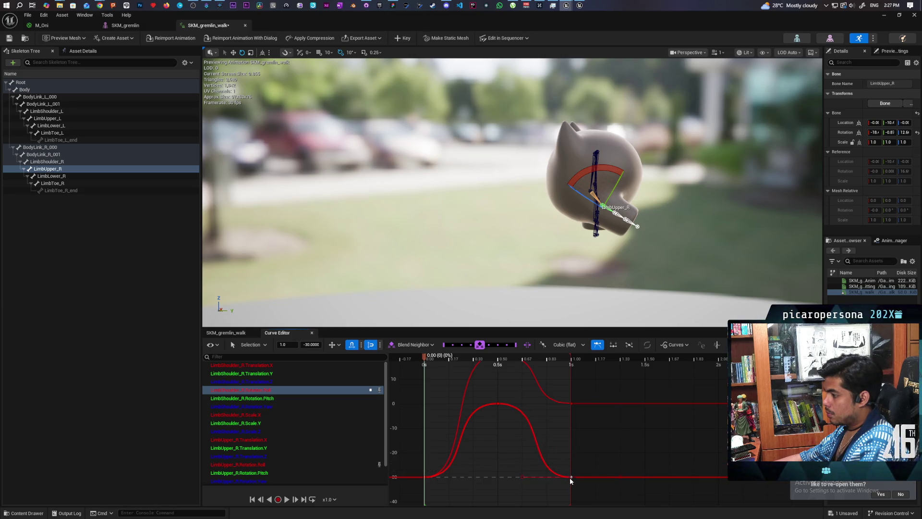
drag(572, 406, 572, 473)
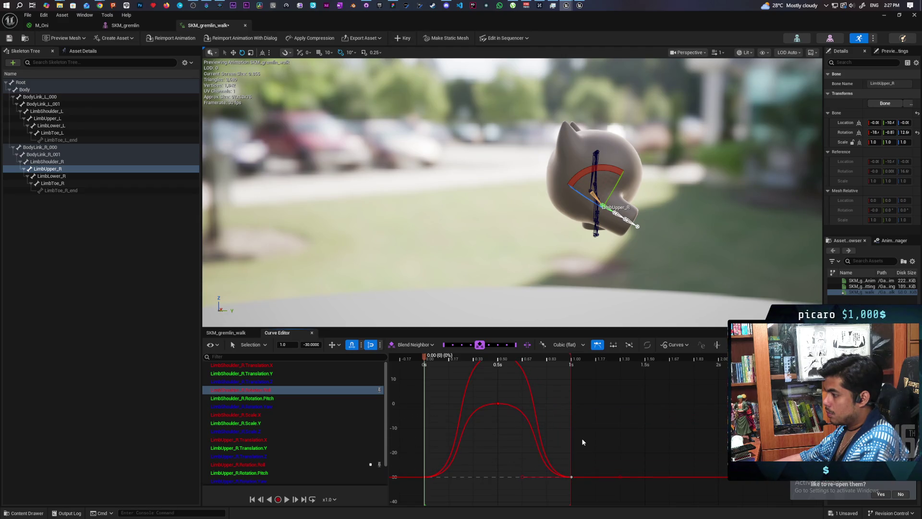
key(space)
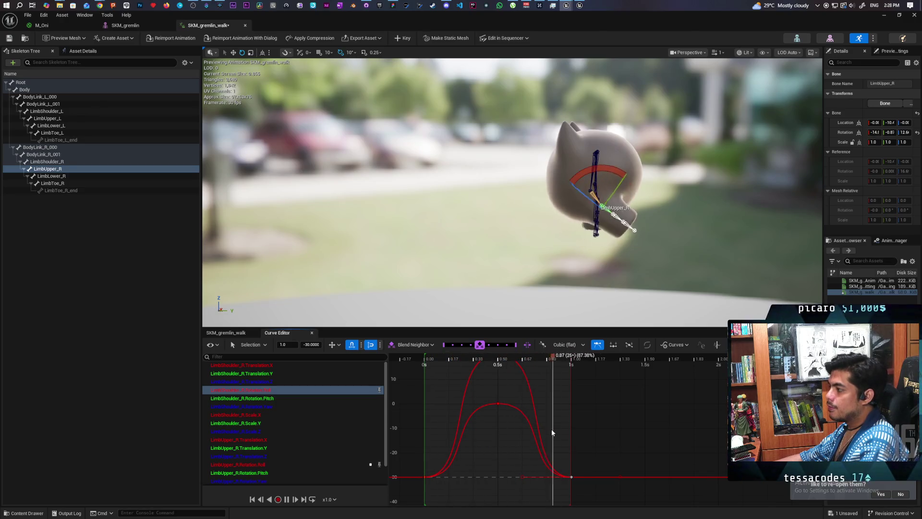
Stop the preview, save the asset, set the playhead to exactly 0.5 s, and select both keys there
key(space)
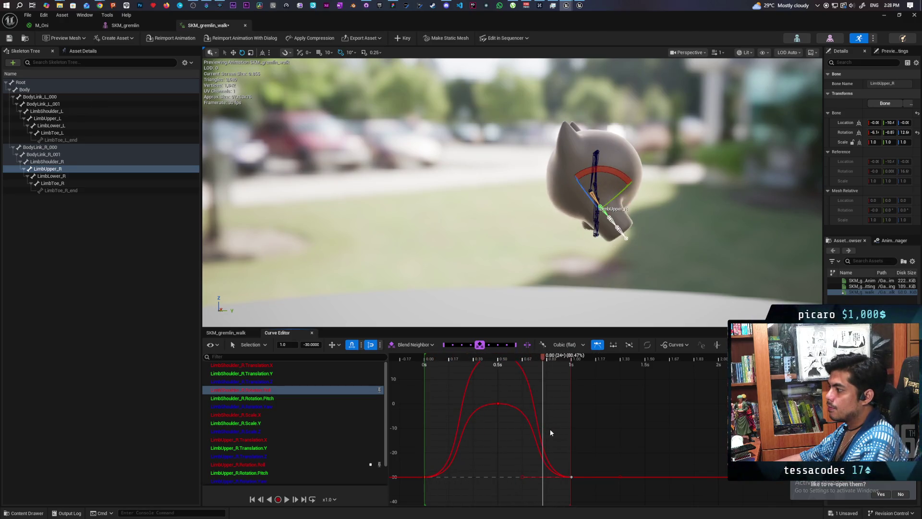
key(ctrl+s)
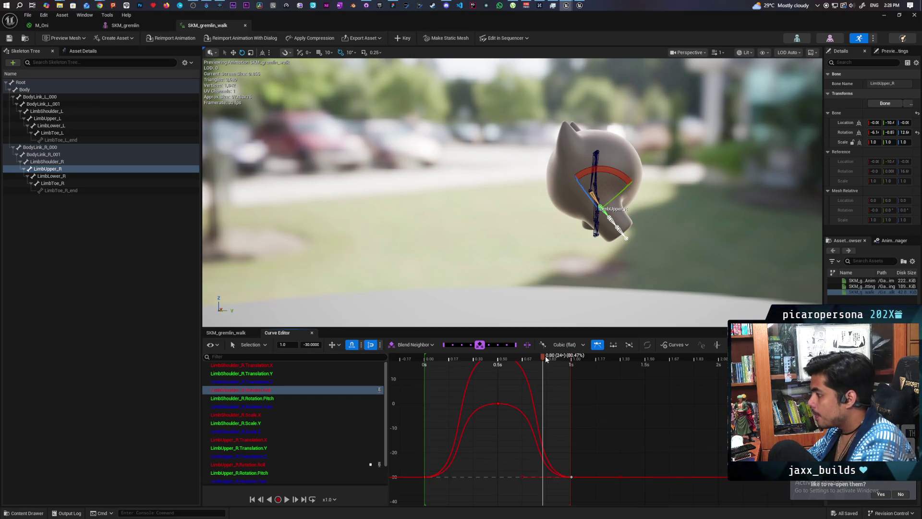
drag(545, 355, 496, 361)
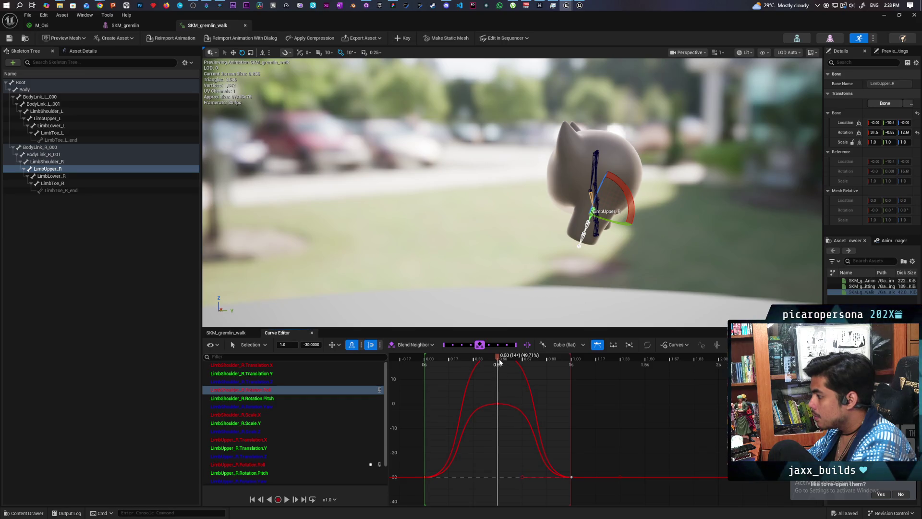
click(501, 361)
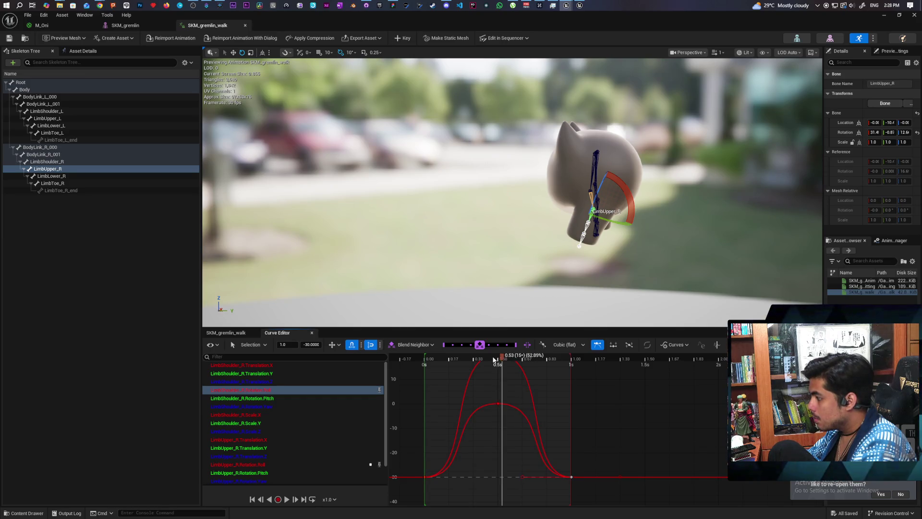
drag(493, 359, 497, 366)
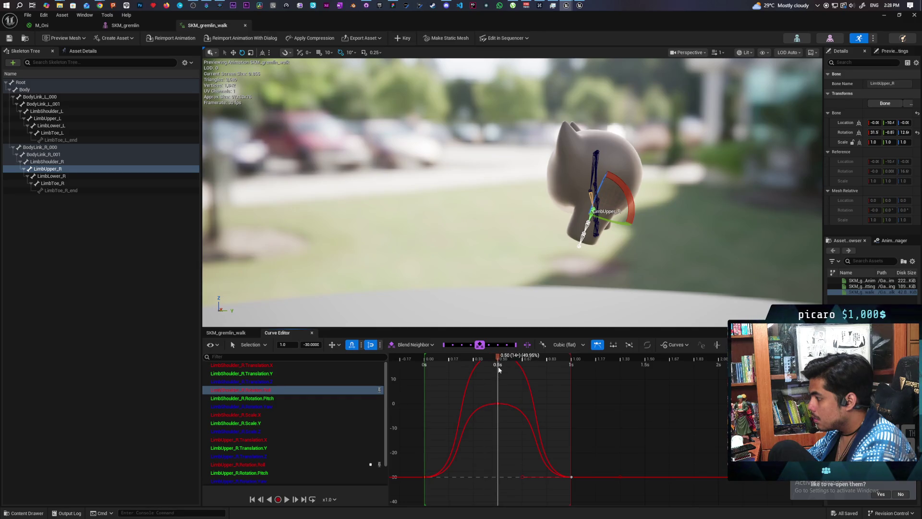
scroll(501, 408, down, 2)
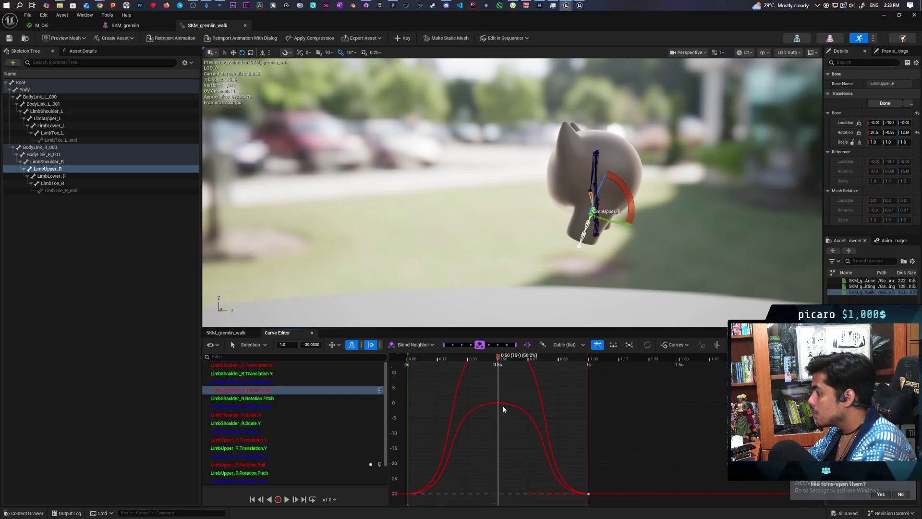
drag(509, 414, 506, 452)
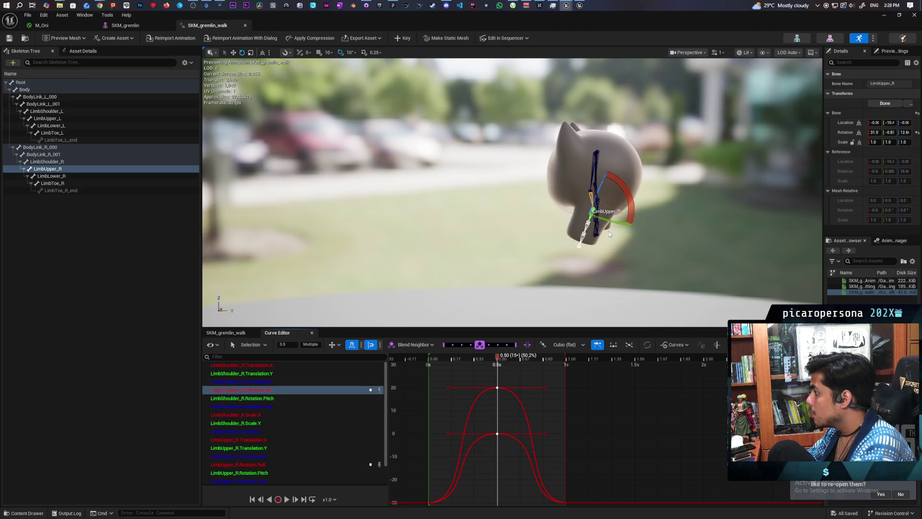
Rotate the right shoulder 10 degrees and set LimbLower_R to about 29.9 degrees
click(619, 199)
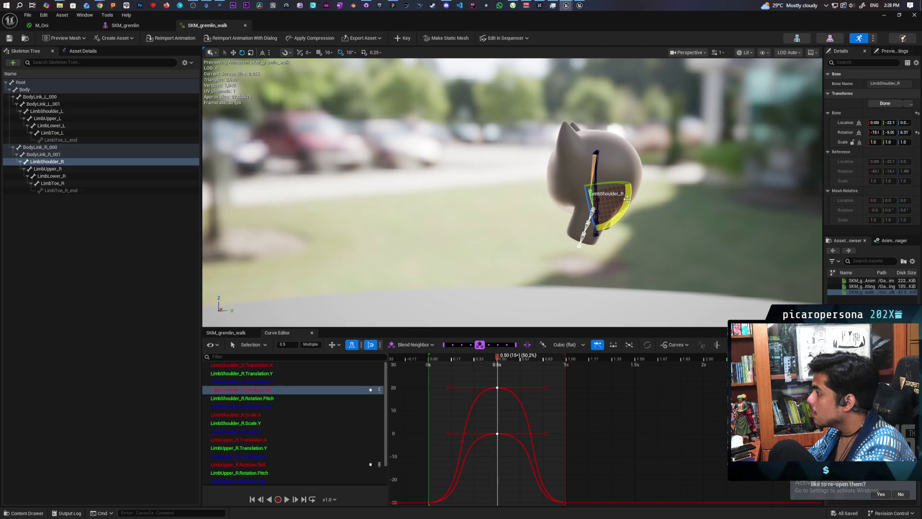
mouse_move(627, 199)
mouse_down()
mouse_move(591, 230)
mouse_move(548, 194)
mouse_up()
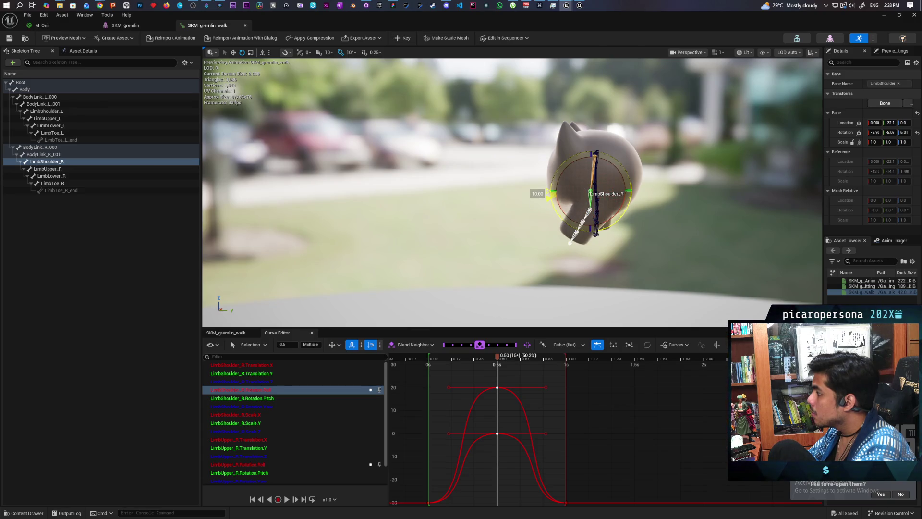
click(589, 212)
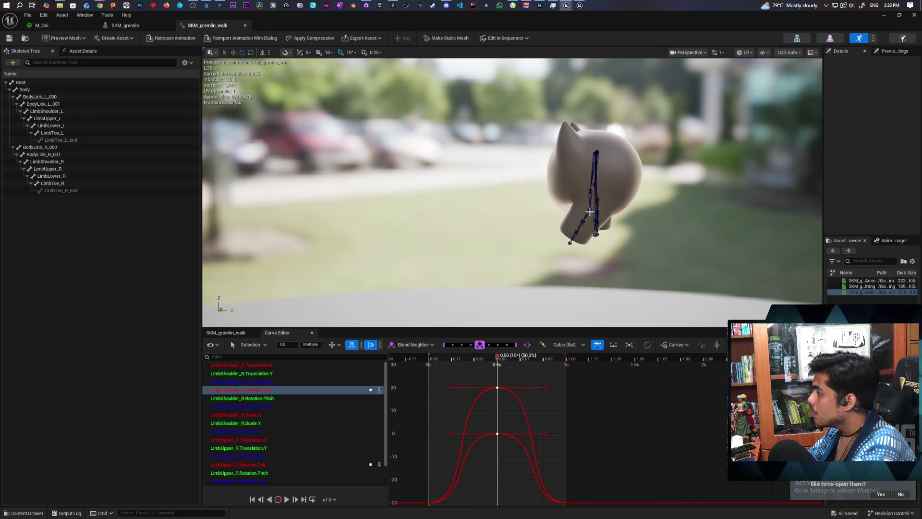
click(590, 211)
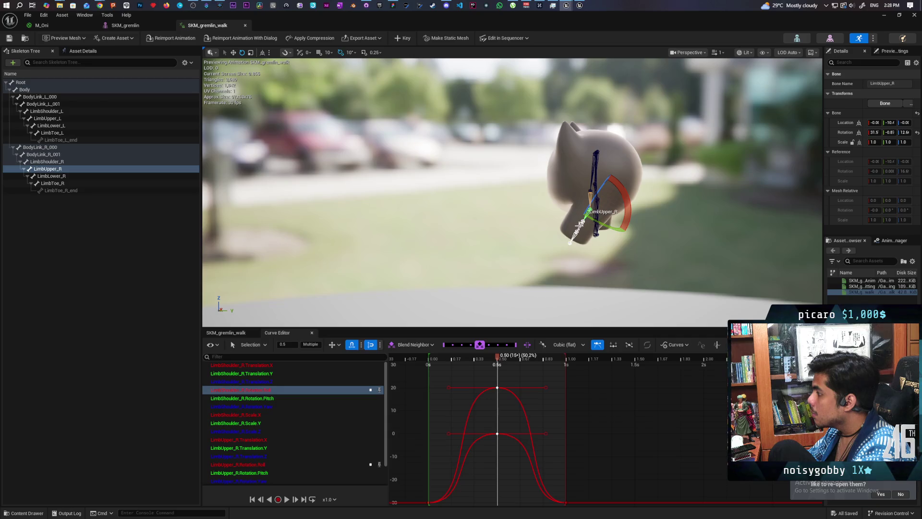
click(581, 224)
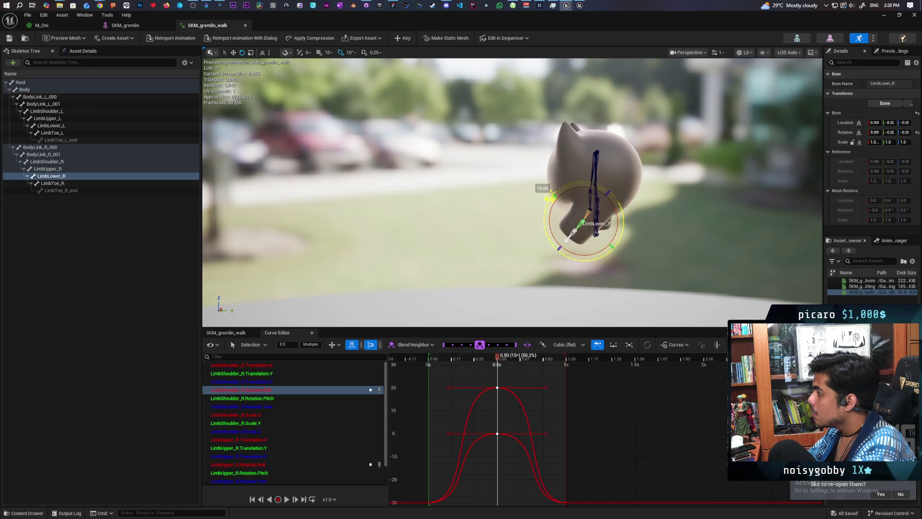
drag(548, 197, 553, 192)
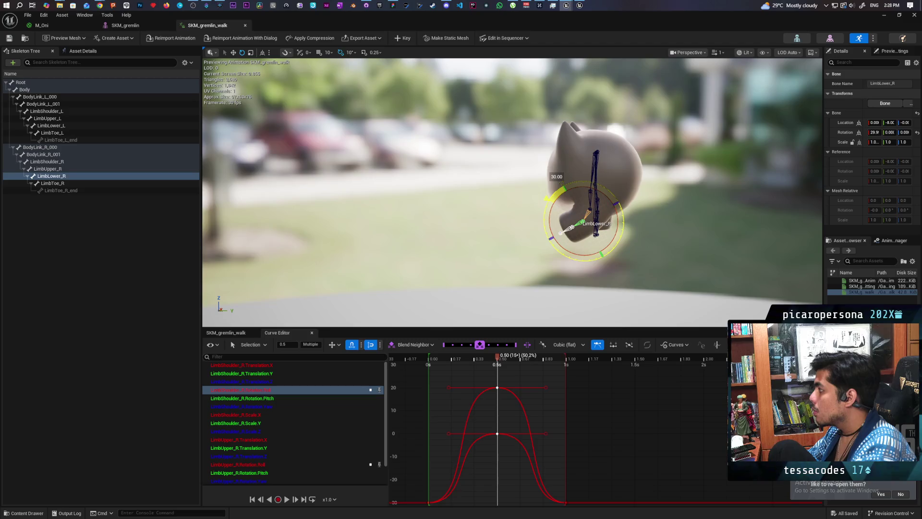
mouse_move(547, 197)
mouse_down()
mouse_move(509, 190)
mouse_move(509, 159)
mouse_move(480, 158)
mouse_move(513, 159)
mouse_move(637, 229)
mouse_move(567, 207)
mouse_move(509, 206)
mouse_move(596, 206)
mouse_move(461, 206)
mouse_move(521, 206)
mouse_move(557, 192)
mouse_move(488, 178)
mouse_up()
Select LimbUpper_R, then rotate the shoulder back 10 degrees
click(636, 228)
click(525, 190)
scroll(529, 192, up, 2)
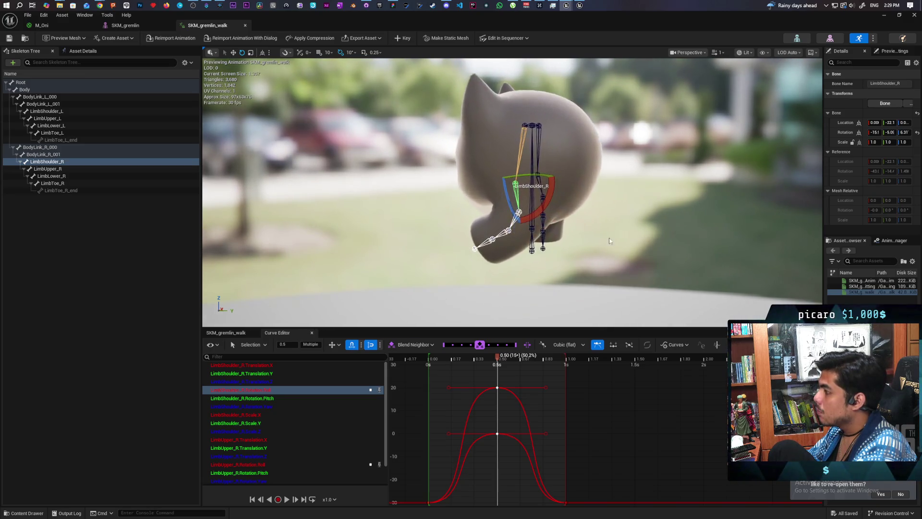
Key the 0.5 s pose and swing LimbUpper_R to 11.5 degrees
click(402, 38)
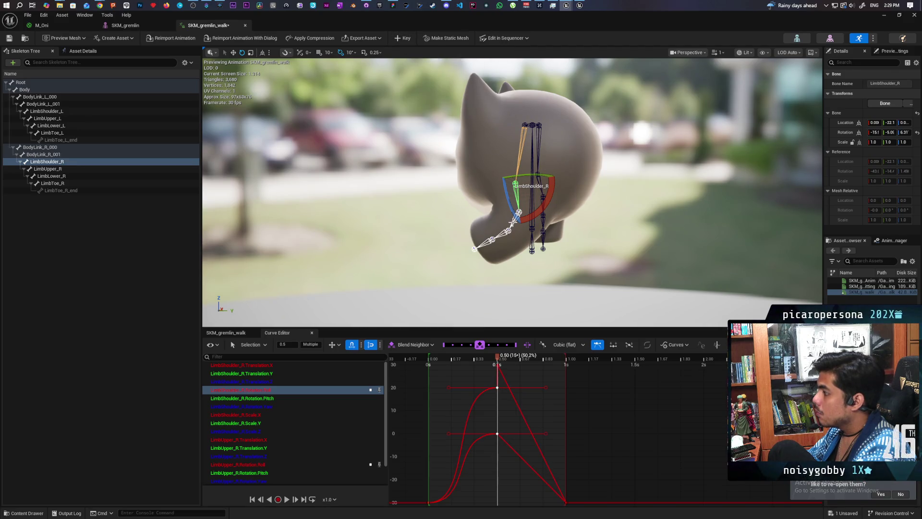
click(514, 220)
drag(550, 196, 511, 230)
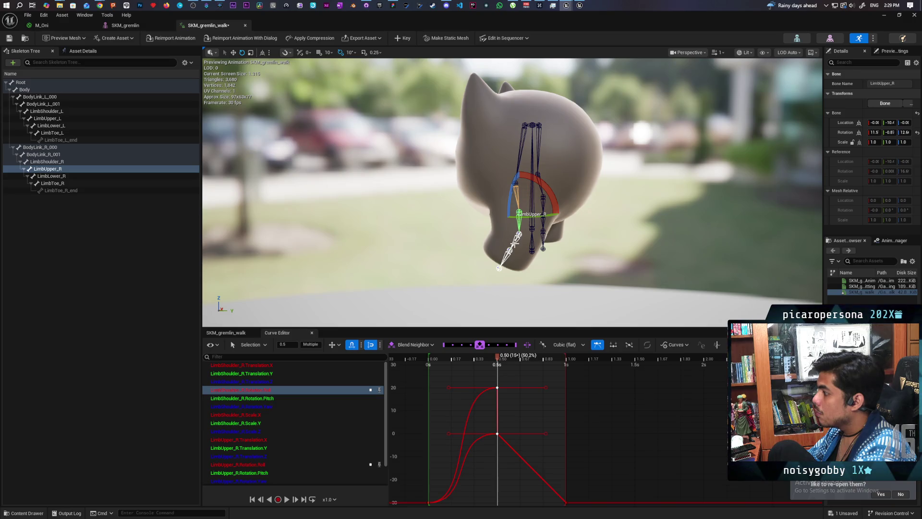
click(514, 243)
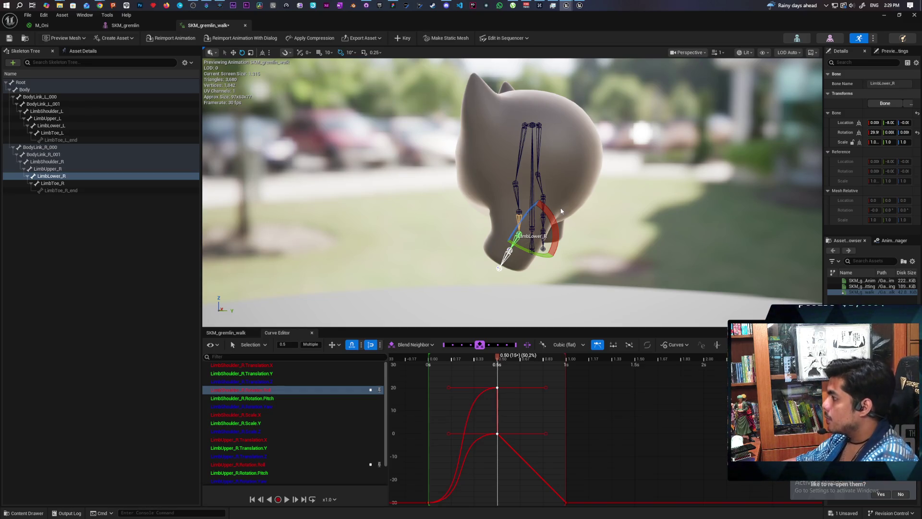
Undo the extra key and curve edit, then select the curve keys at 0.5 s
key(ctrl+z)
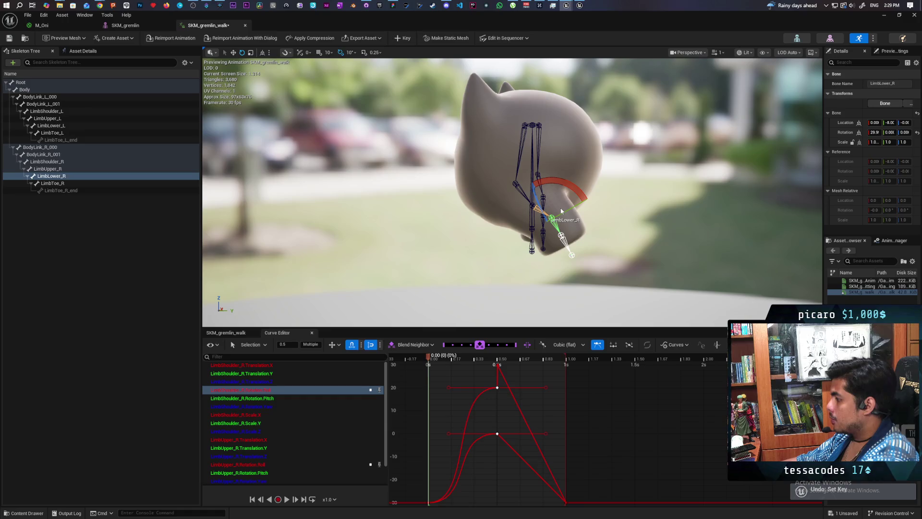
key(ctrl+z)
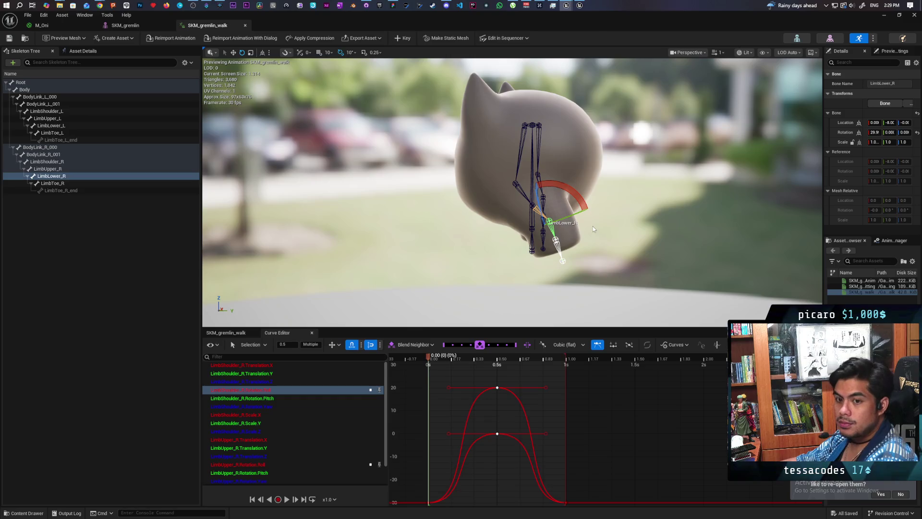
mouse_move(592, 226)
mouse_down()
mouse_move(619, 212)
mouse_move(576, 216)
mouse_move(620, 212)
mouse_up()
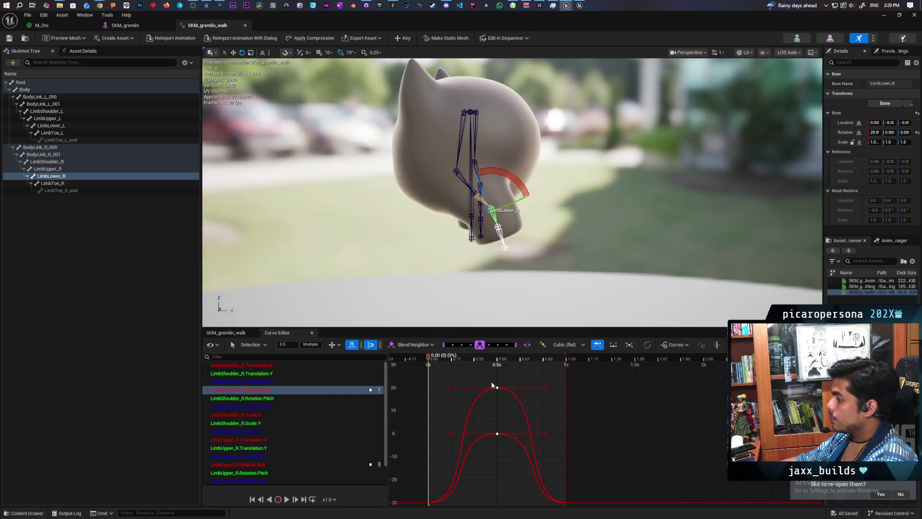
mouse_move(488, 378)
mouse_down()
mouse_move(512, 459)
mouse_move(515, 448)
mouse_up()
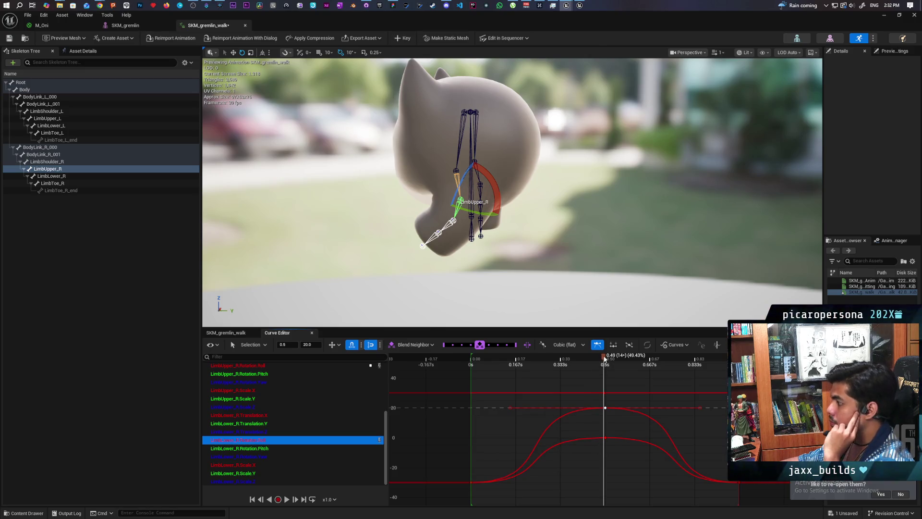
At 0 s, rotate LimbLower_R by -10 degrees and key the pose
drag(604, 359, 463, 370)
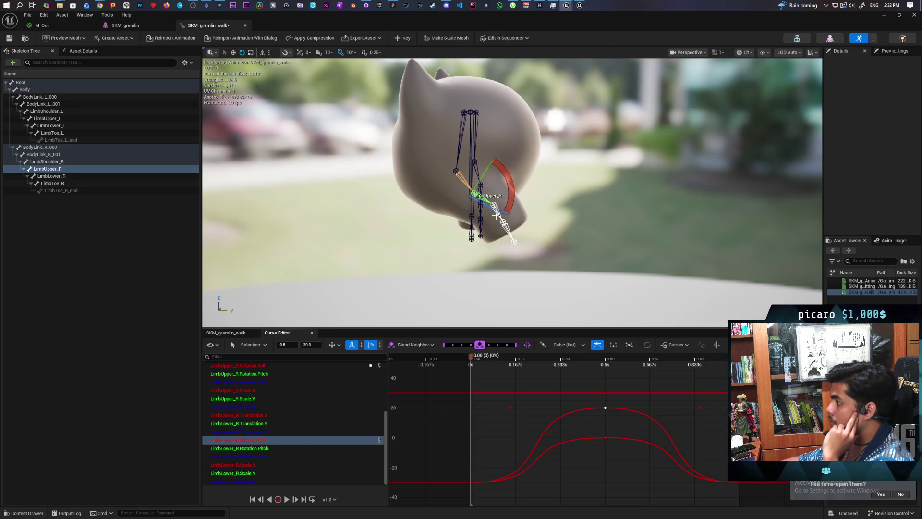
click(495, 206)
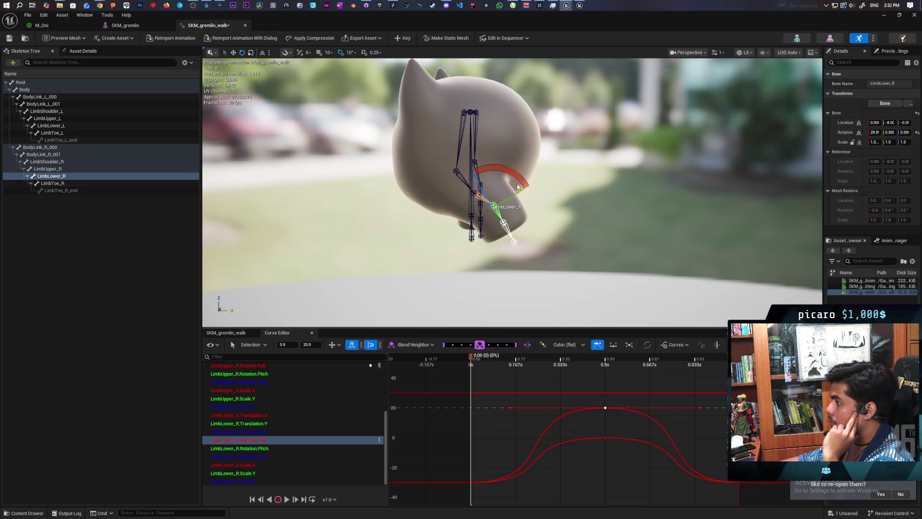
mouse_move(528, 195)
mouse_down()
mouse_move(460, 226)
mouse_move(468, 240)
mouse_move(461, 229)
mouse_up()
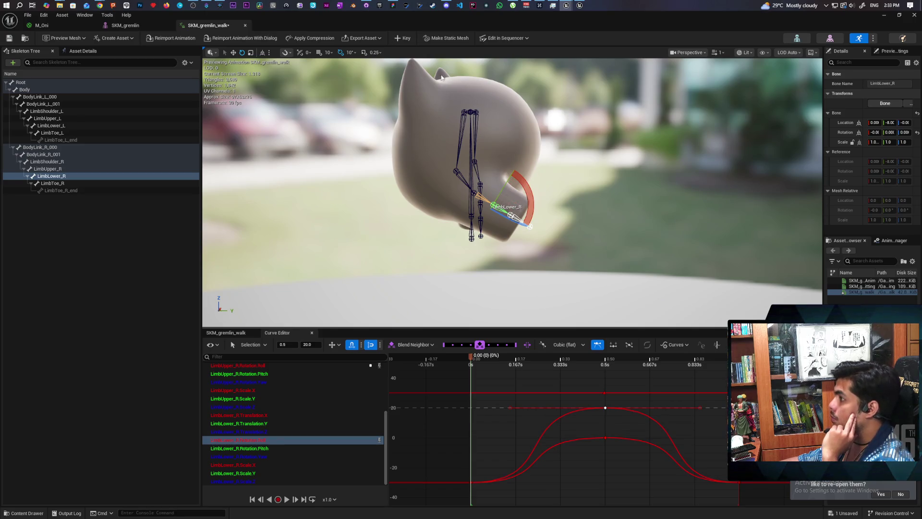
click(406, 39)
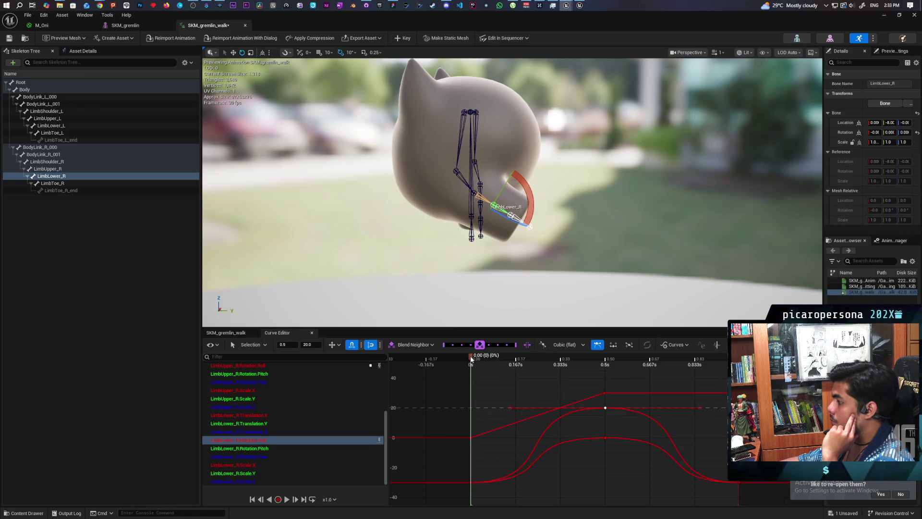
At about 0.82 s, rotate the right lower limb down 30 degrees
drag(471, 356, 740, 387)
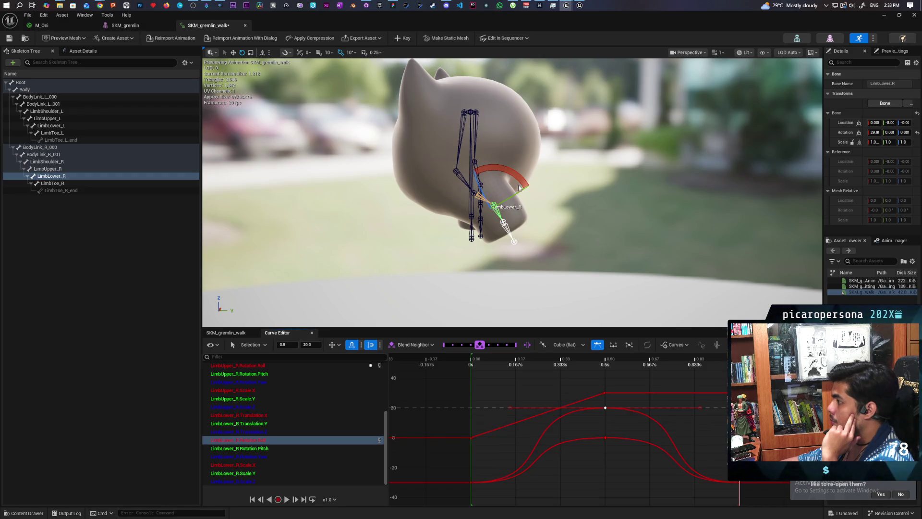
mouse_move(519, 188)
mouse_down()
mouse_move(523, 206)
mouse_move(504, 228)
mouse_move(461, 236)
mouse_move(443, 57)
mouse_up()
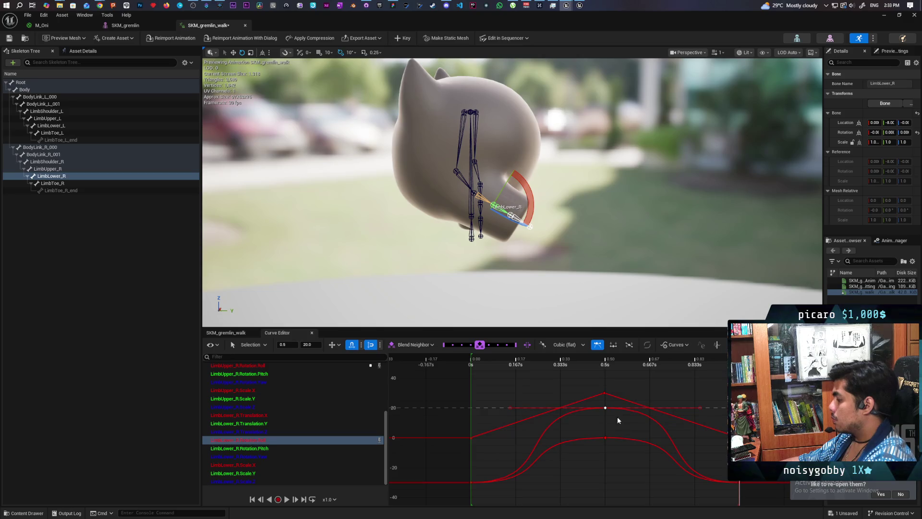
click(493, 397)
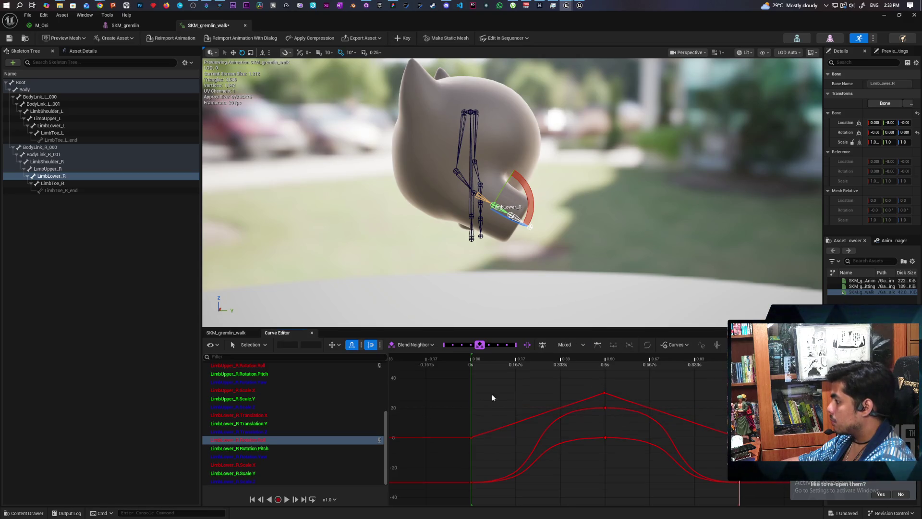
Make LimbLower_R roll's 0–0.5 s segment cubic and lengthen the 0.5 s key's tangent to flatten the peak
drag(446, 415, 479, 441)
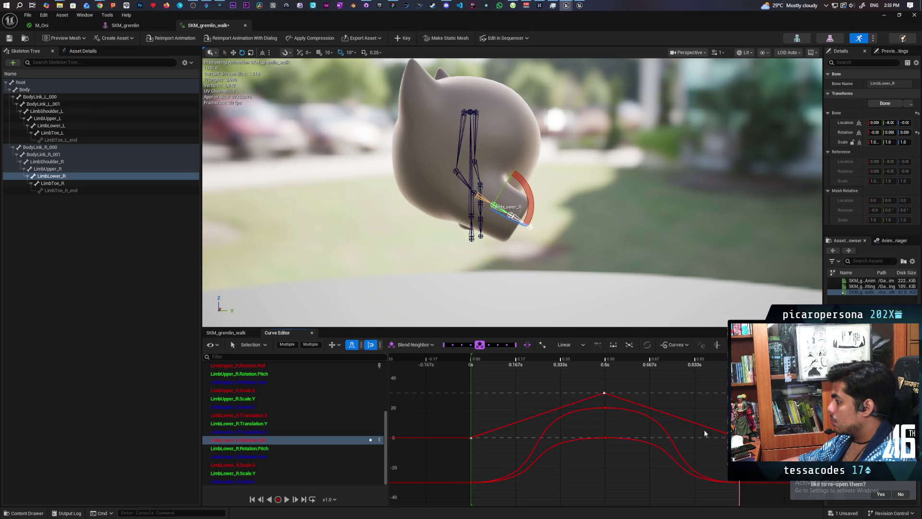
click(569, 345)
click(579, 358)
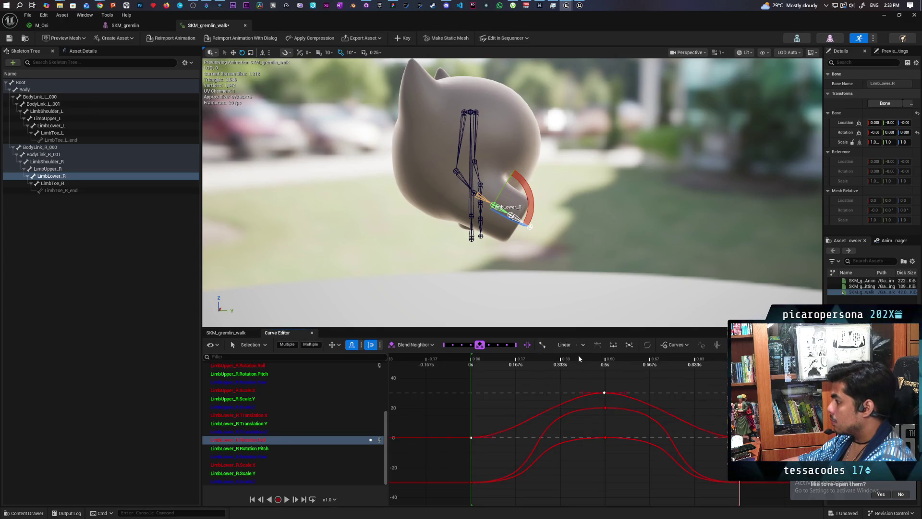
drag(608, 399, 627, 406)
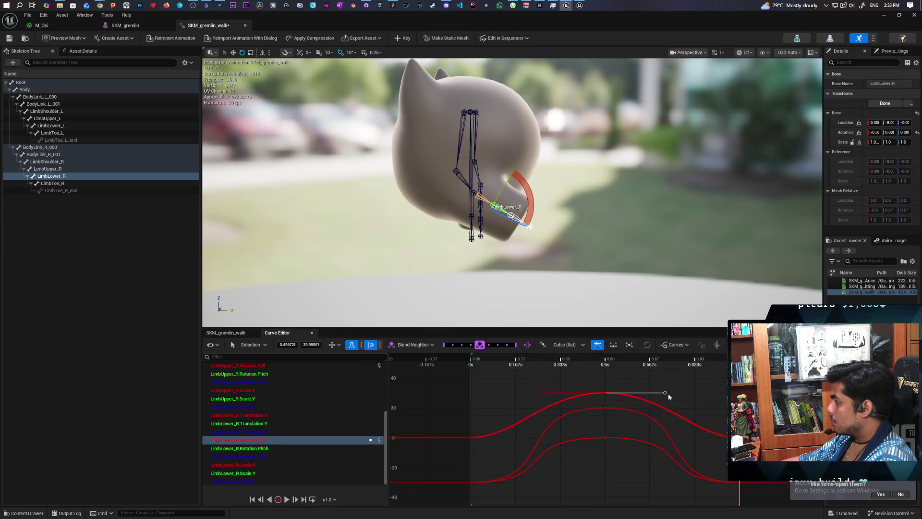
drag(668, 393, 693, 396)
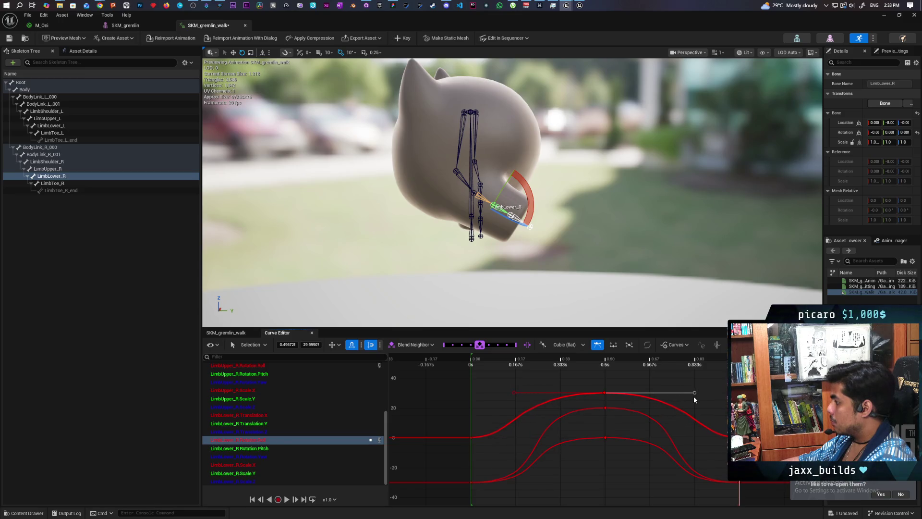
Select both peak keys at 0.5 s and play the walk animation
click(605, 407)
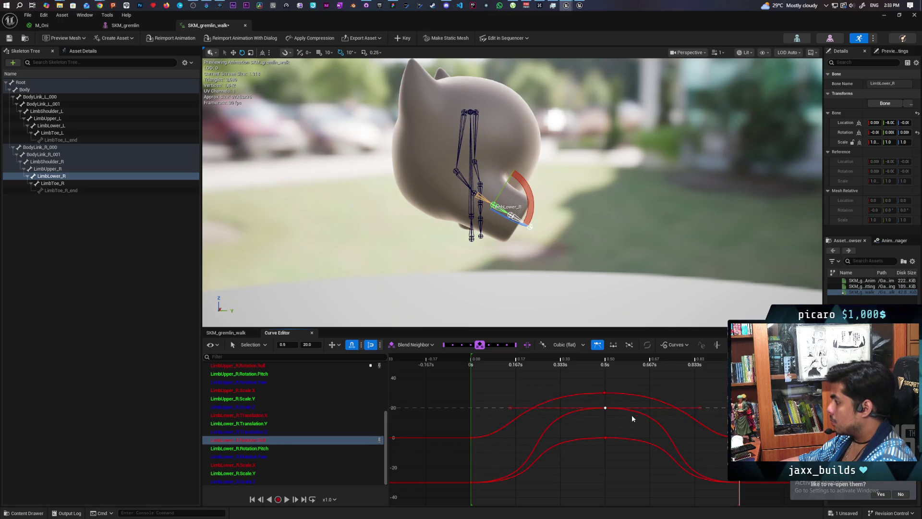
drag(614, 400, 681, 397)
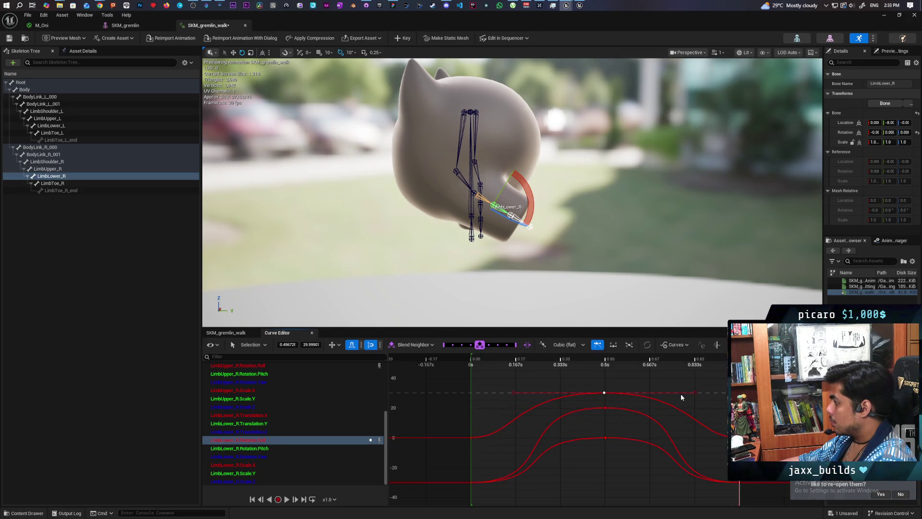
mouse_move(694, 395)
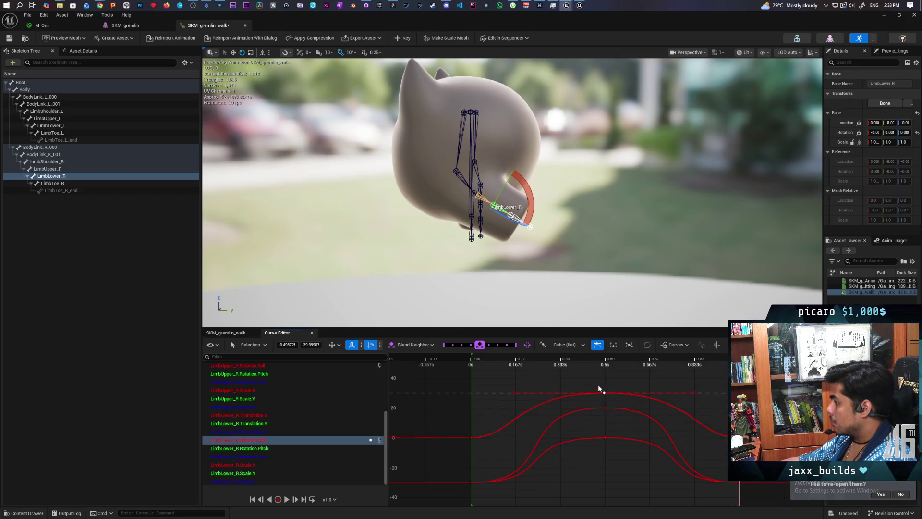
drag(599, 386, 652, 421)
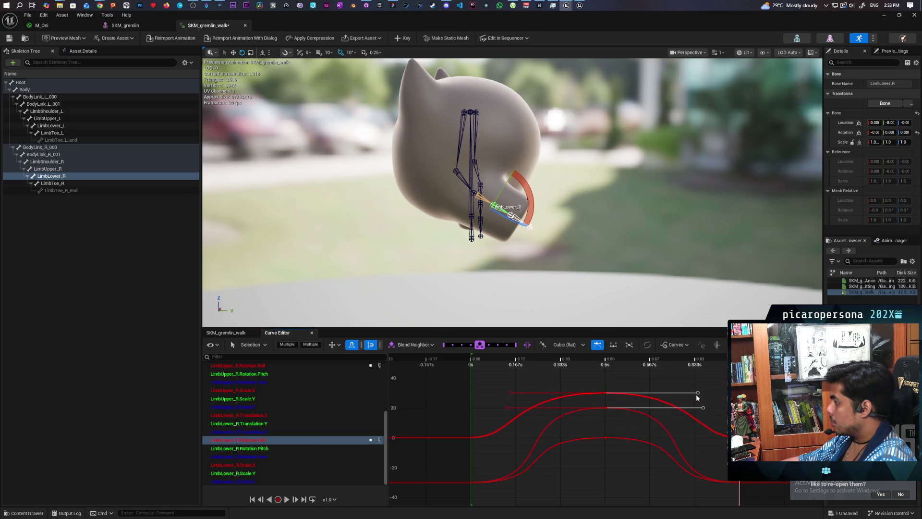
key(space)
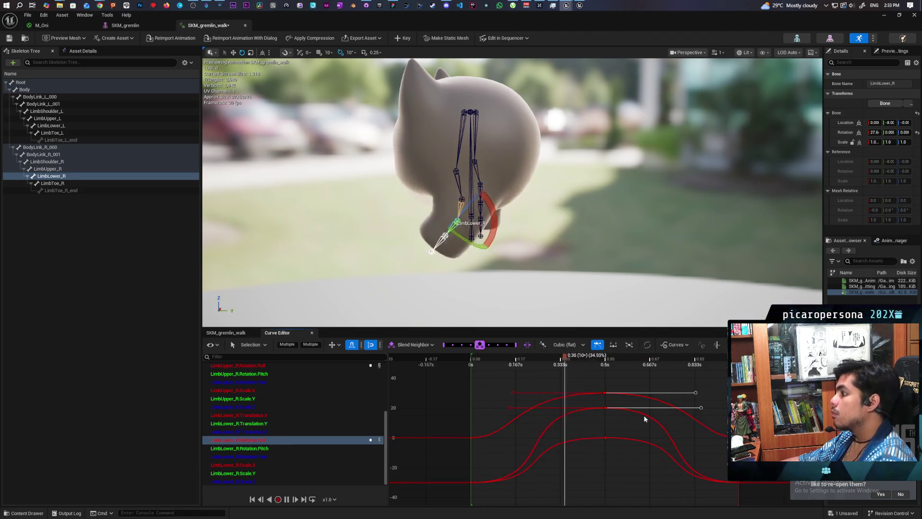
mouse_move(645, 418)
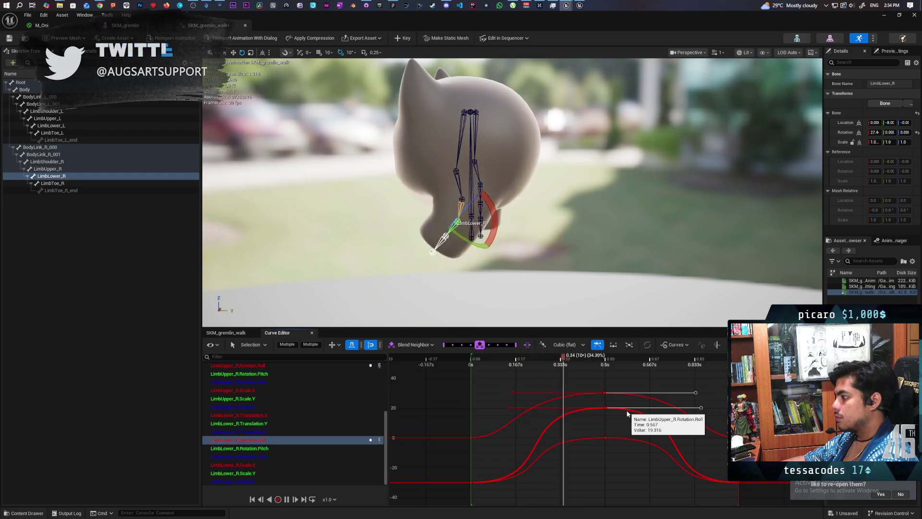
Stop playback and retune the 0.5 s peak keys around 30, pulling the roll peak down to 25
key(space)
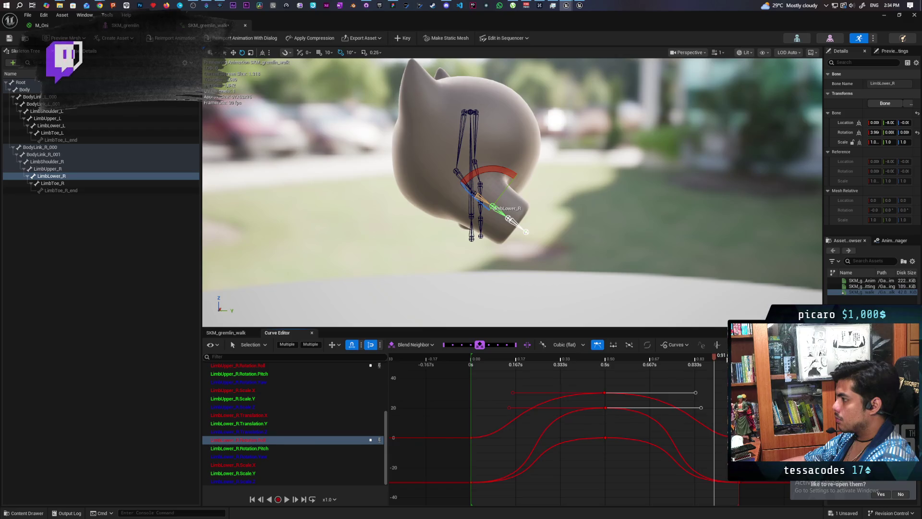
mouse_move(714, 359)
mouse_down()
mouse_move(452, 373)
mouse_move(558, 381)
mouse_move(607, 403)
mouse_up()
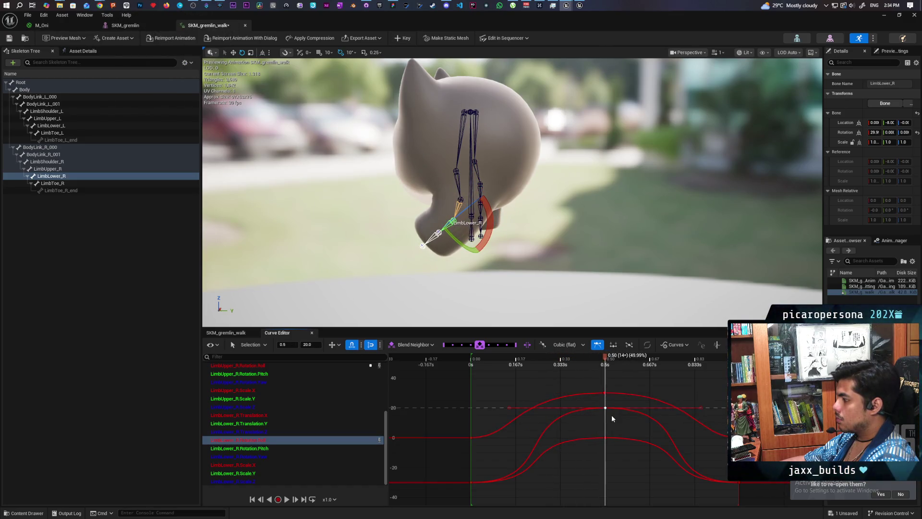
mouse_move(606, 408)
mouse_down()
mouse_move(604, 380)
mouse_move(615, 399)
mouse_up()
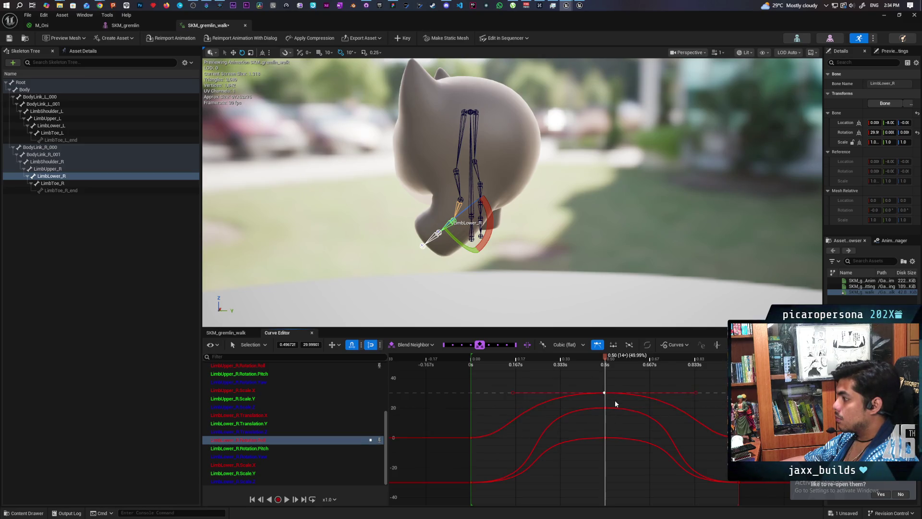
click(501, 285)
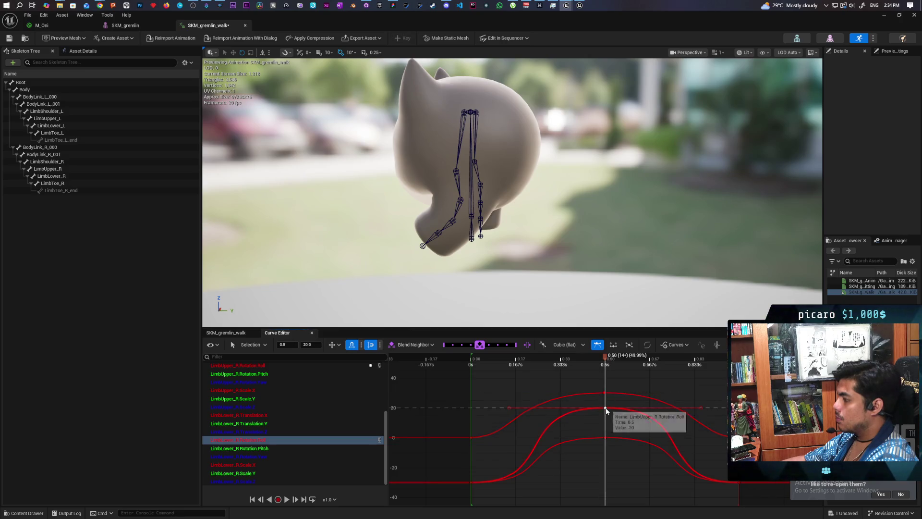
drag(605, 409, 606, 386)
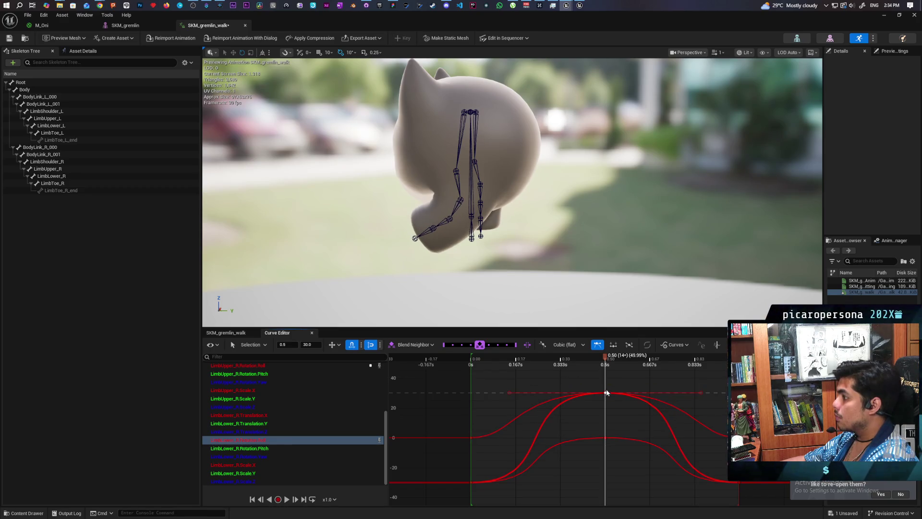
drag(606, 387, 606, 402)
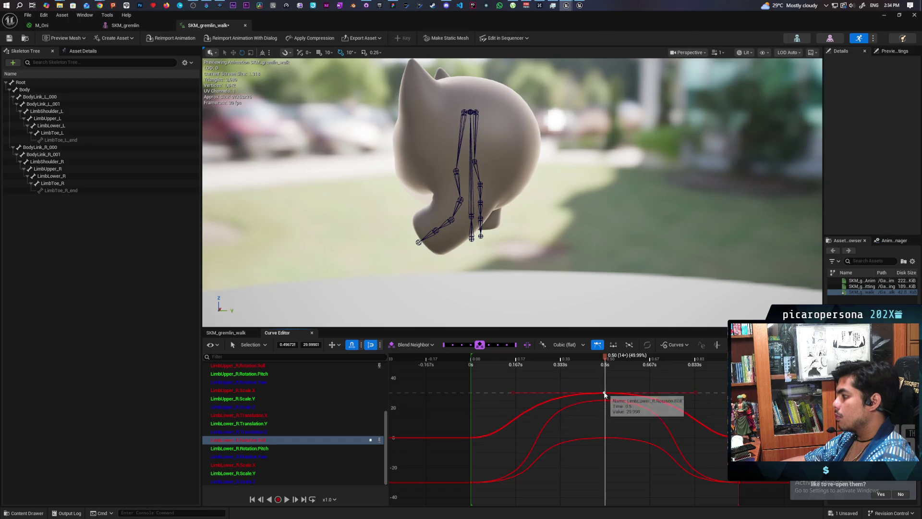
mouse_move(606, 396)
mouse_down()
mouse_move(608, 438)
mouse_move(612, 384)
mouse_move(618, 437)
mouse_up()
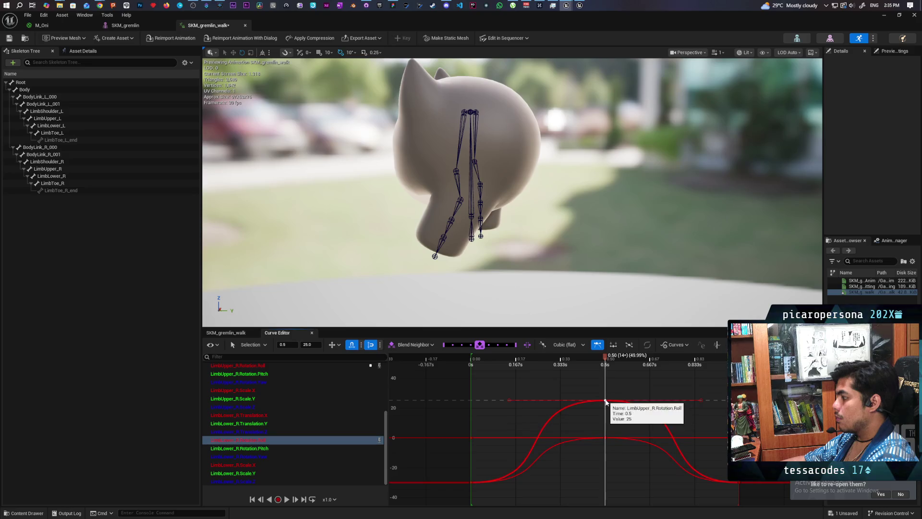
Raise the 0.5 s keys, one to 35 and LimbLower_R roll to about 20, then play to check
mouse_move(606, 400)
mouse_down()
mouse_move(600, 335)
mouse_move(606, 394)
mouse_up()
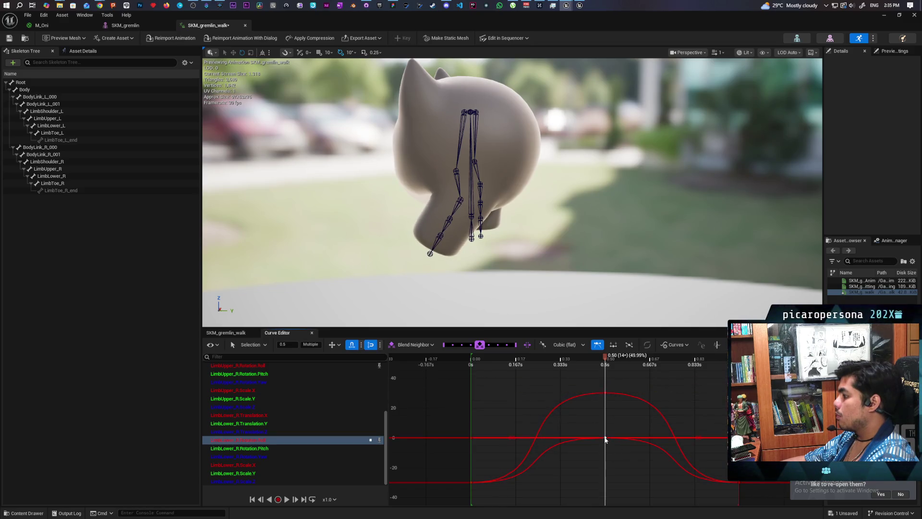
mouse_move(605, 439)
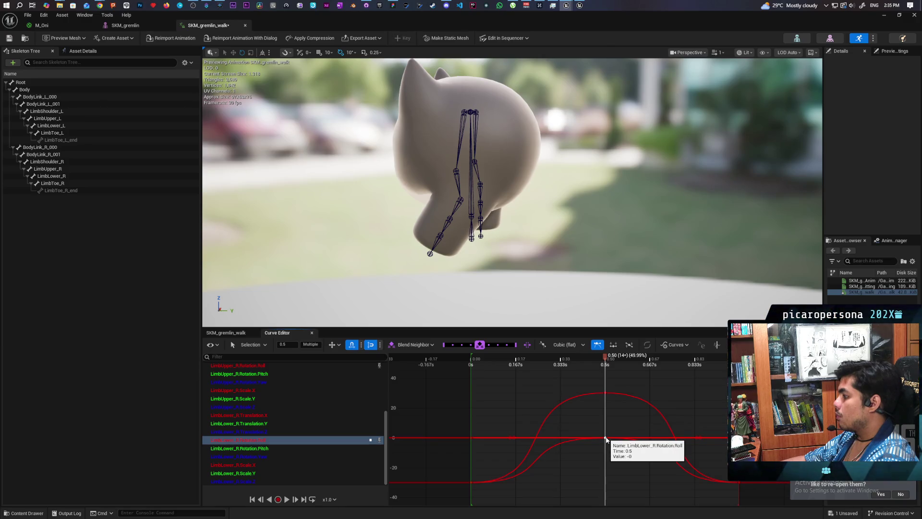
mouse_move(605, 439)
mouse_down()
mouse_move(606, 403)
mouse_move(608, 431)
mouse_move(606, 415)
mouse_up()
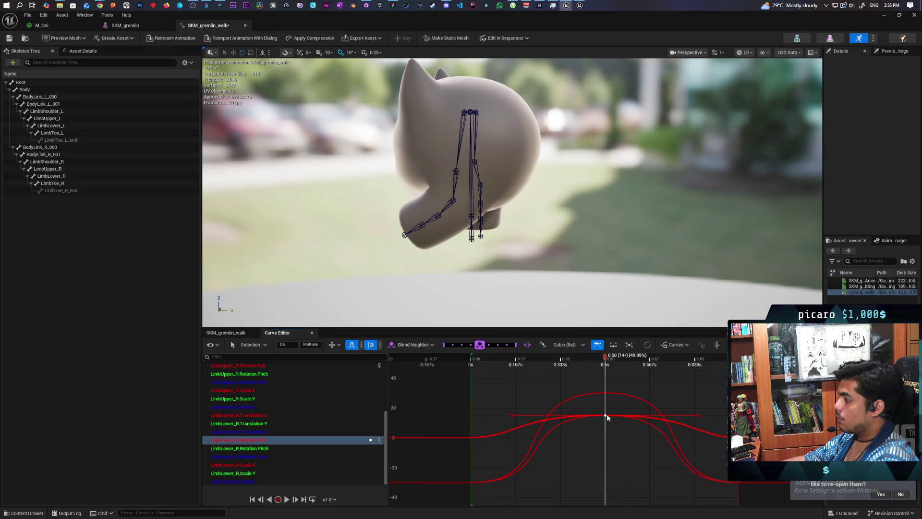
mouse_move(606, 416)
mouse_down()
mouse_move(609, 437)
mouse_move(604, 409)
mouse_up()
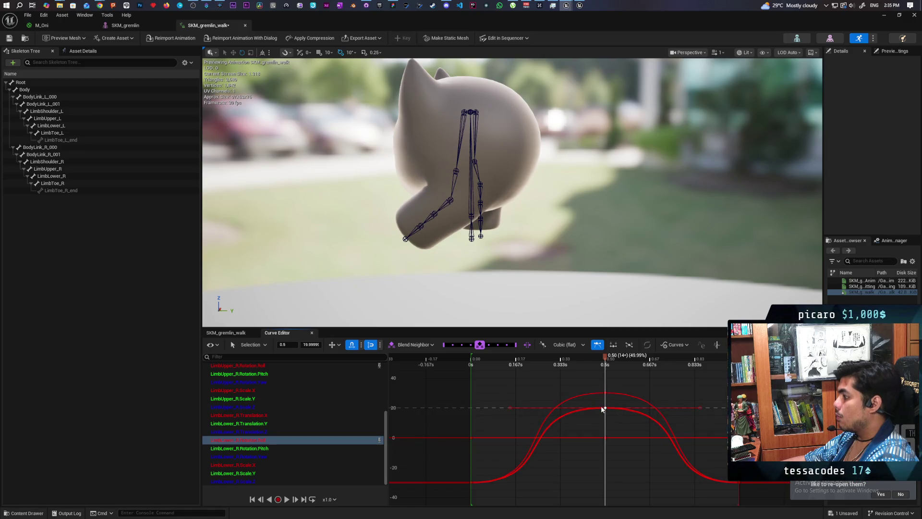
key(space)
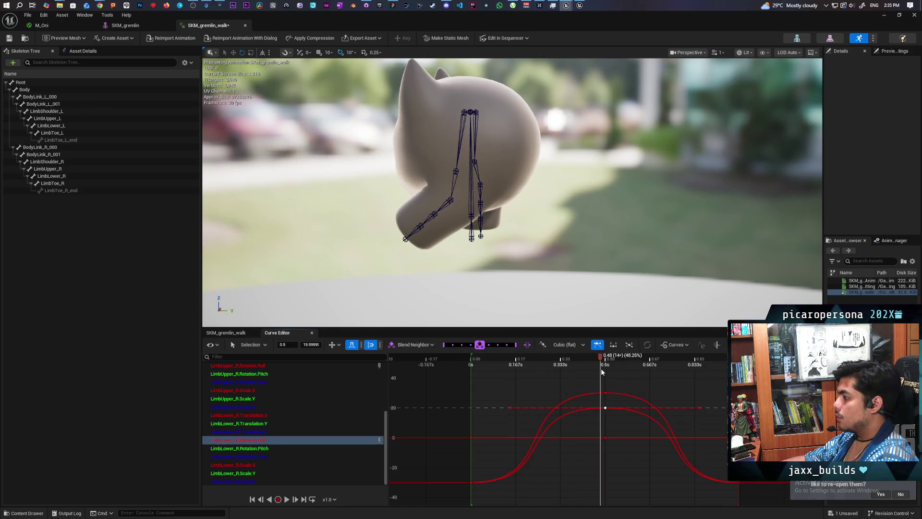
Replay the walk from a new angle and box-select the 0.5 s peak keys with the end key
click(606, 437)
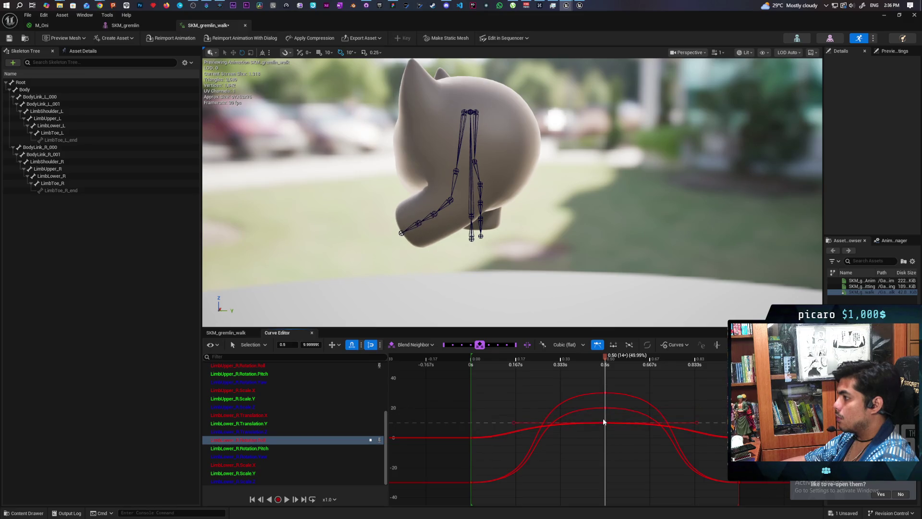
key(space)
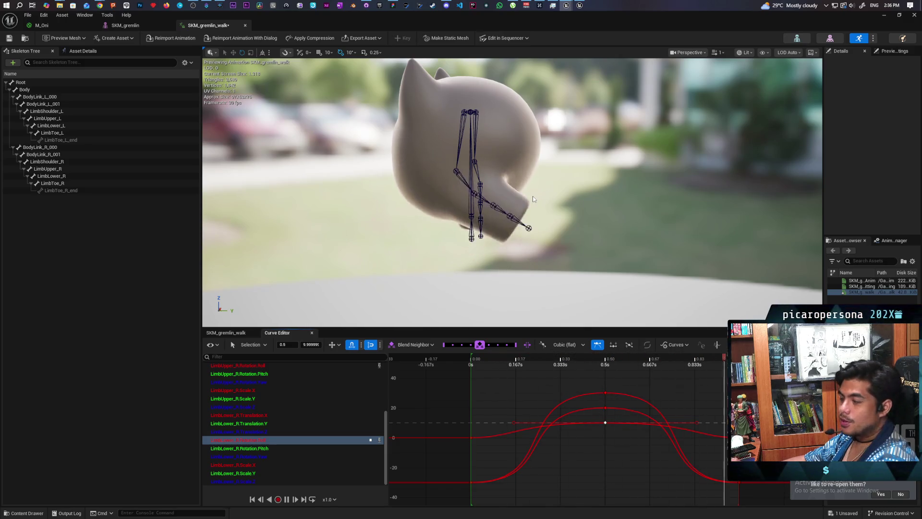
drag(422, 154, 461, 183)
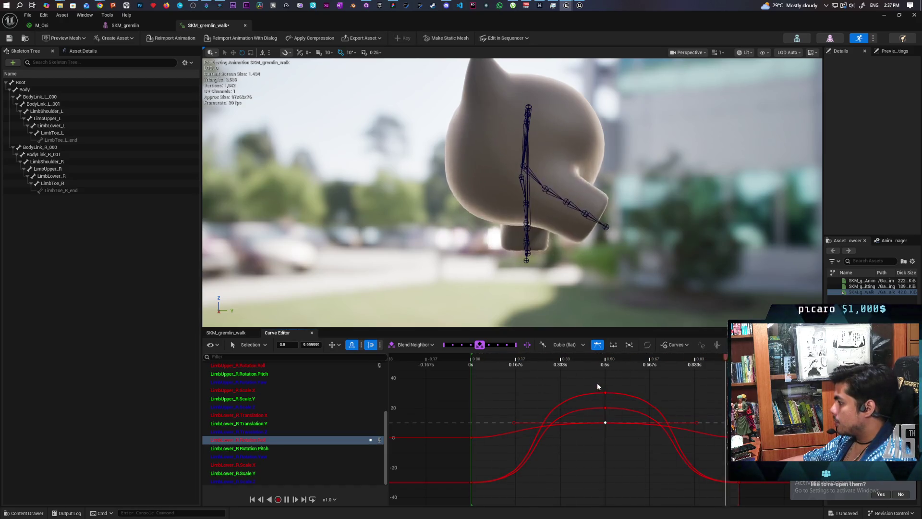
mouse_move(597, 382)
mouse_down()
mouse_move(720, 495)
mouse_move(747, 488)
mouse_move(695, 482)
mouse_up()
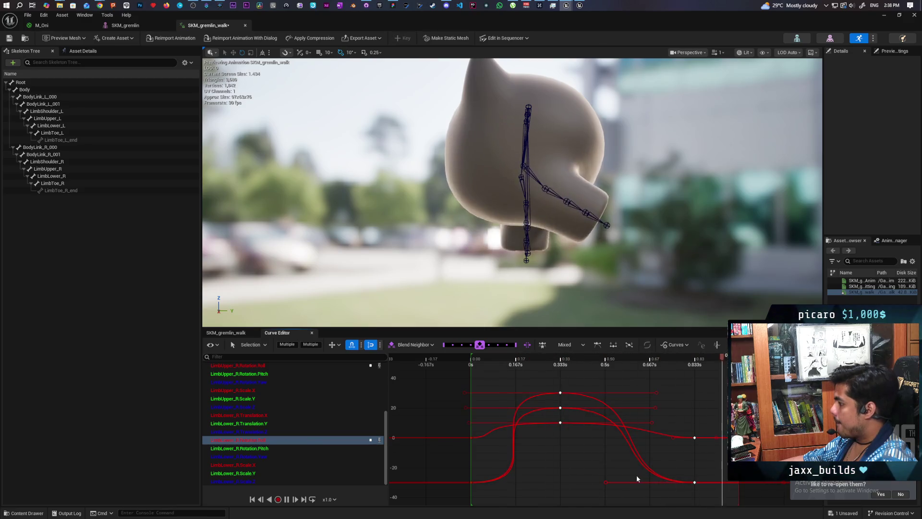
Retime the three arm-rotation peak keys from 0.333 s to 0.415 s
drag(548, 378, 576, 455)
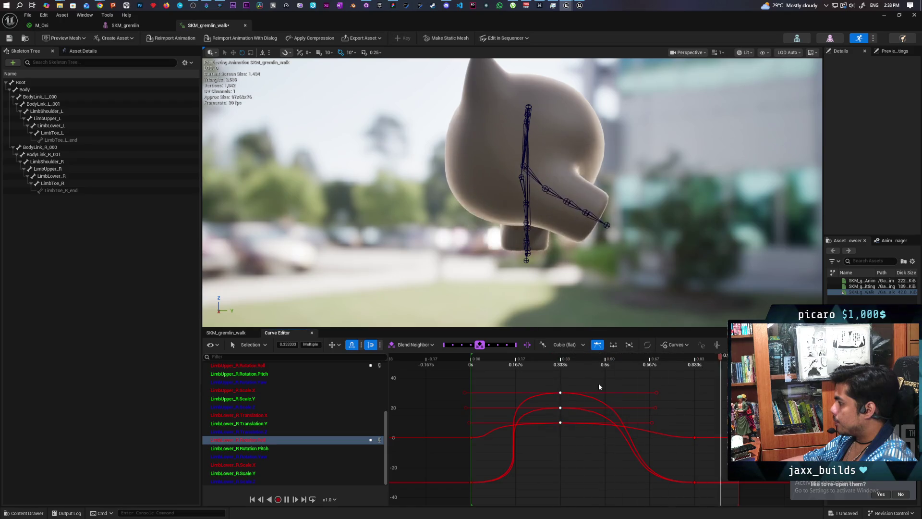
drag(566, 397, 583, 399)
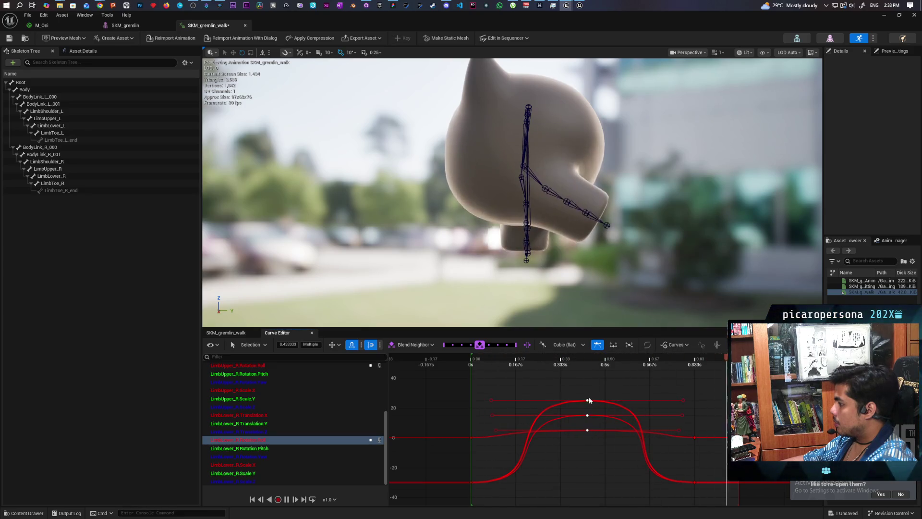
key(ctrl+z)
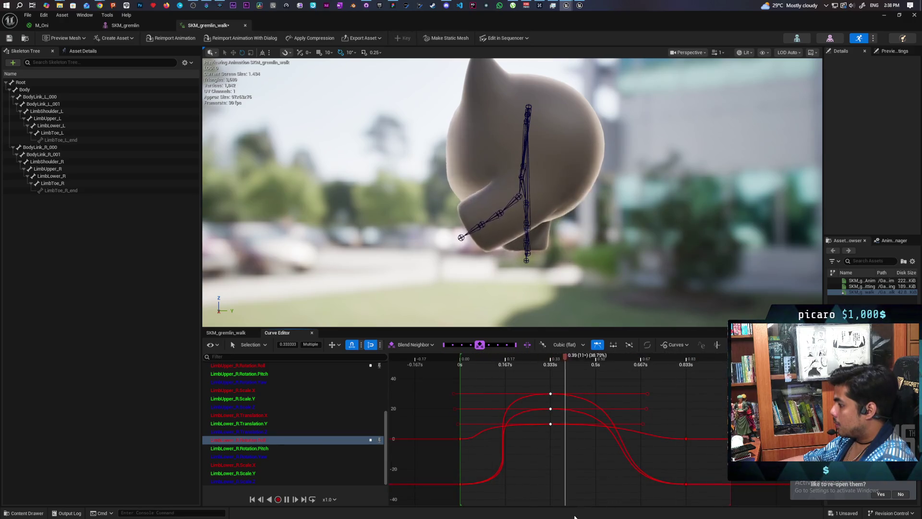
mouse_move(603, 329)
mouse_down()
mouse_move(600, 256)
mouse_move(597, 263)
mouse_up()
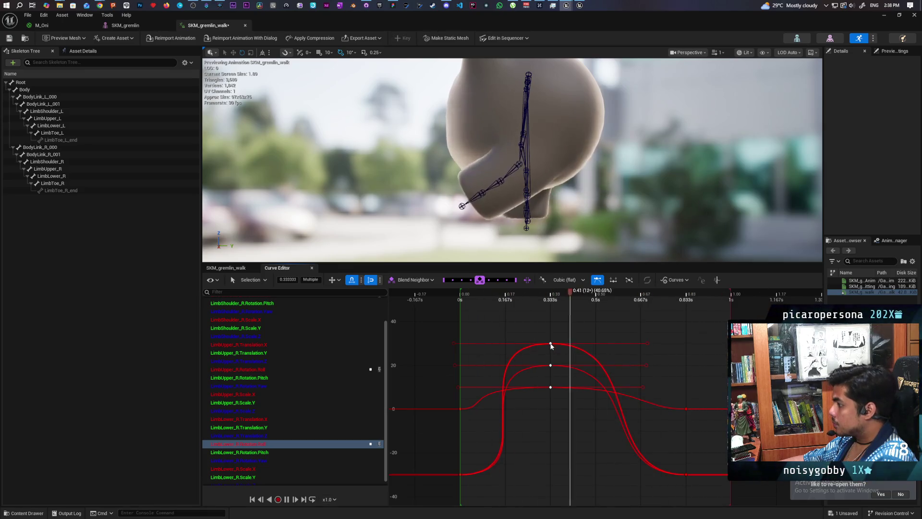
drag(550, 343, 560, 344)
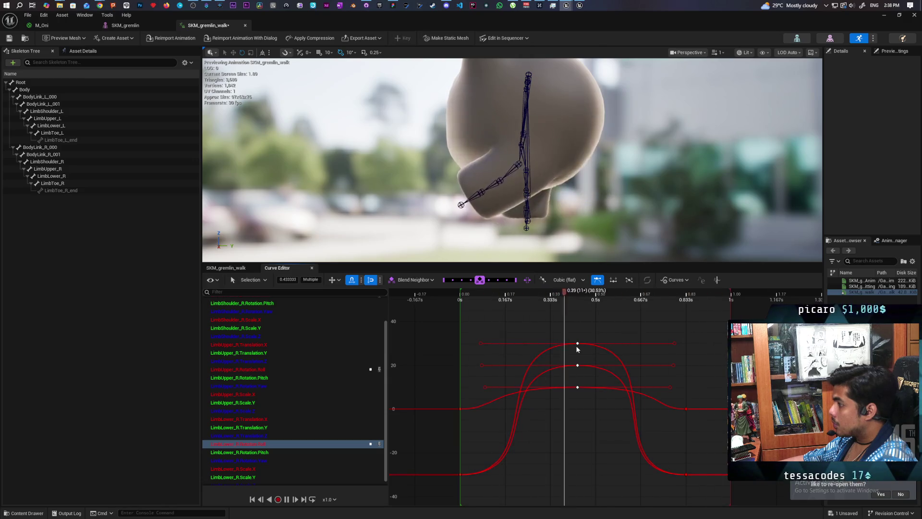
click(286, 279)
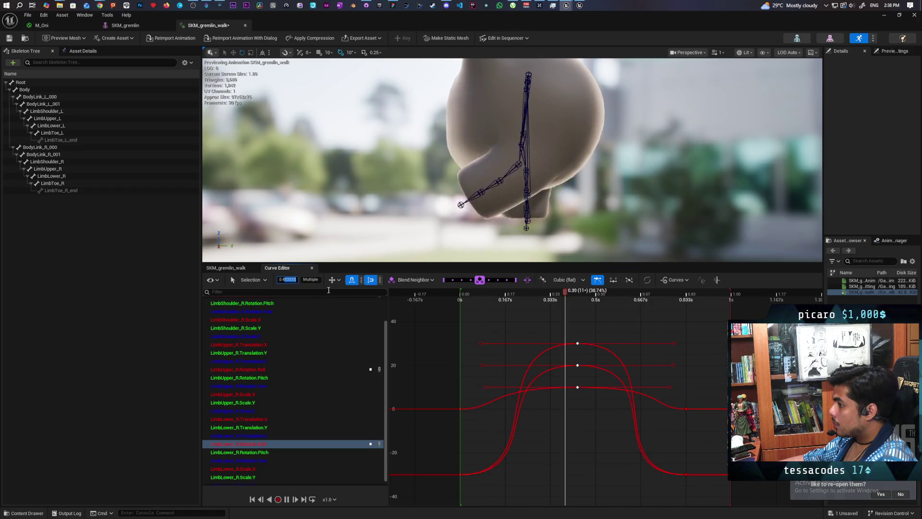
text(0.415)
key(Return)
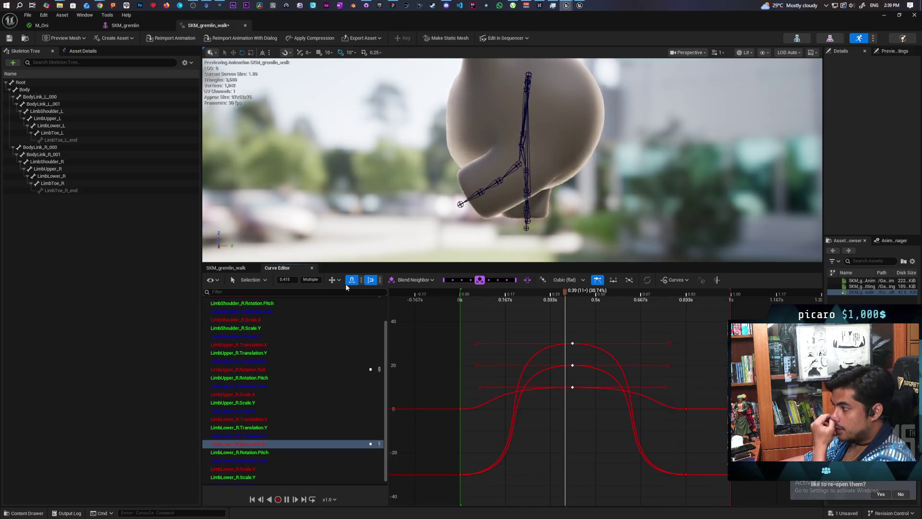
click(228, 268)
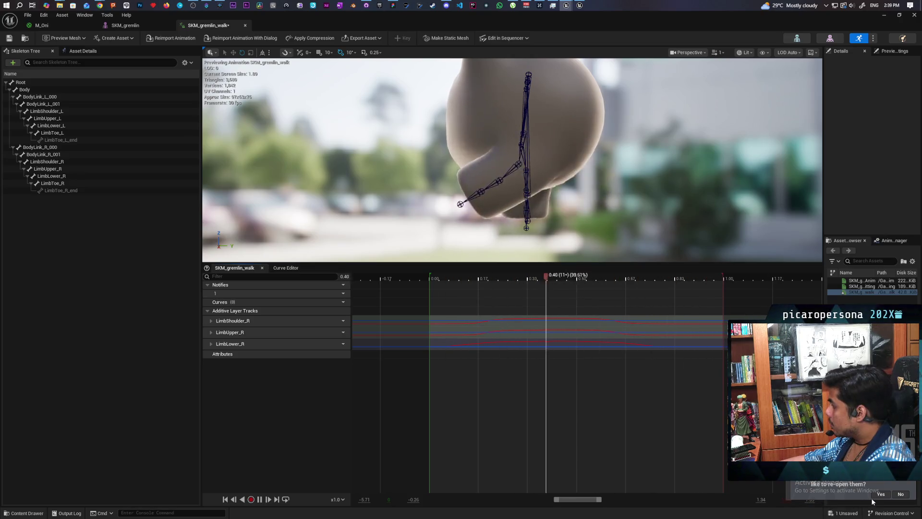
Pause the walk preview and place the playhead at about 0.83 s
right_click(784, 502)
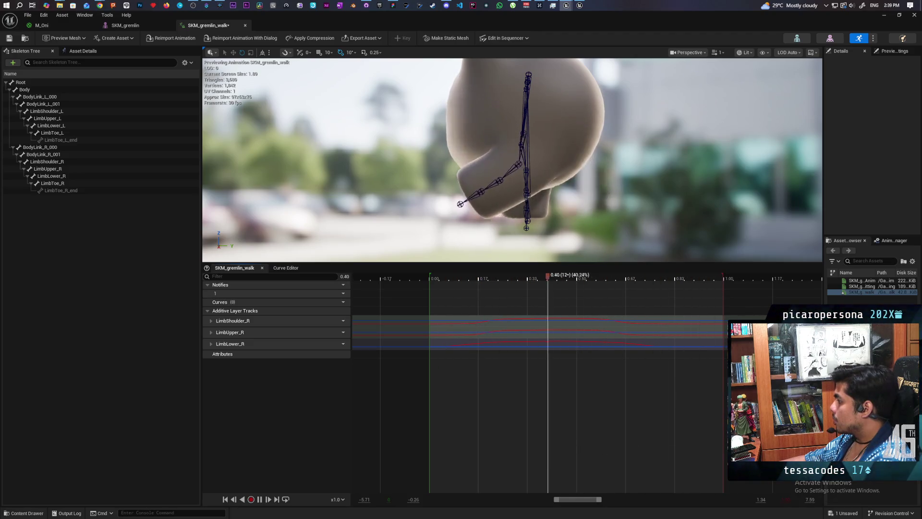
key(space)
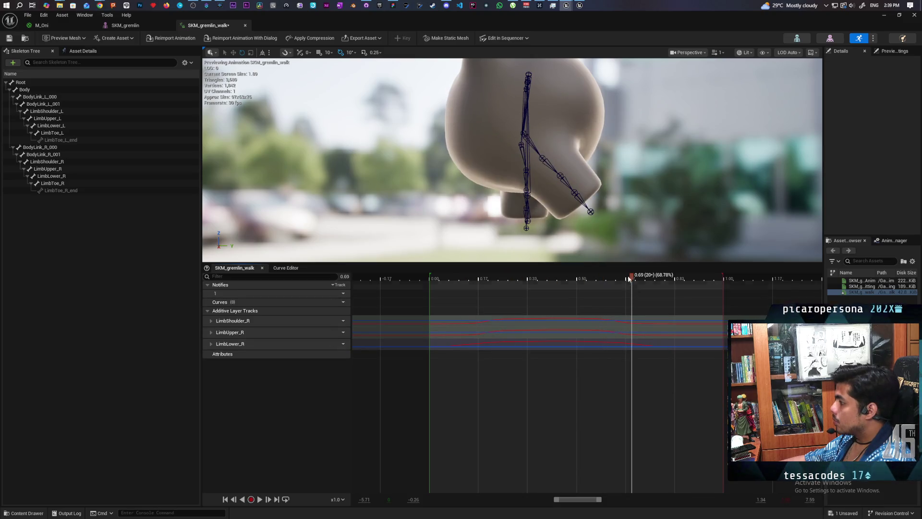
drag(654, 288, 673, 295)
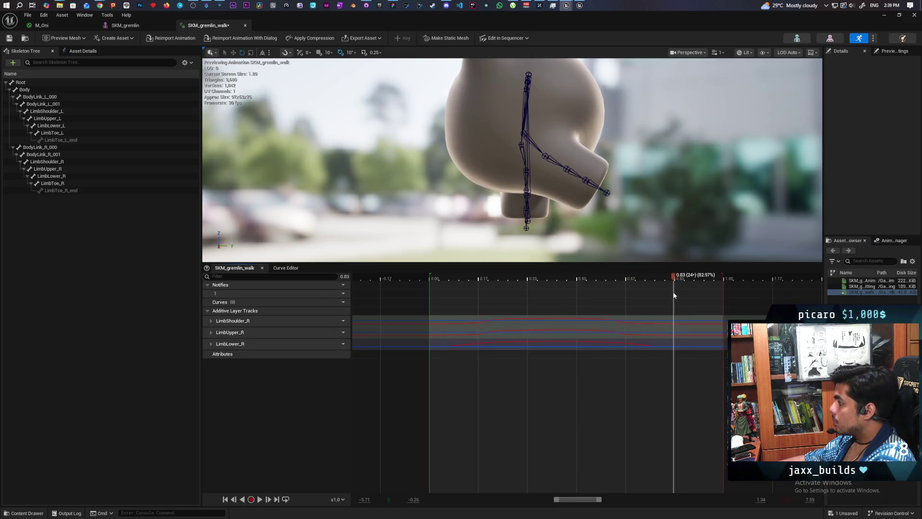
right_click(677, 295)
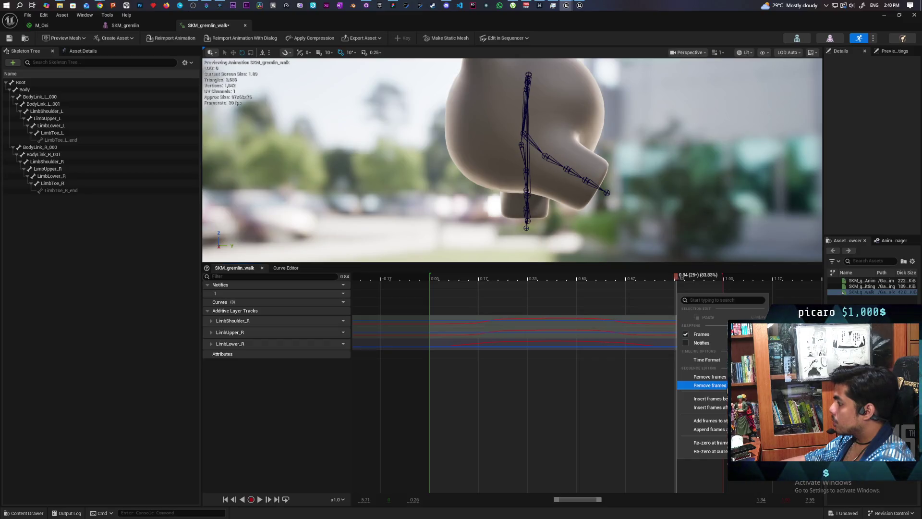
right_click(676, 287)
right_click(676, 287)
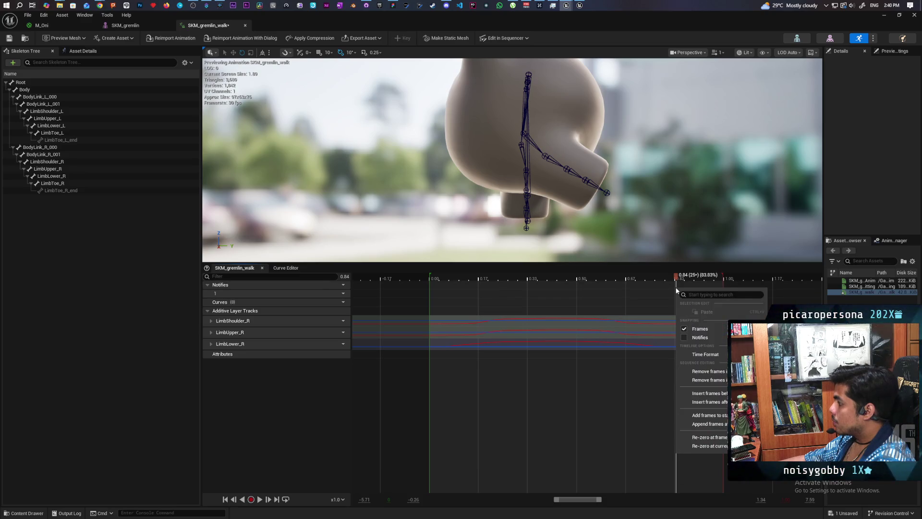
click(678, 280)
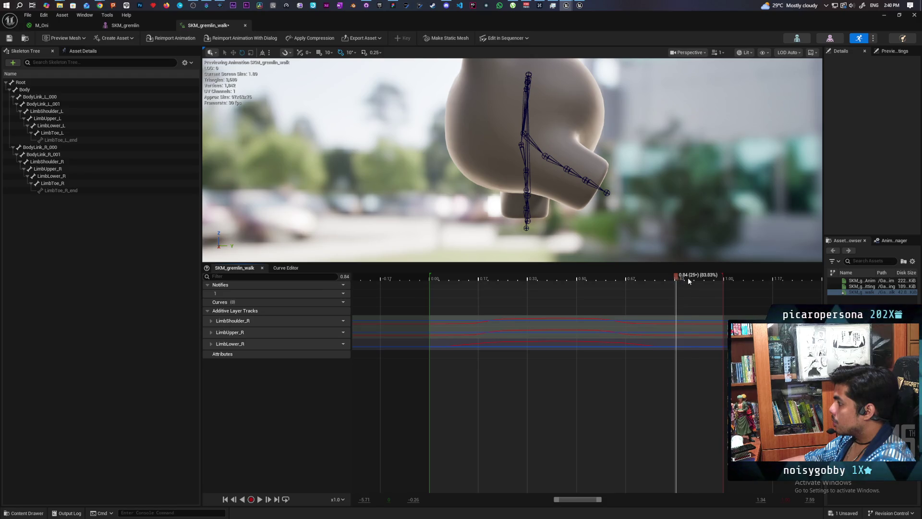
Remove all frames after 0.83 s and play the trimmed walk
drag(684, 280, 674, 281)
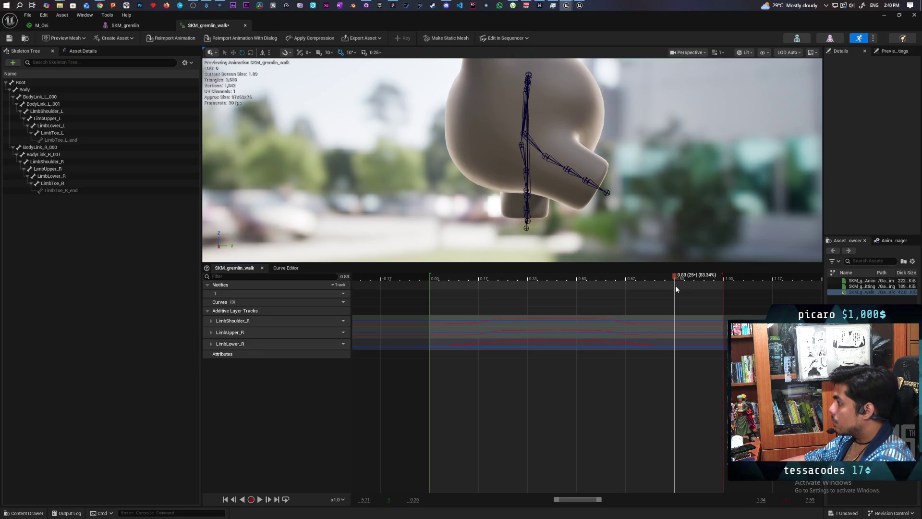
right_click(677, 288)
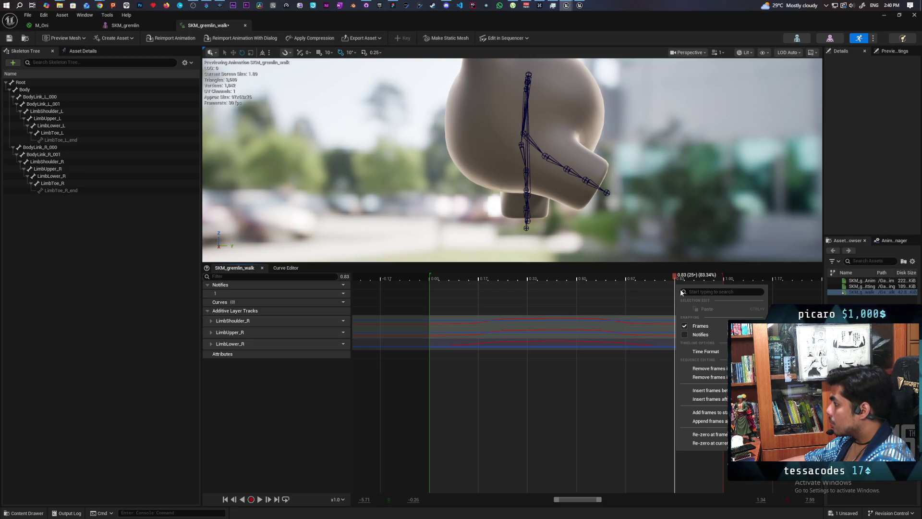
right_click(678, 282)
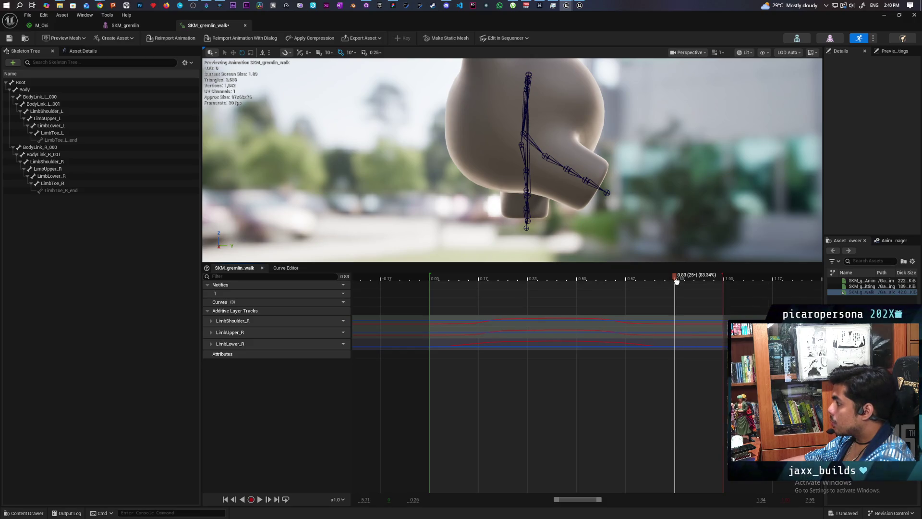
right_click(677, 282)
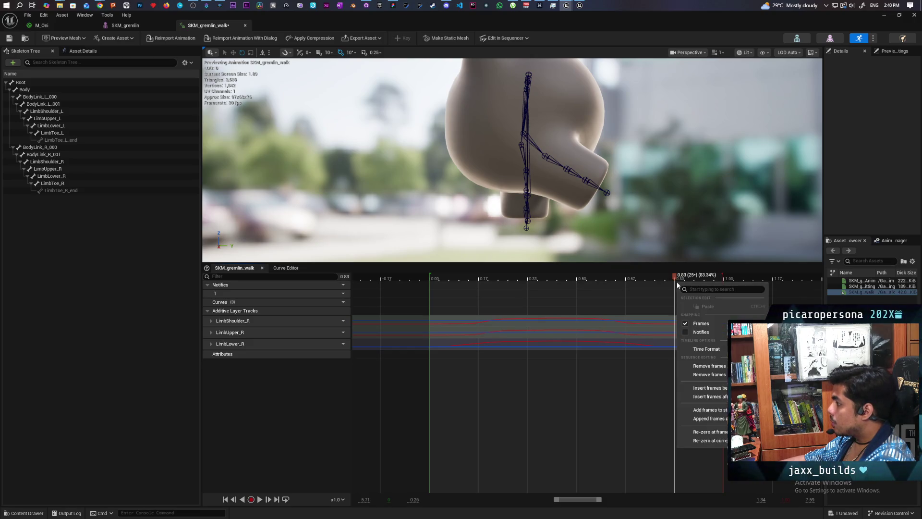
click(719, 375)
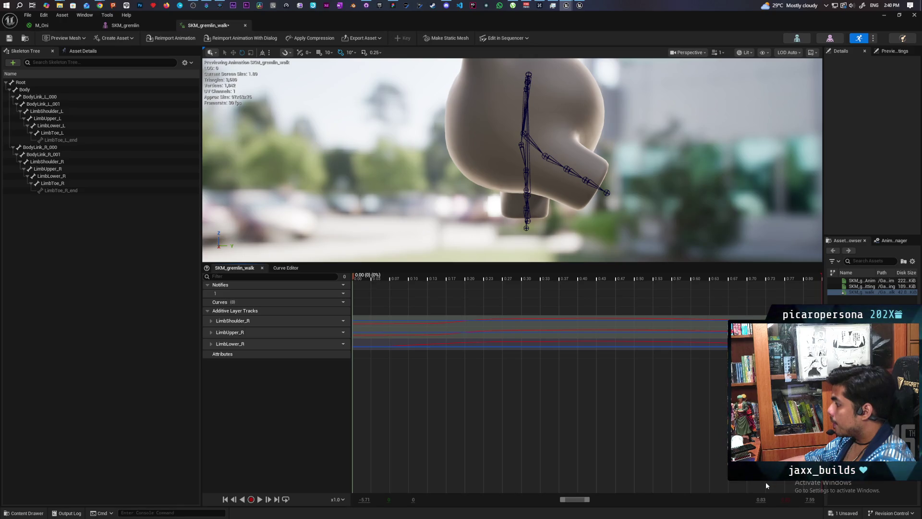
key(space)
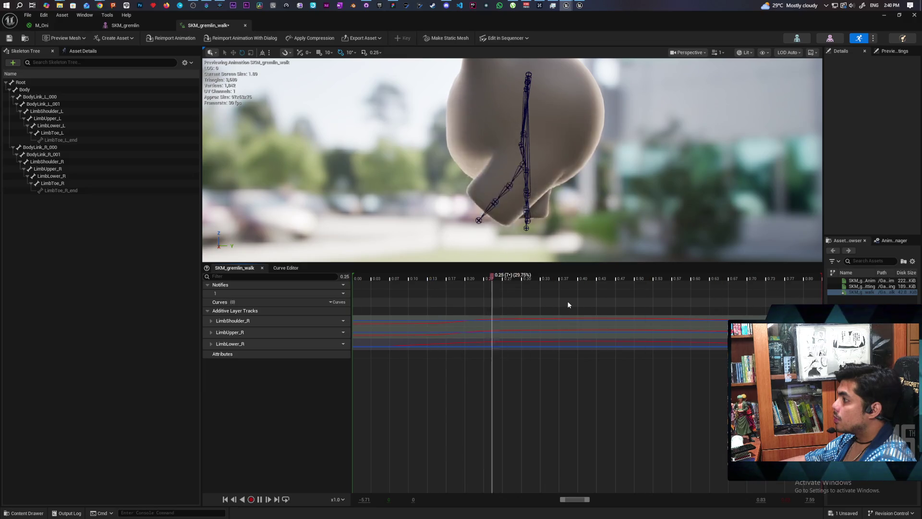
Give the right-limb end keys at 0.833 s cubic interpolation with flattened tangents
click(285, 268)
key(f)
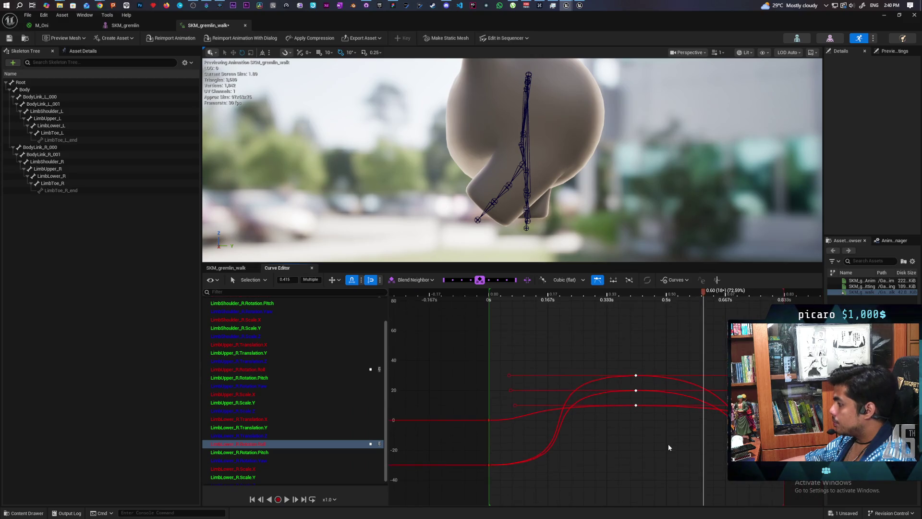
scroll(667, 444, up, 1)
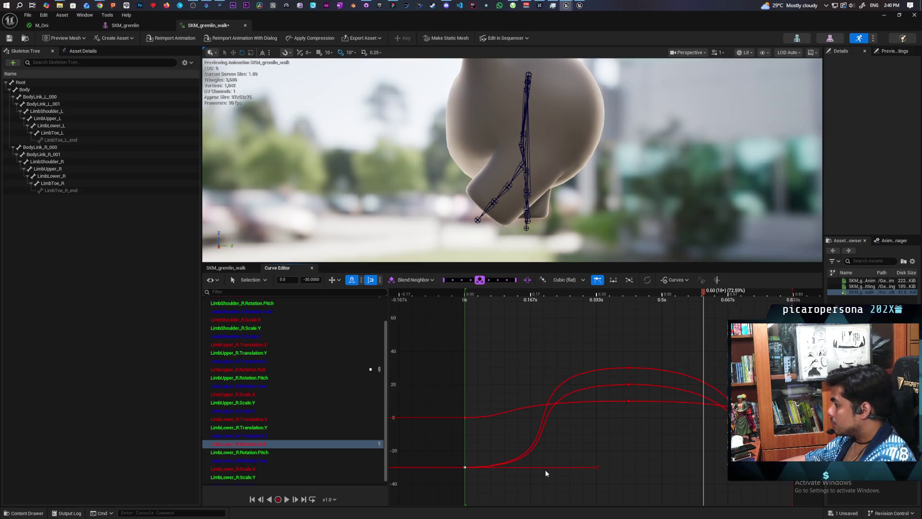
click(794, 467)
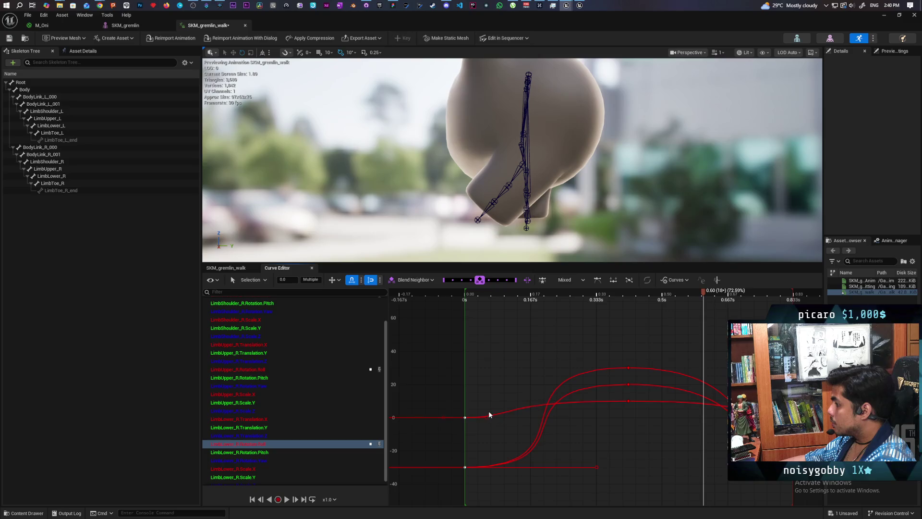
click(793, 467)
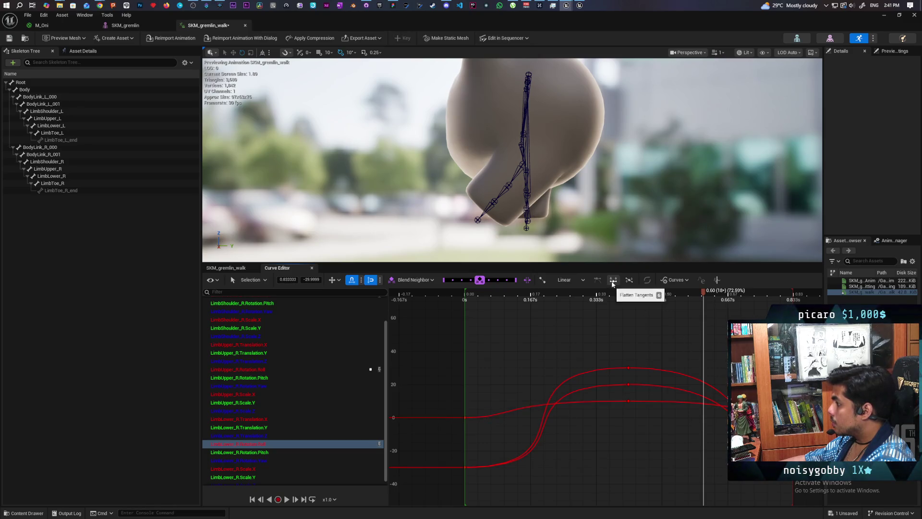
click(576, 281)
click(566, 290)
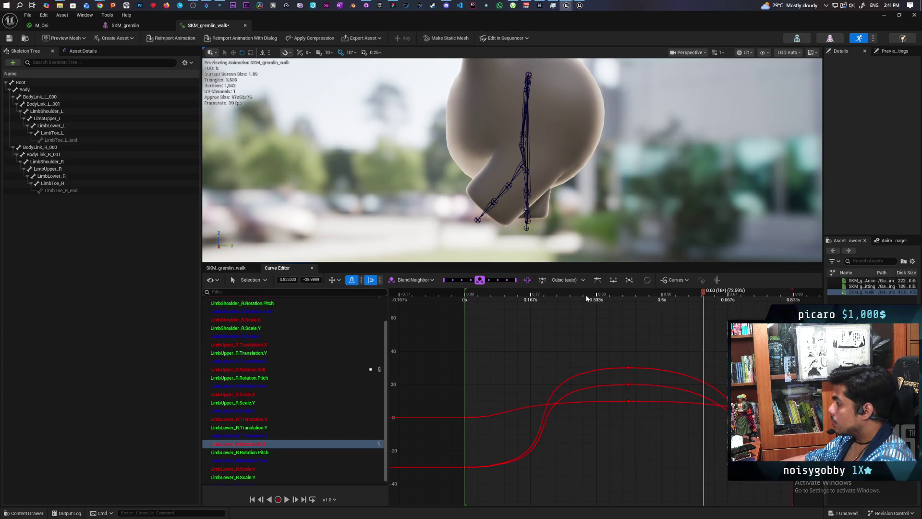
click(597, 280)
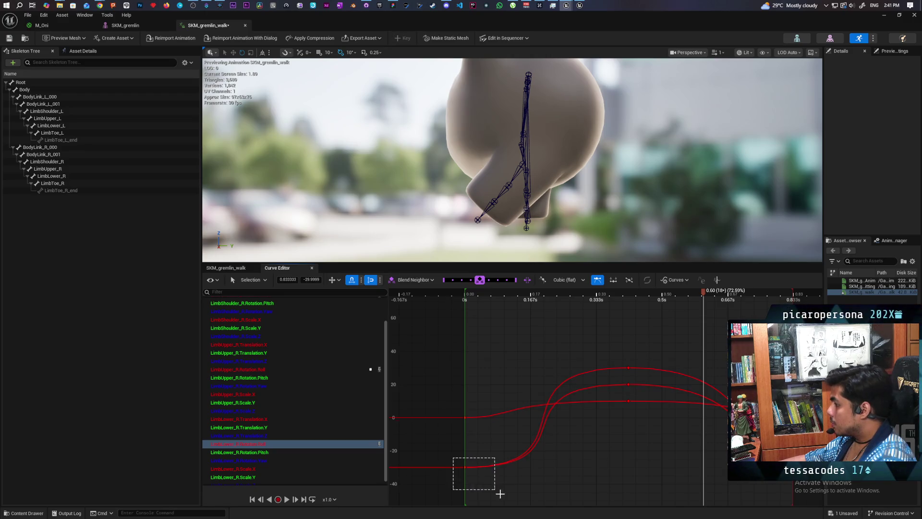
Lower the end keys so the curves return to their start values, and preview the loop
mouse_move(597, 468)
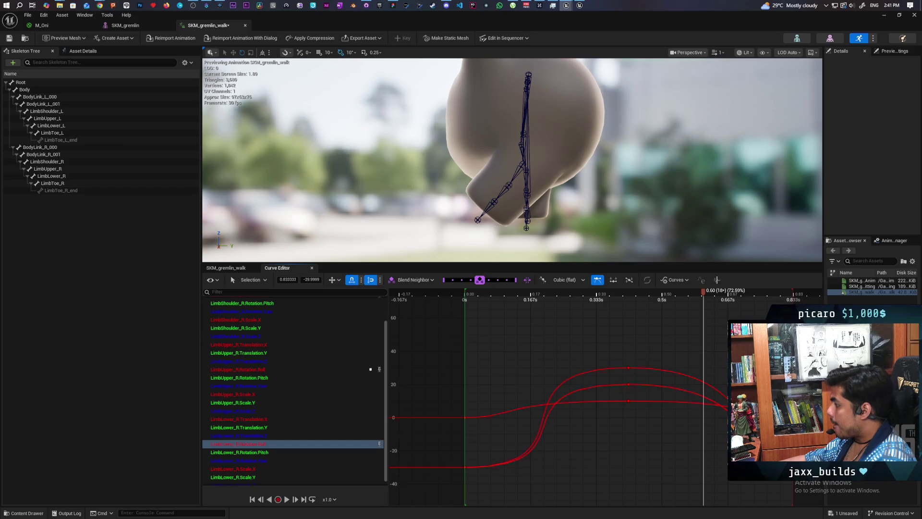
mouse_move(730, 406)
mouse_down()
mouse_move(687, 464)
mouse_move(663, 468)
mouse_up()
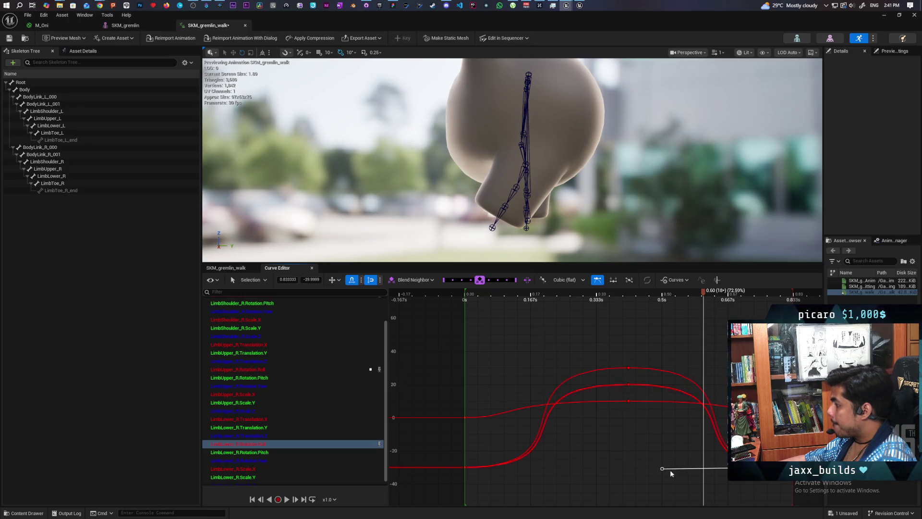
key(space)
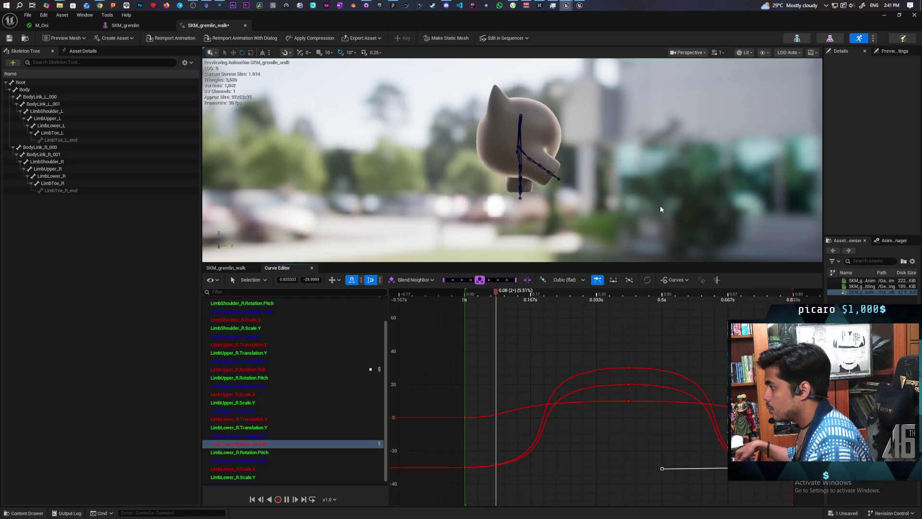
key(space)
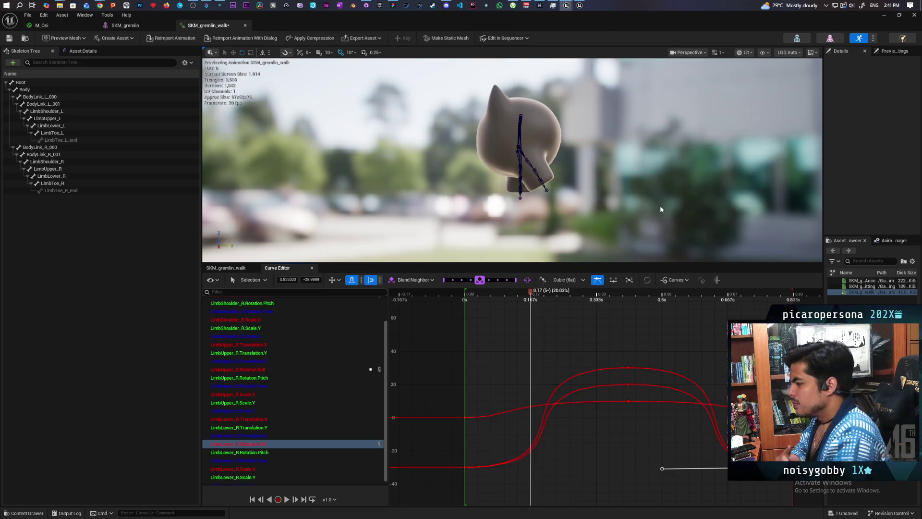
scroll(531, 340, down, 1)
mouse_move(389, 341)
mouse_down()
mouse_move(826, 508)
mouse_move(792, 500)
mouse_up()
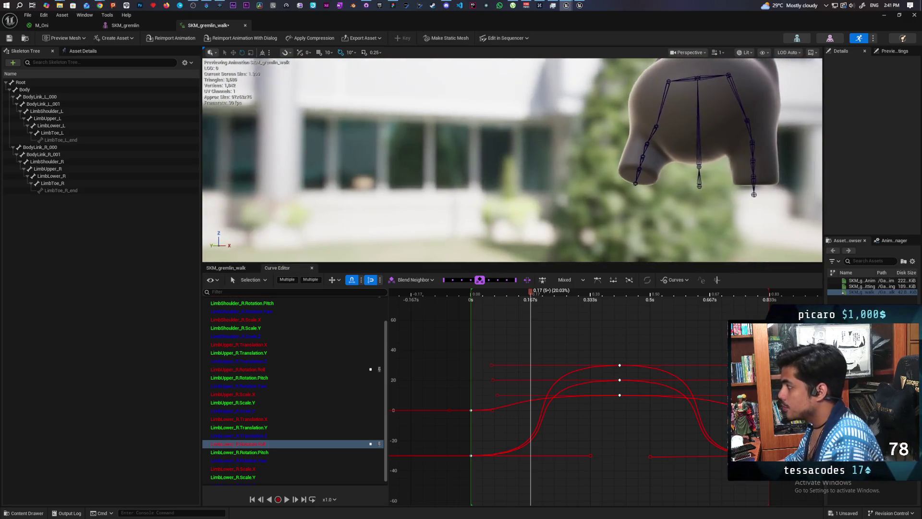
Key LimbShoulder_L, LimbUpper_L and LimbLower_L at frame 0 to create their additive tracks
drag(594, 151, 594, 151)
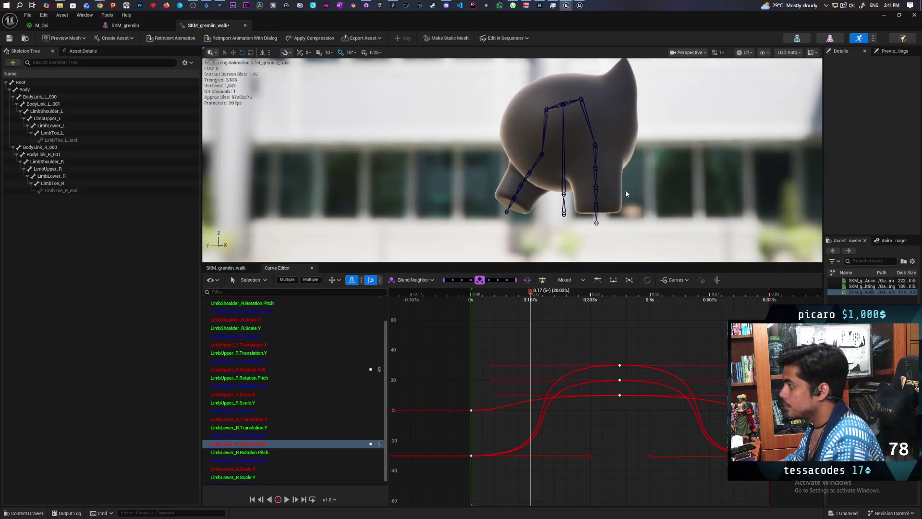
click(595, 145)
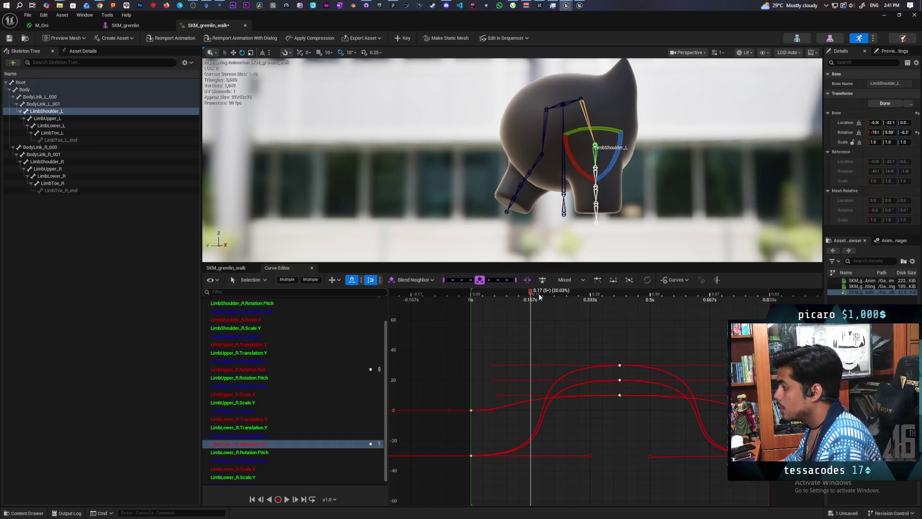
drag(530, 293, 471, 295)
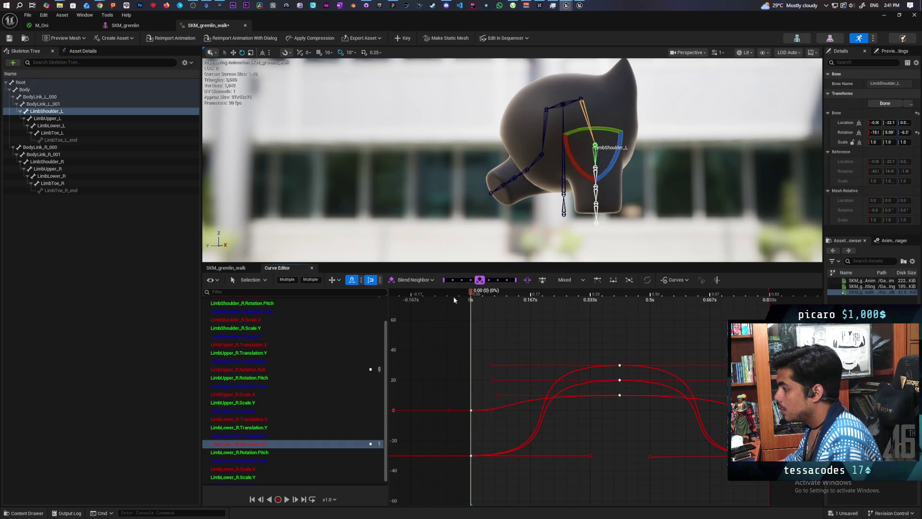
click(236, 269)
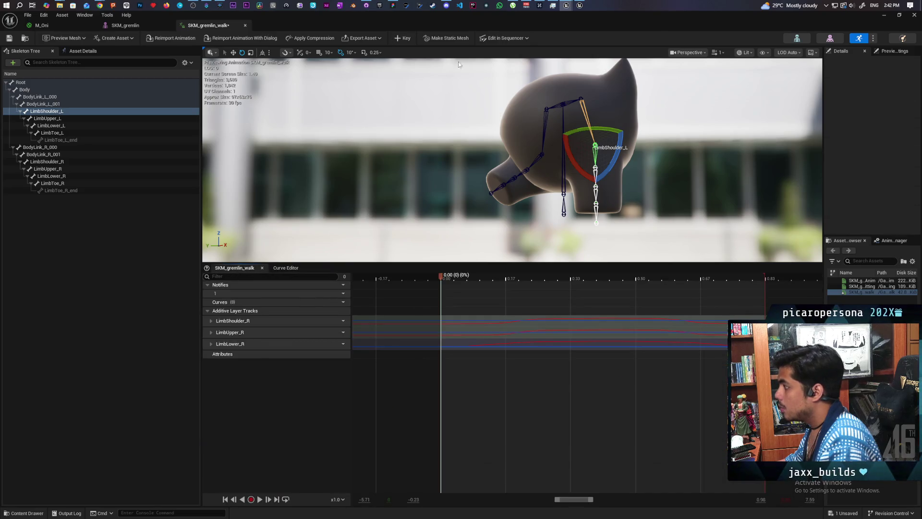
click(403, 40)
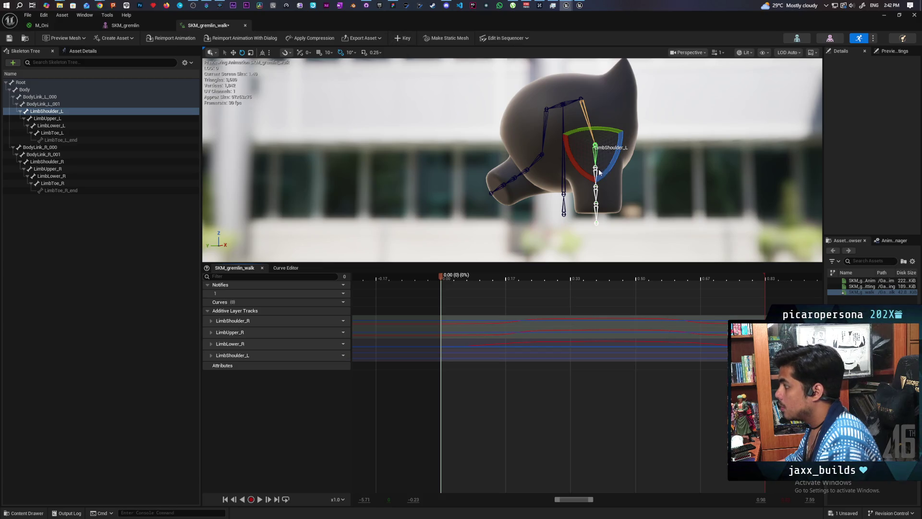
click(595, 170)
click(405, 40)
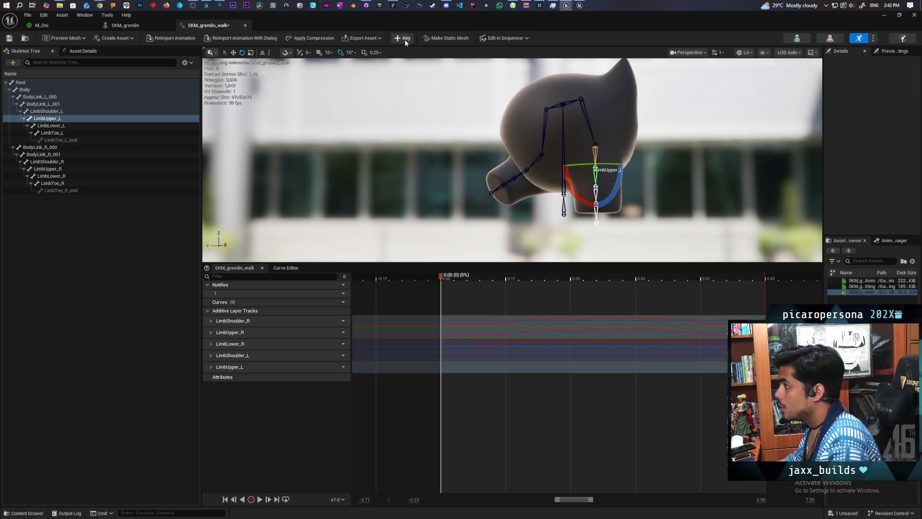
click(596, 190)
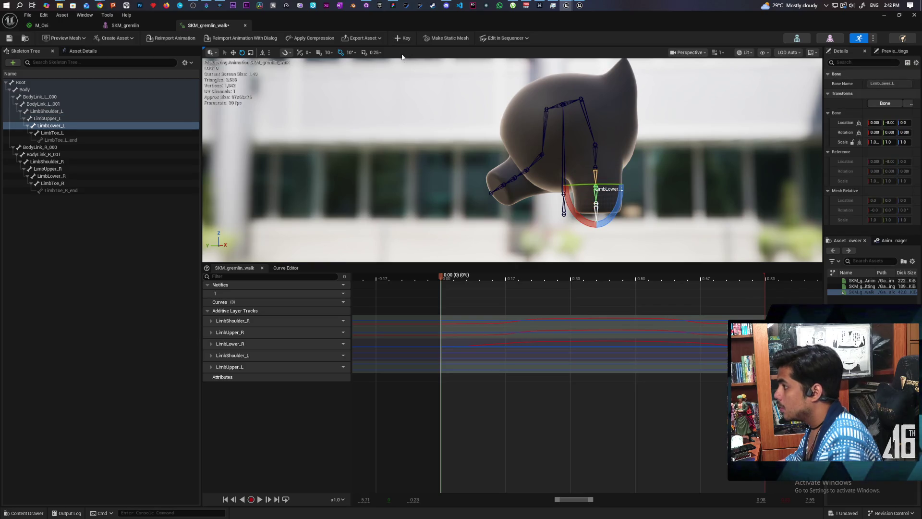
click(405, 39)
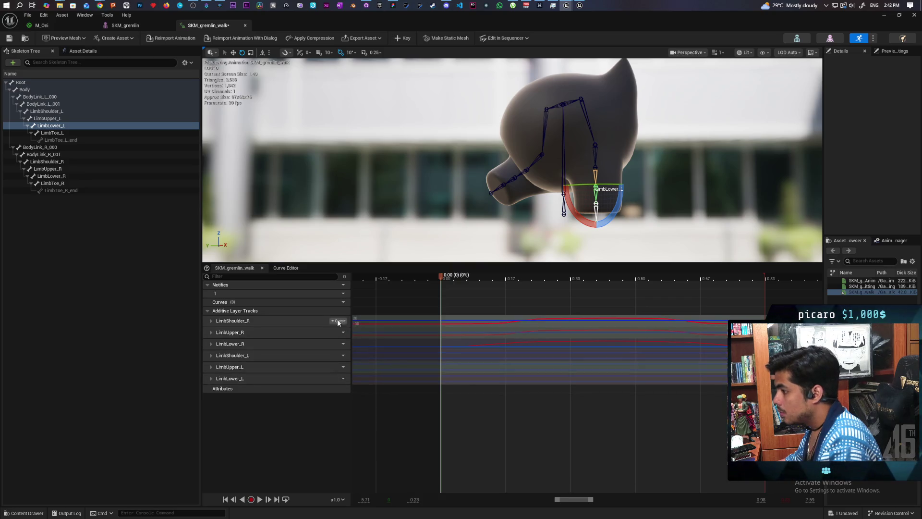
Load the LimbShoulder_L, LimbUpper_L and LimbLower_L curves into the Curve Editor
click(286, 268)
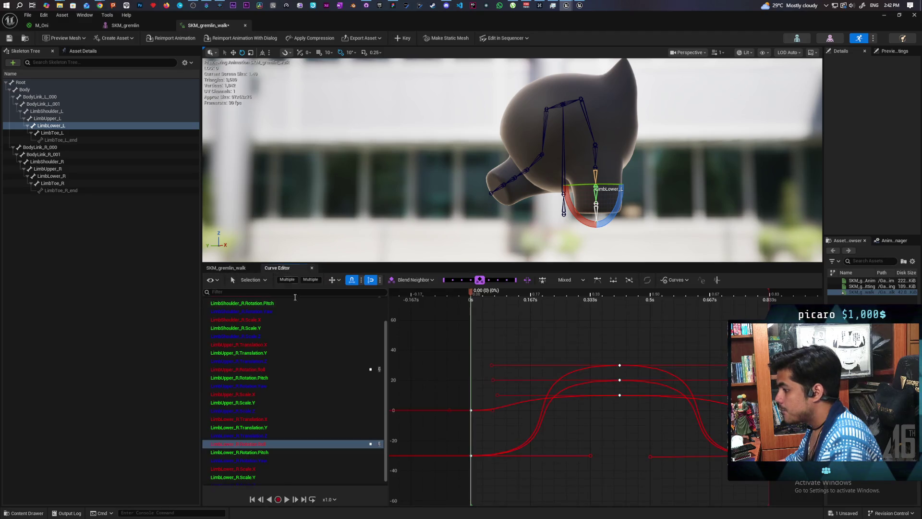
scroll(356, 399, up, 2)
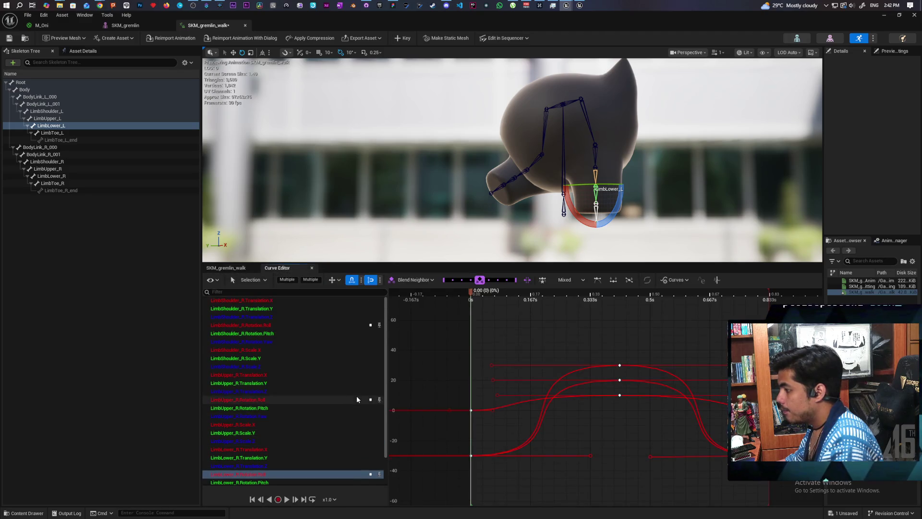
scroll(356, 399, down, 2)
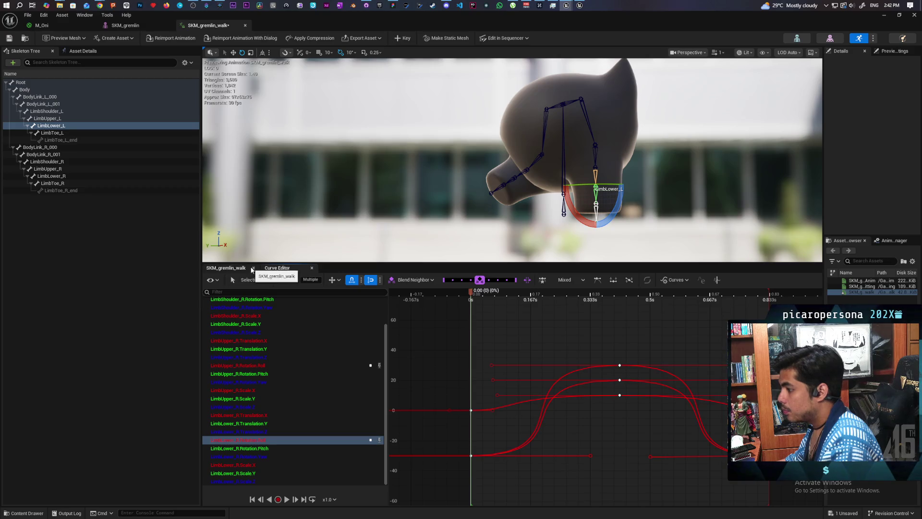
click(312, 268)
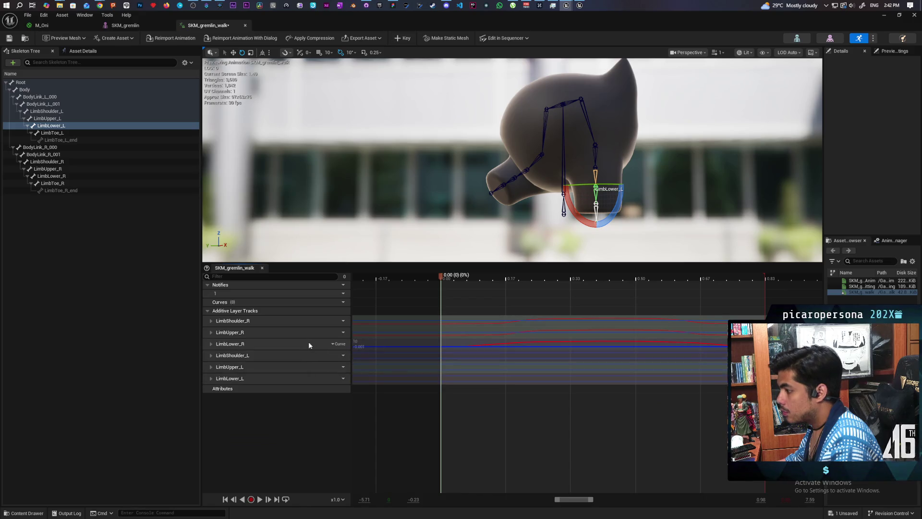
double_click(264, 358)
click(226, 268)
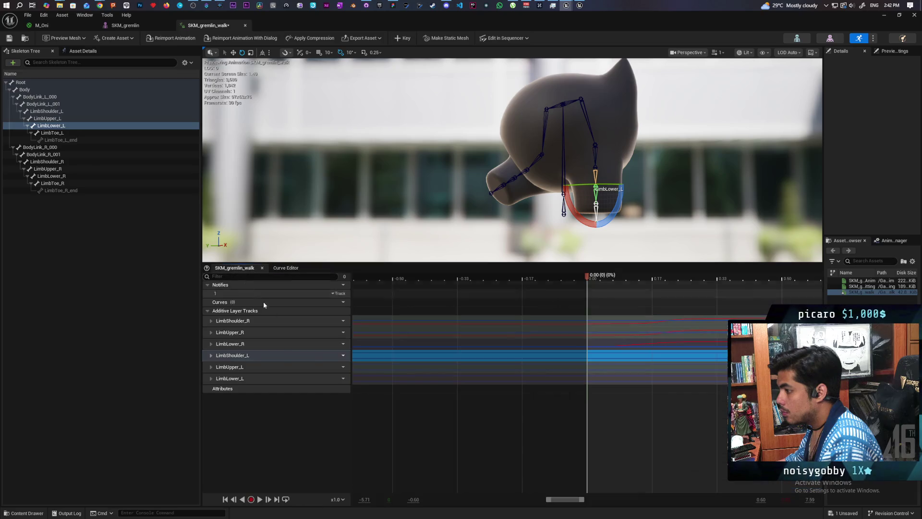
double_click(255, 365)
click(226, 267)
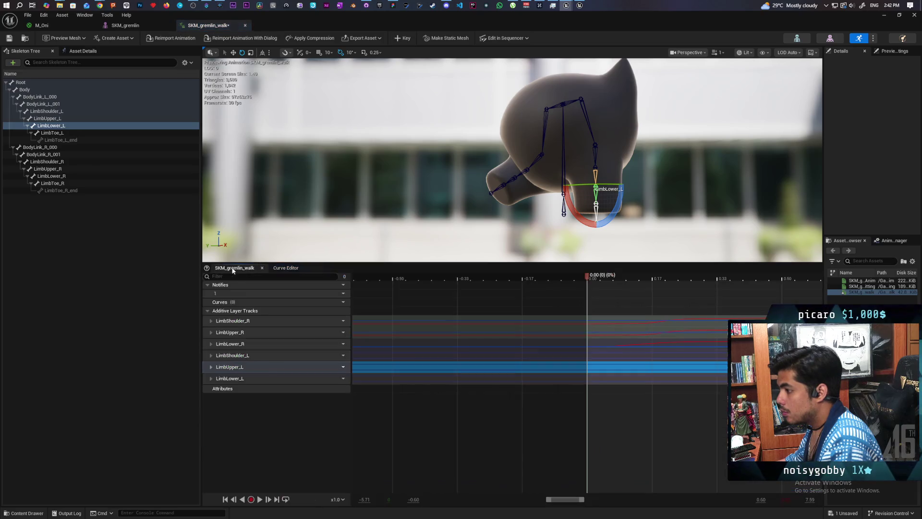
double_click(250, 379)
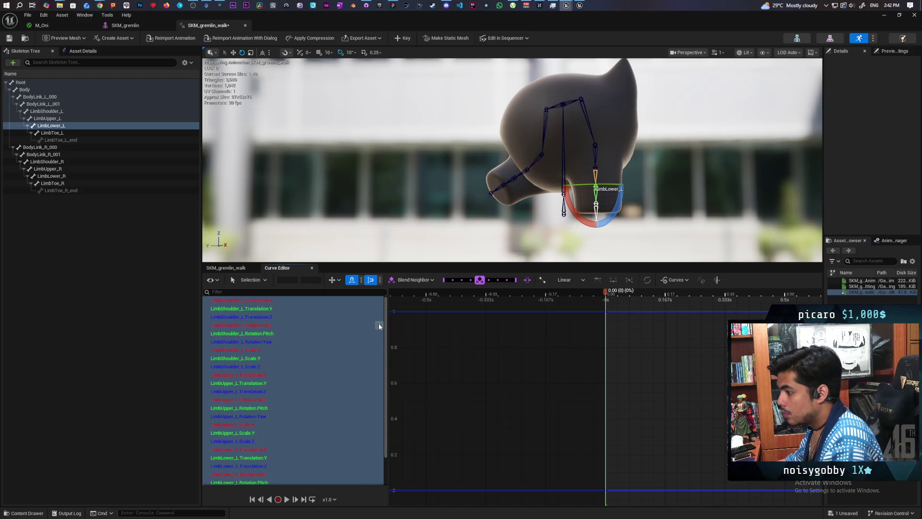
Paste the copied swing keys onto the three left-arm Rotation.Roll curves
click(267, 325)
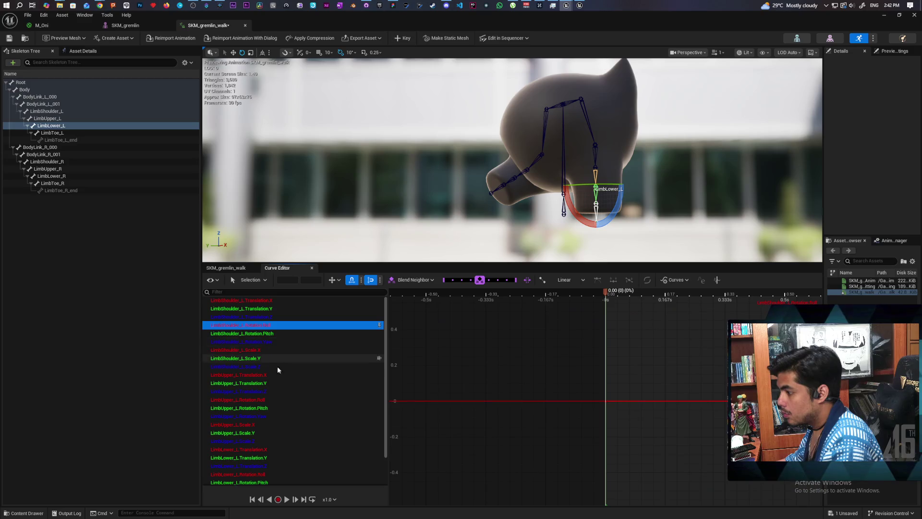
click(277, 399)
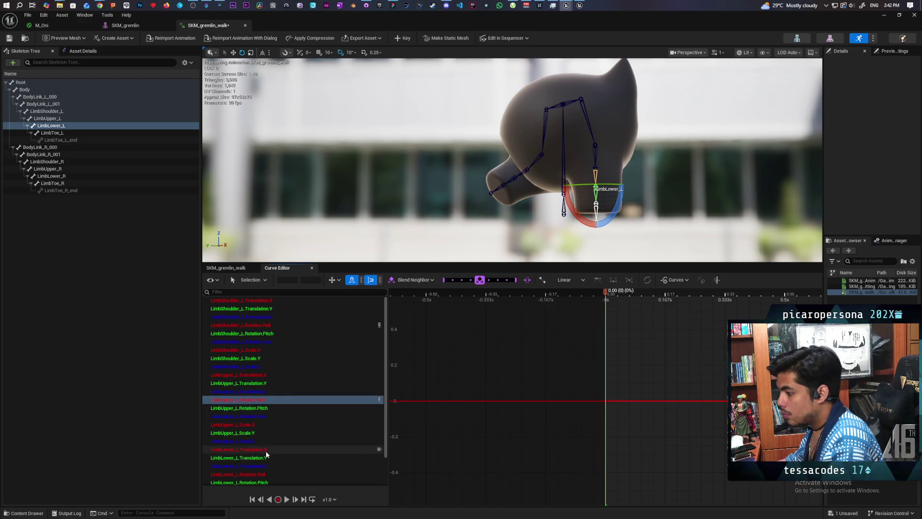
click(373, 475)
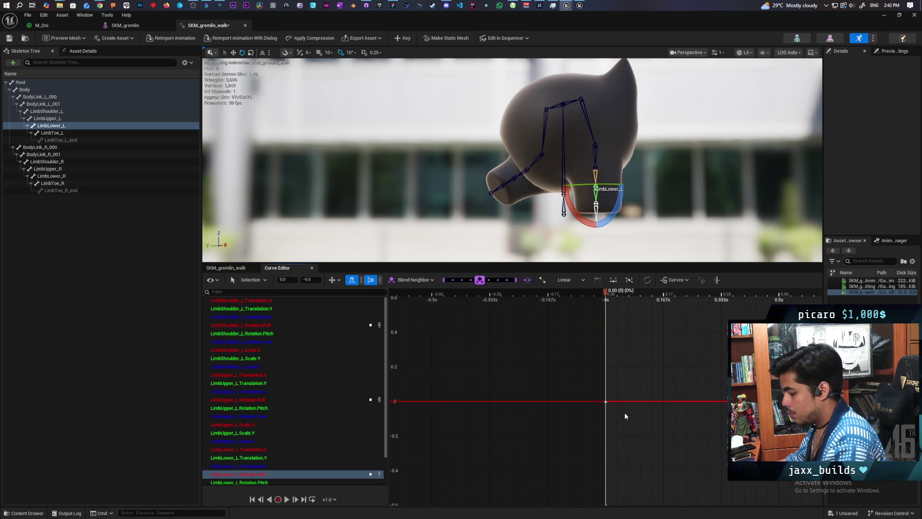
key(ctrl+v)
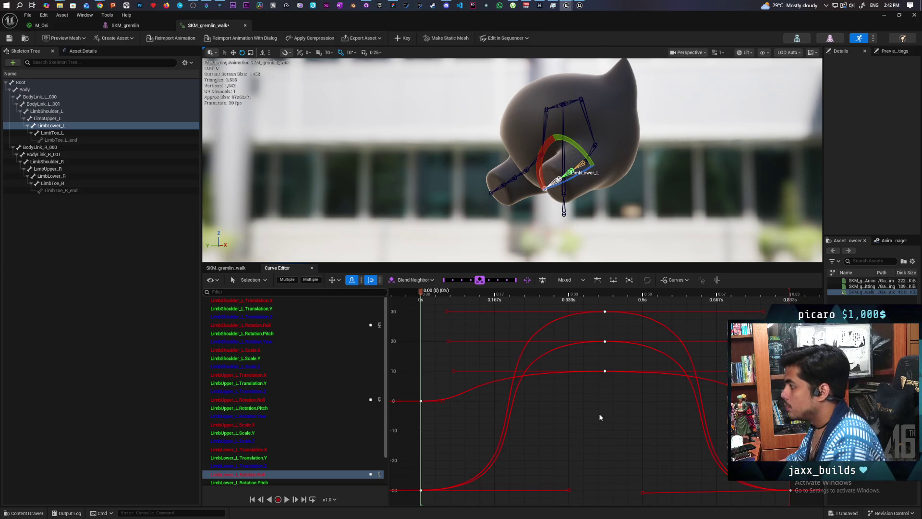
Preview the left-arm swing and undo an accidental key nudge
key(space)
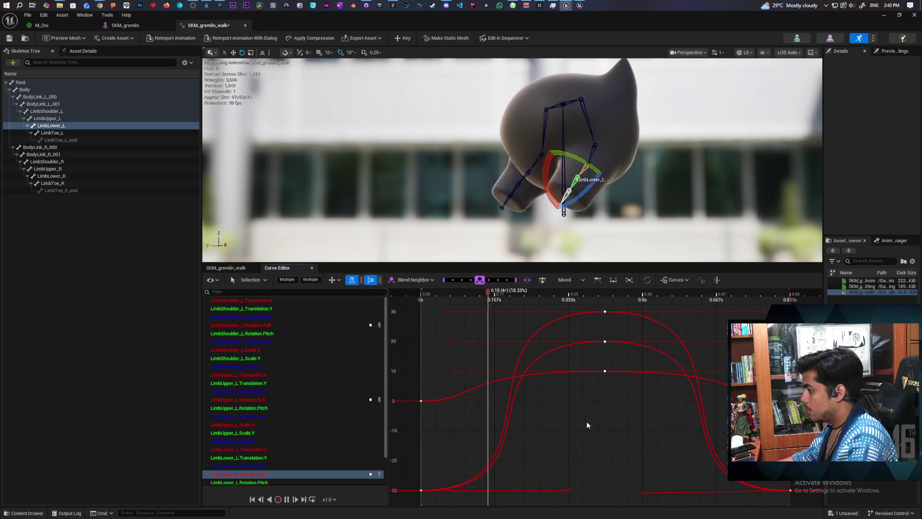
key(space)
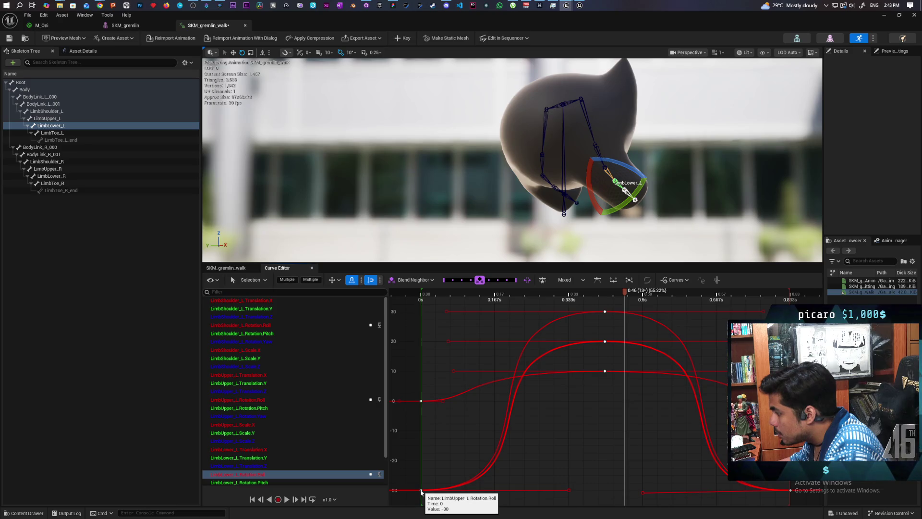
drag(421, 491, 422, 477)
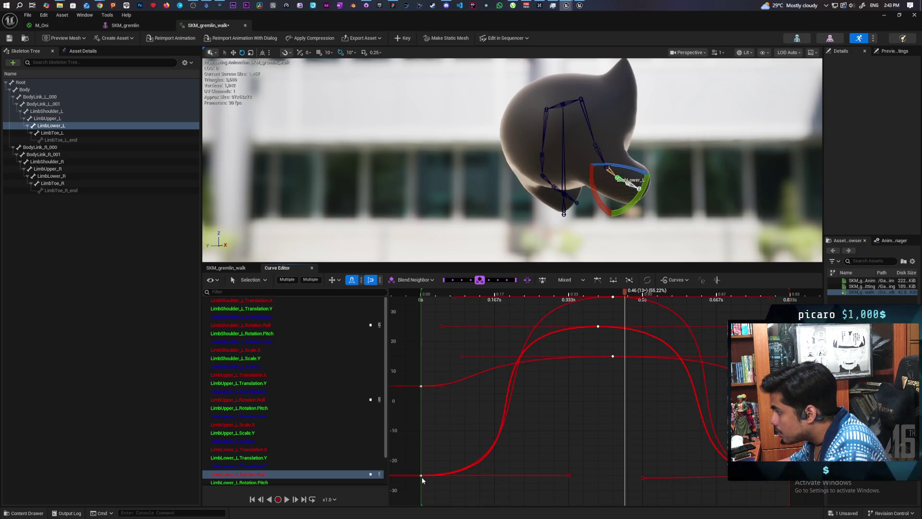
key(ctrl+z)
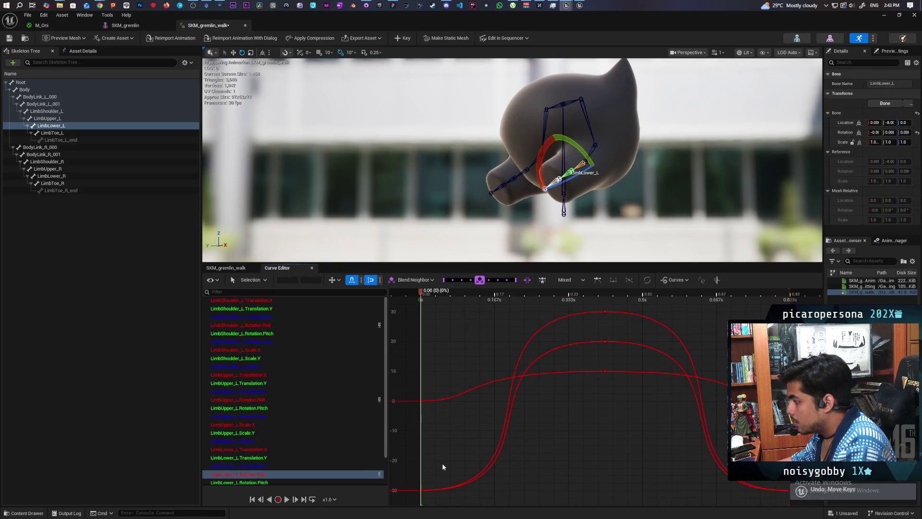
Raise a left Roll curve's first and last keys to 20 and dip its middle key at 0.415 s
drag(420, 490, 427, 346)
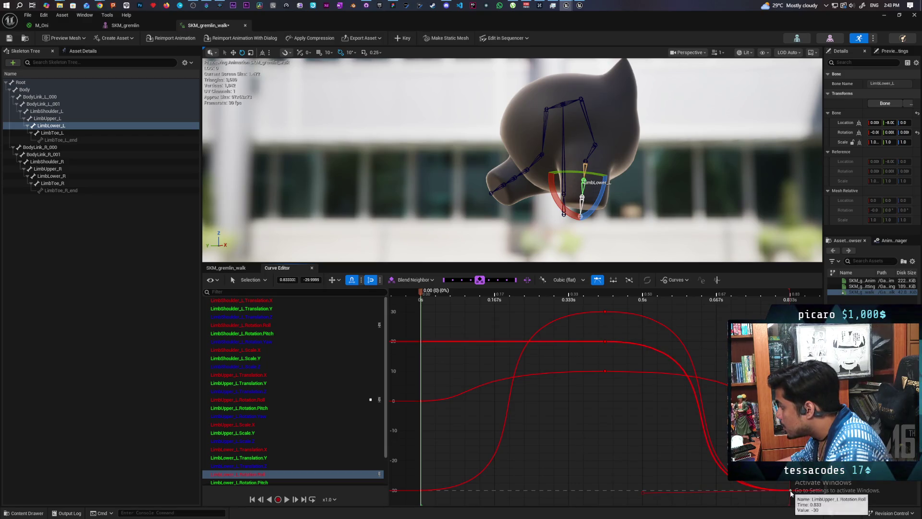
drag(790, 489, 789, 415)
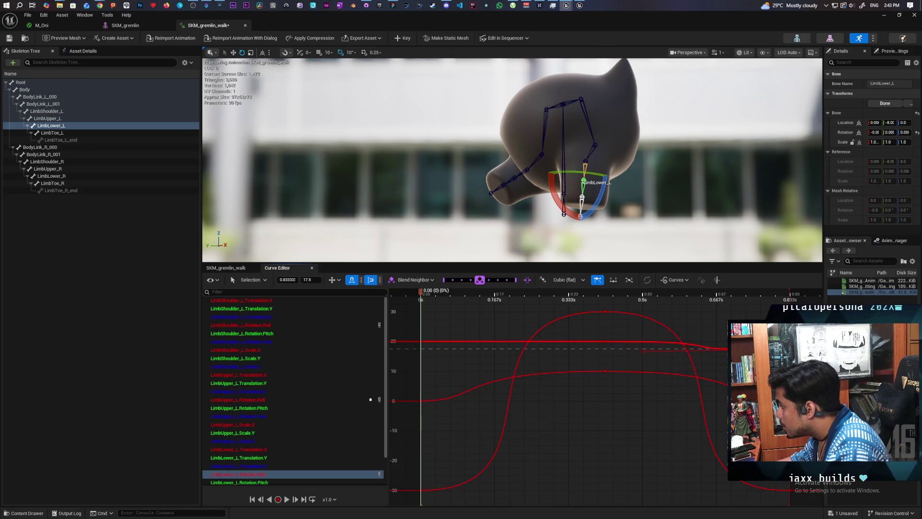
drag(790, 348, 789, 342)
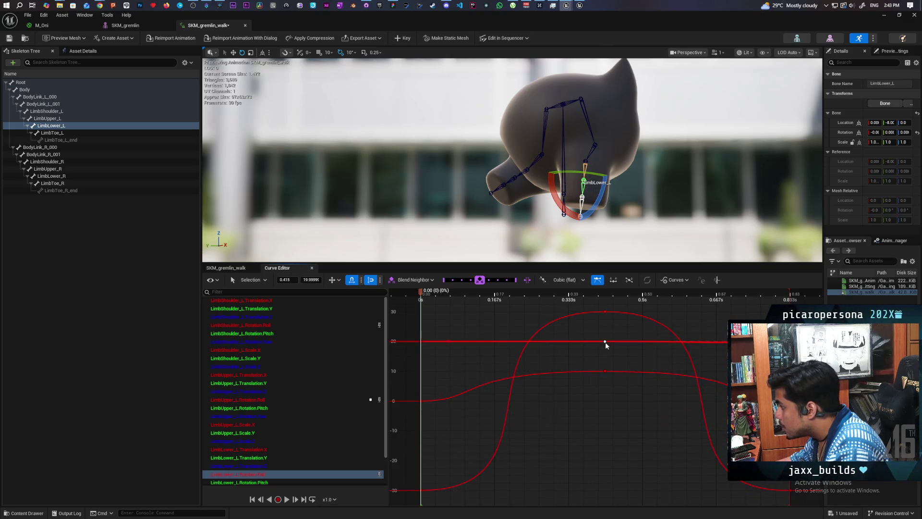
drag(606, 345, 607, 486)
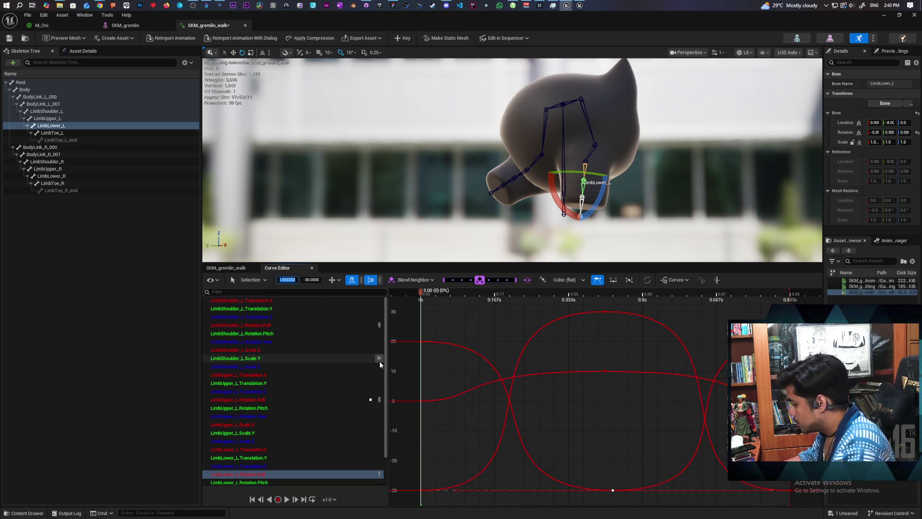
text(0.415)
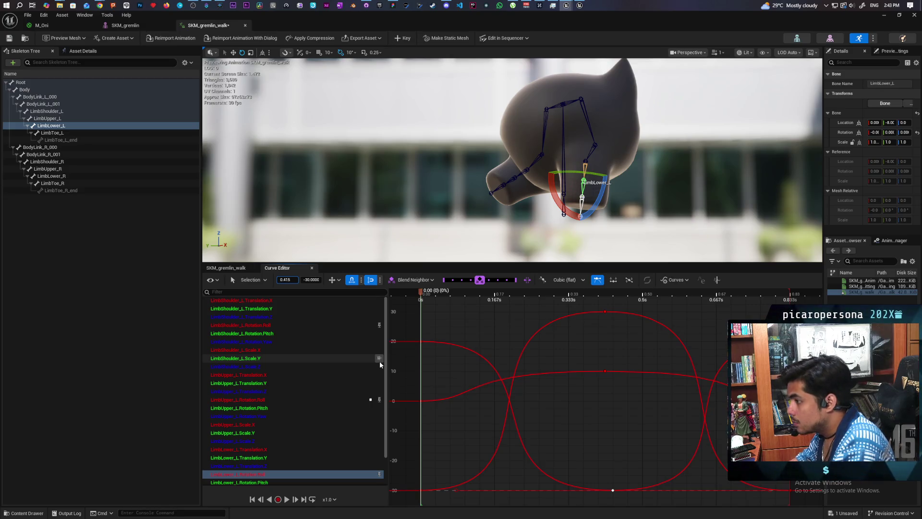
key(Return)
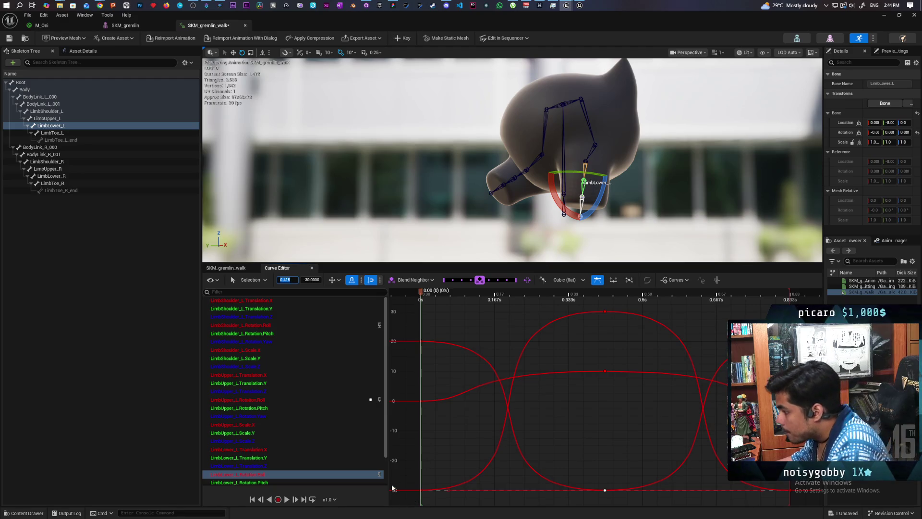
Raise the shoulder roll's starting key near 30 and pull its middle key down near 0.4 s
mouse_move(421, 491)
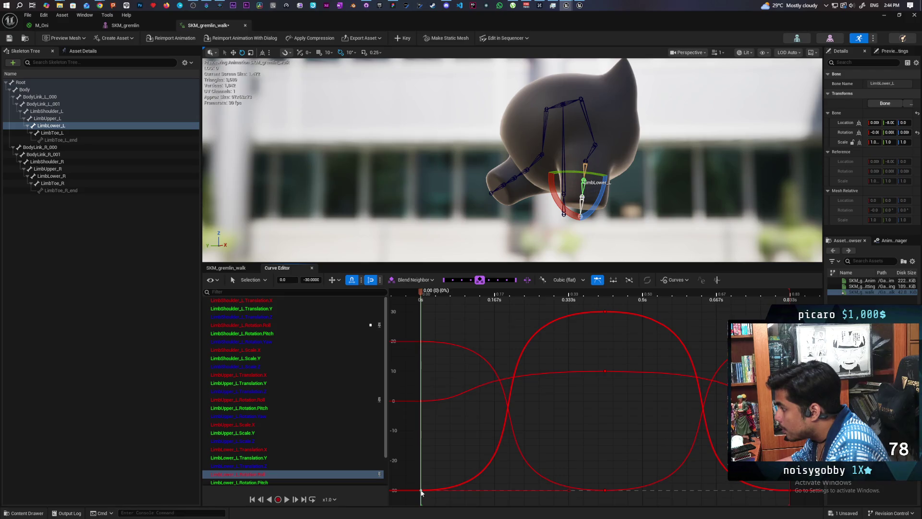
drag(421, 491, 422, 312)
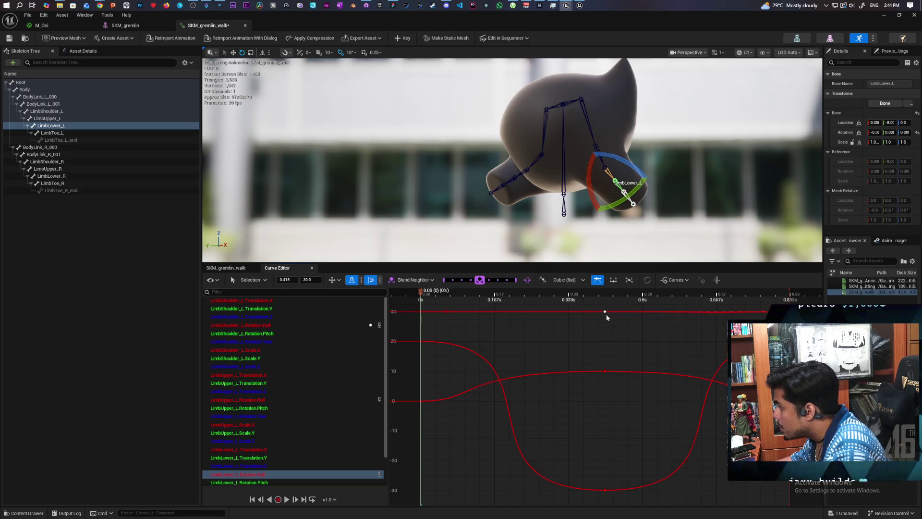
mouse_move(605, 313)
mouse_down()
mouse_move(592, 461)
mouse_move(601, 491)
mouse_up()
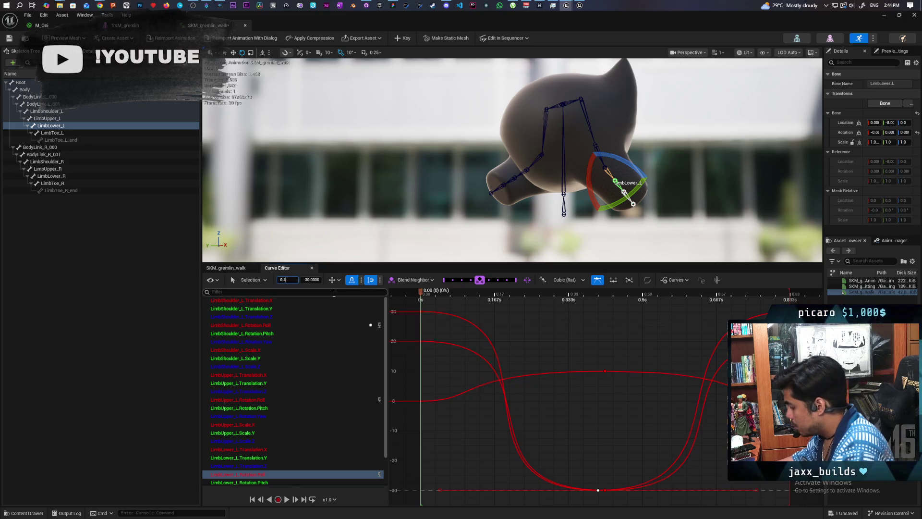
text(16)
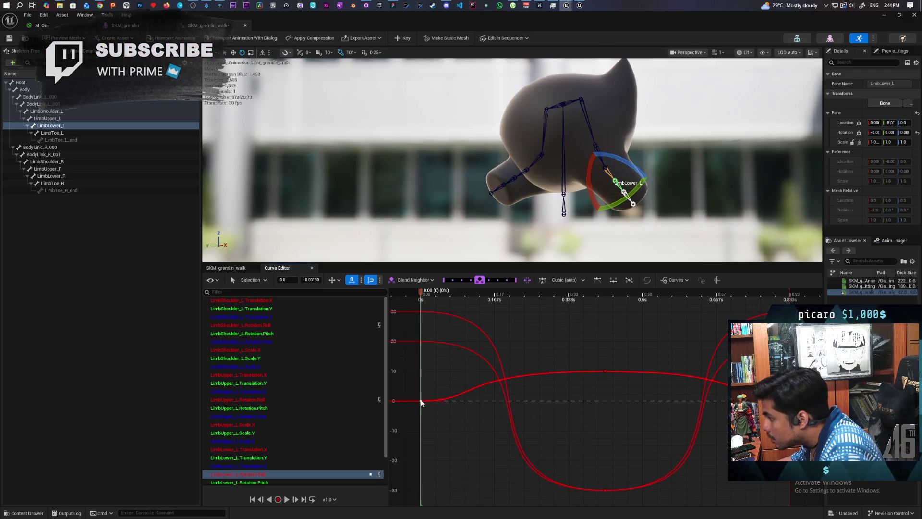
drag(421, 401, 420, 374)
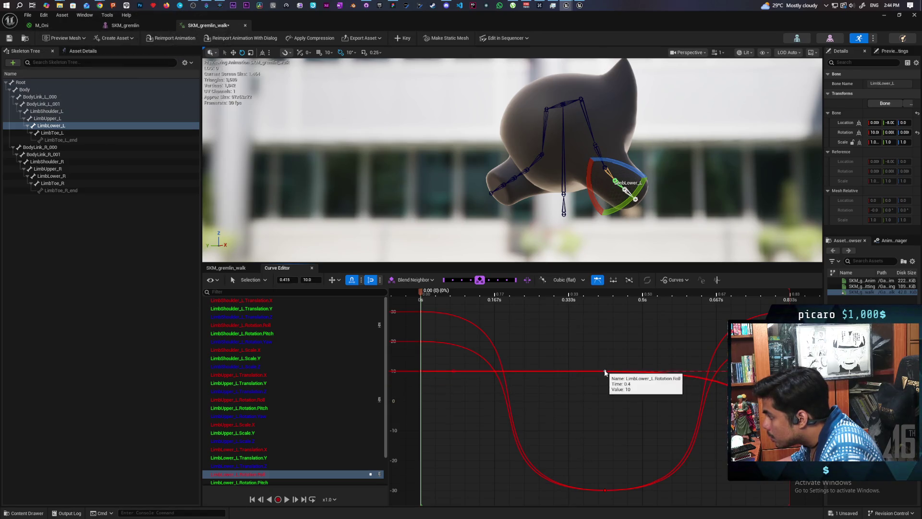
drag(604, 371, 607, 399)
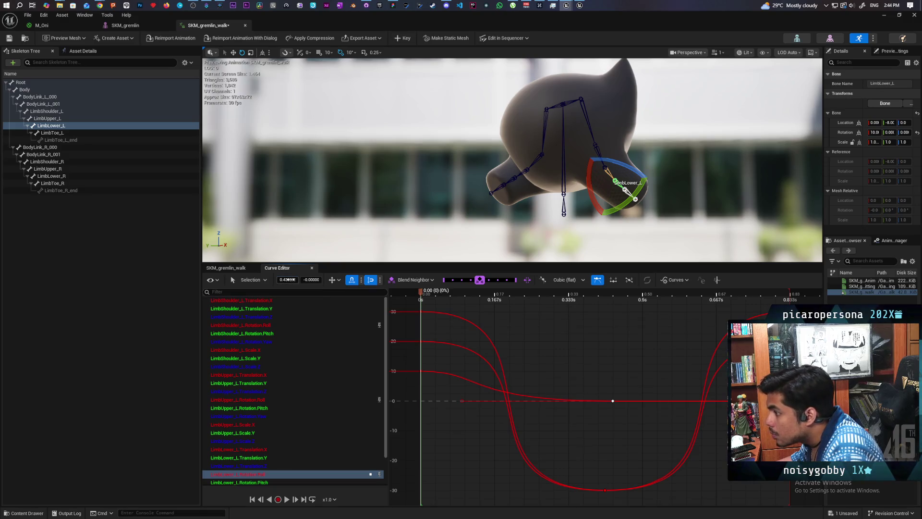
text(0.)
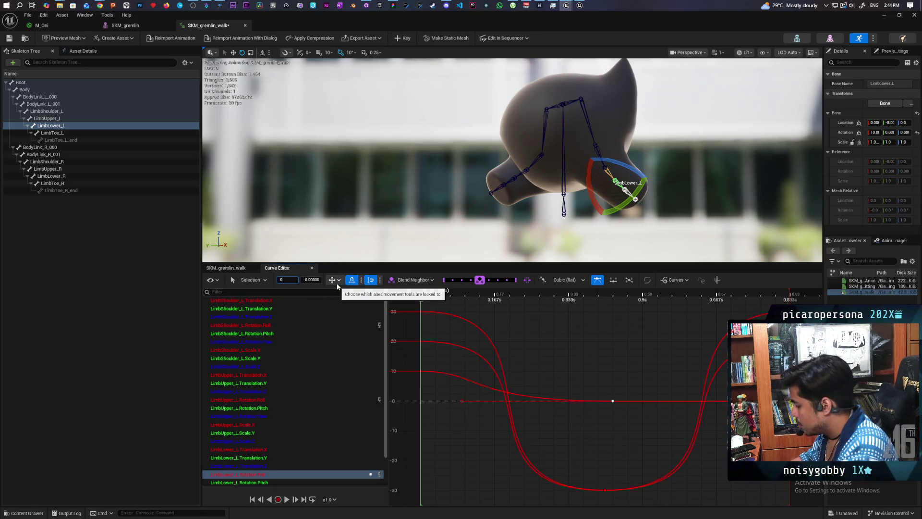
text(415)
key(Return)
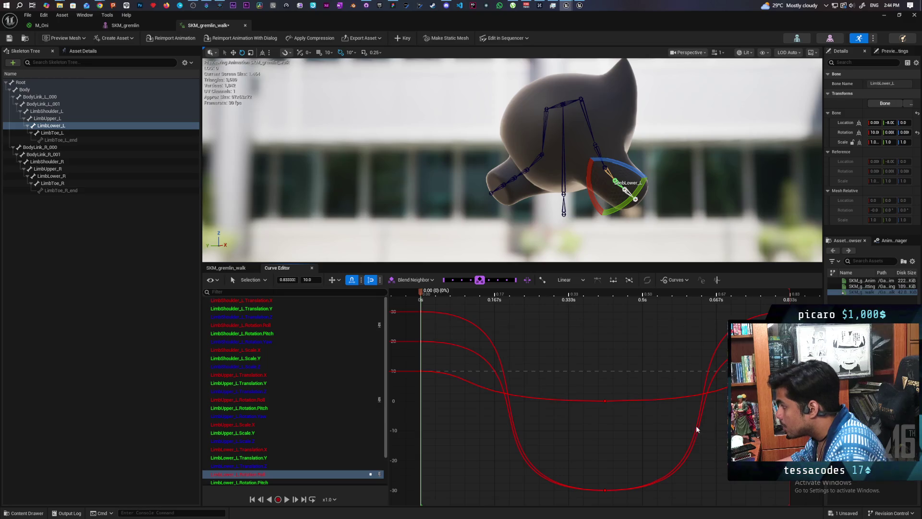
key(space)
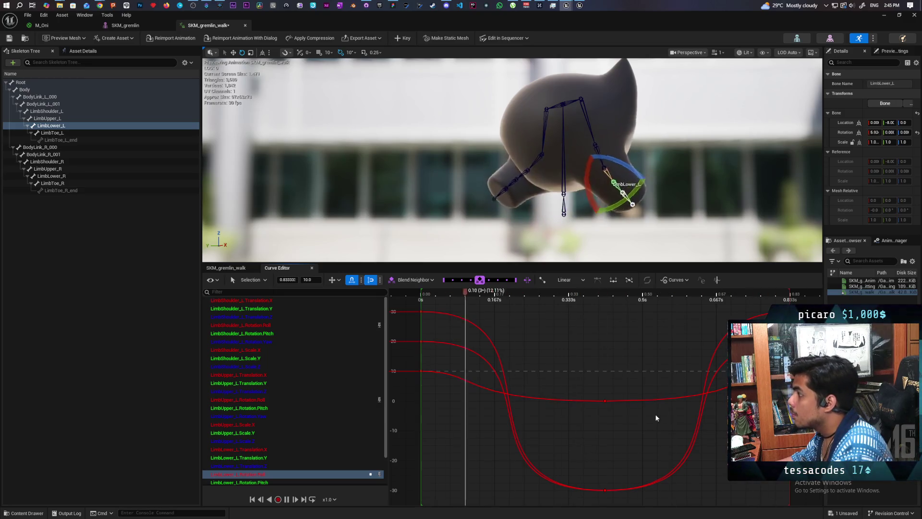
drag(617, 240, 552, 225)
key(space)
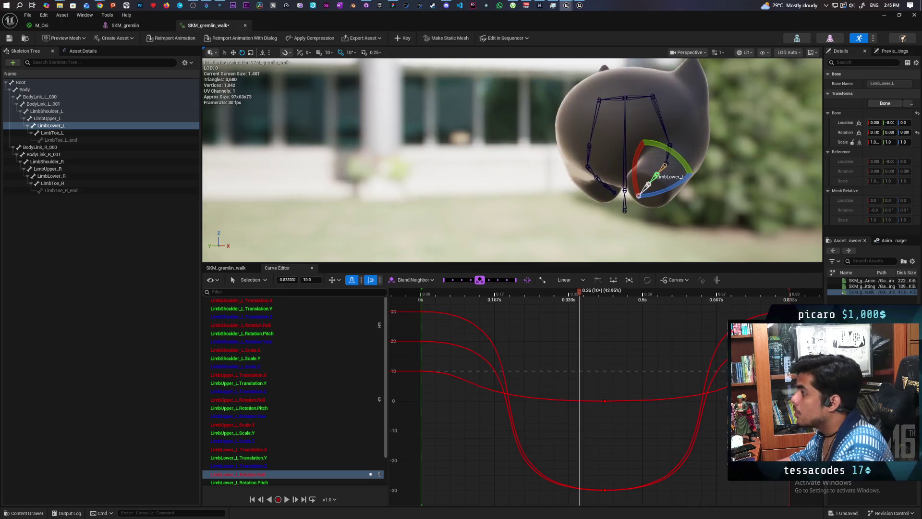
Watch the looping arm swing from the gremlin's side, then select the Body bone
mouse_move(555, 128)
mouse_down()
mouse_move(518, 129)
mouse_move(555, 128)
mouse_move(509, 148)
mouse_move(604, 156)
mouse_up()
key(space)
key(space)
key(space)
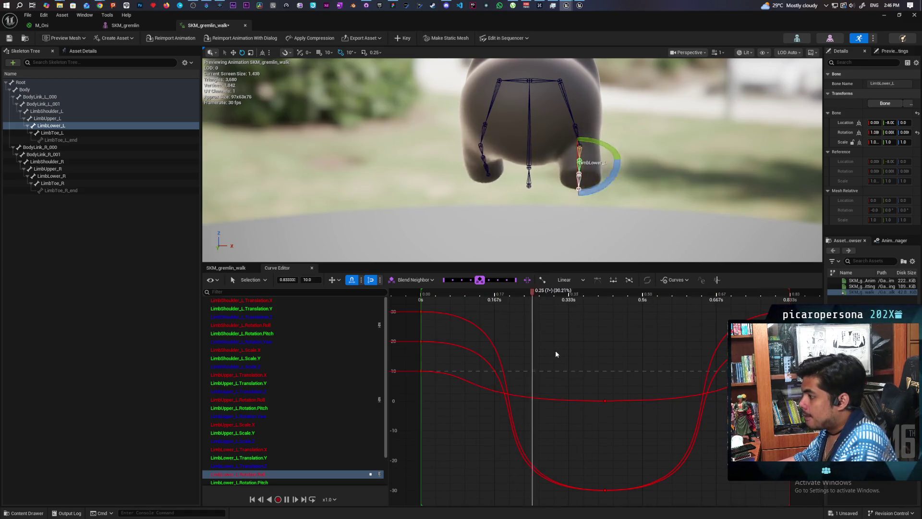
click(529, 156)
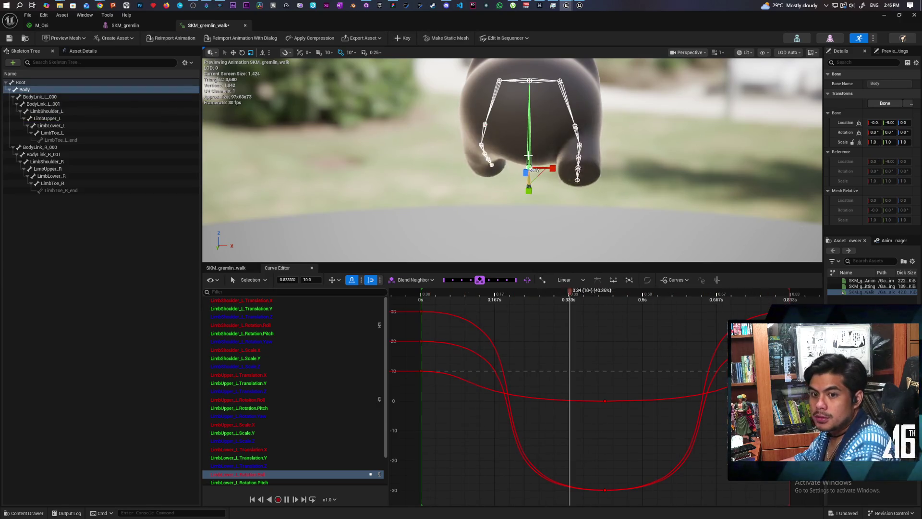
Key the Body bone to create its additive track and isolate its Body.Translation.Y curve
key(space)
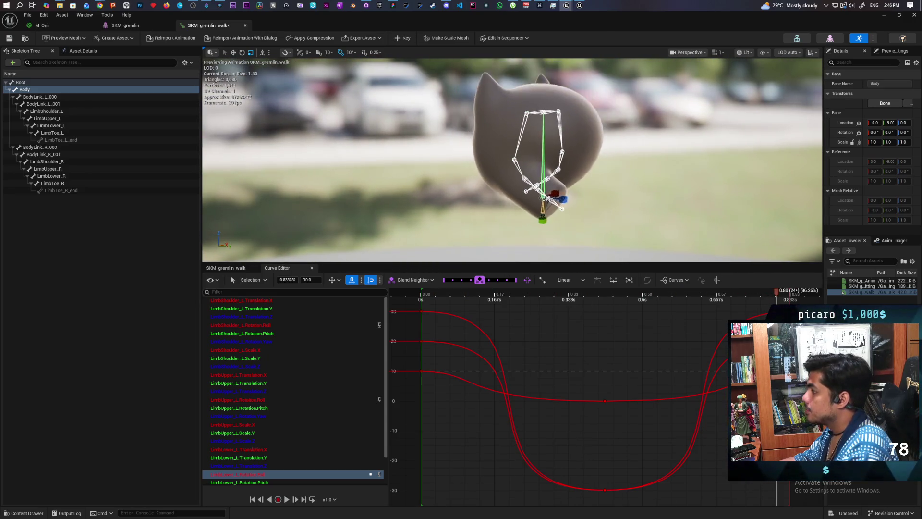
key(space)
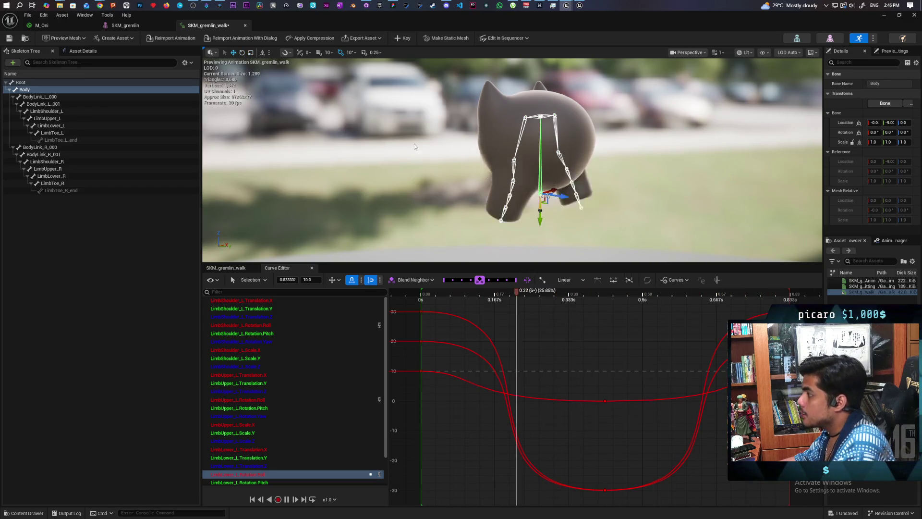
click(241, 268)
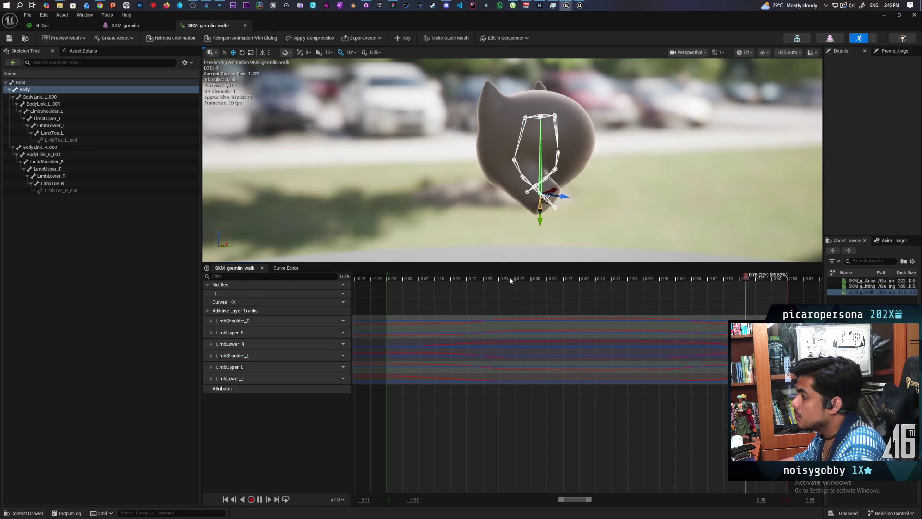
mouse_move(509, 276)
mouse_down()
mouse_move(786, 277)
mouse_move(350, 283)
mouse_up()
click(400, 40)
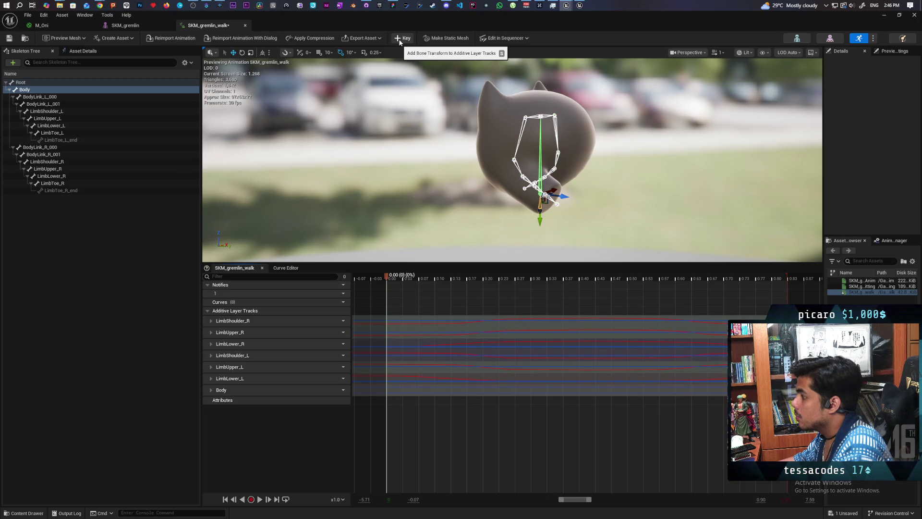
mouse_move(388, 277)
mouse_down()
mouse_move(768, 288)
mouse_move(802, 303)
mouse_up()
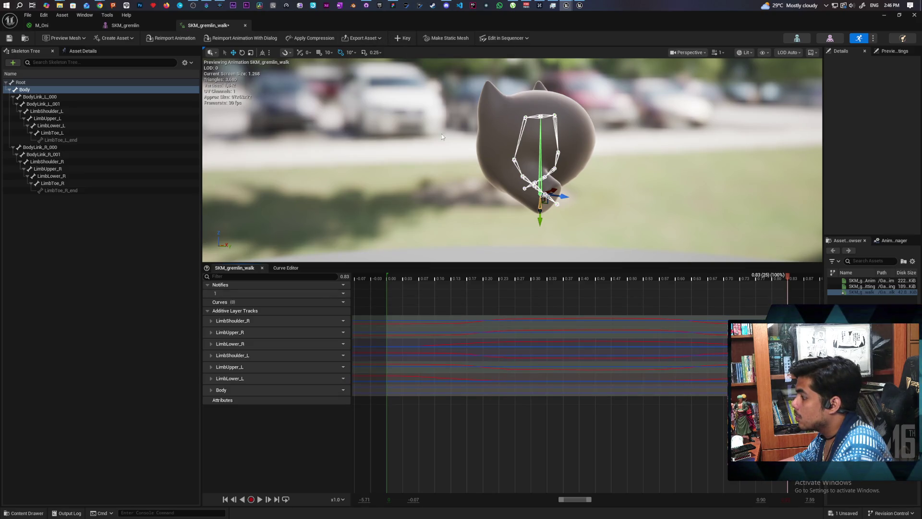
double_click(231, 390)
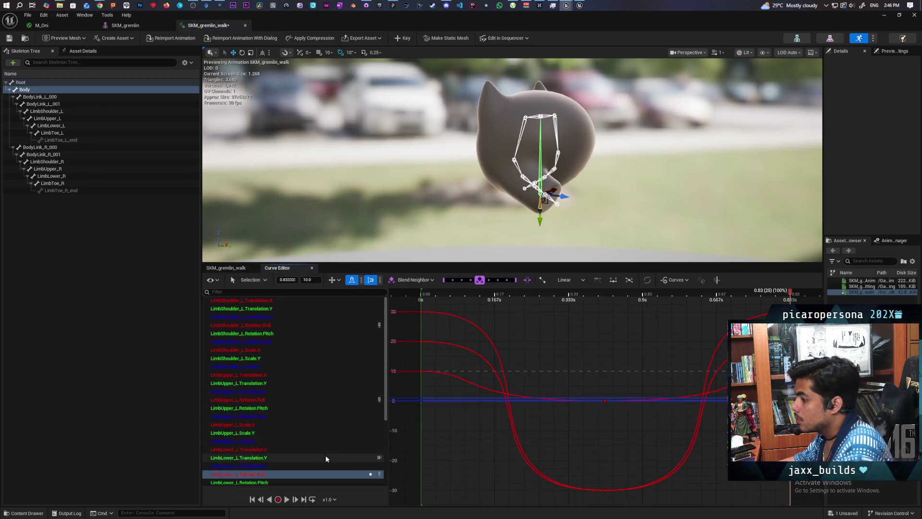
scroll(313, 445, down, 5)
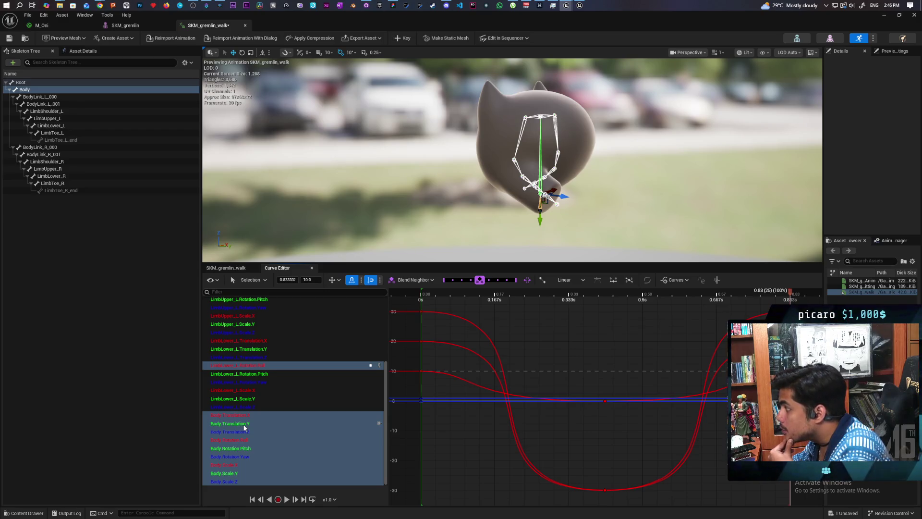
click(243, 423)
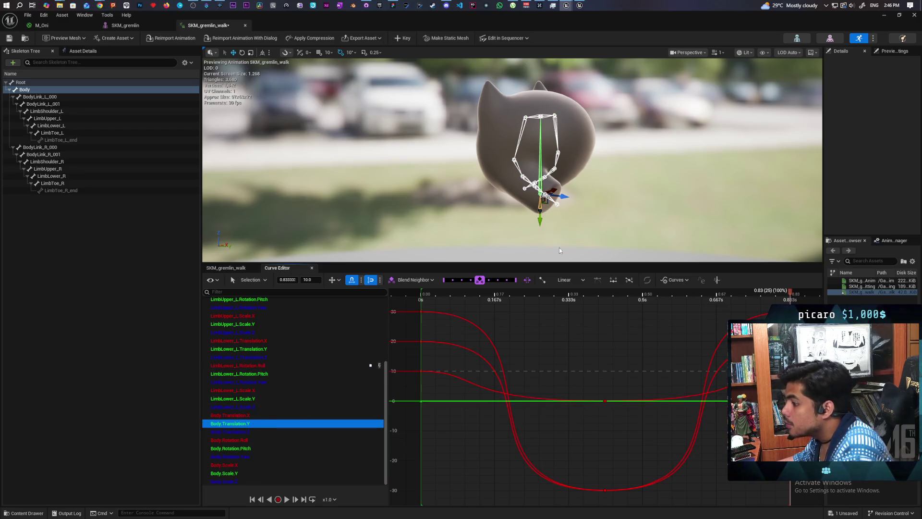
mouse_move(667, 191)
mouse_down()
mouse_move(665, 173)
mouse_move(691, 166)
mouse_move(686, 178)
mouse_move(678, 183)
mouse_move(673, 169)
mouse_move(670, 176)
mouse_up()
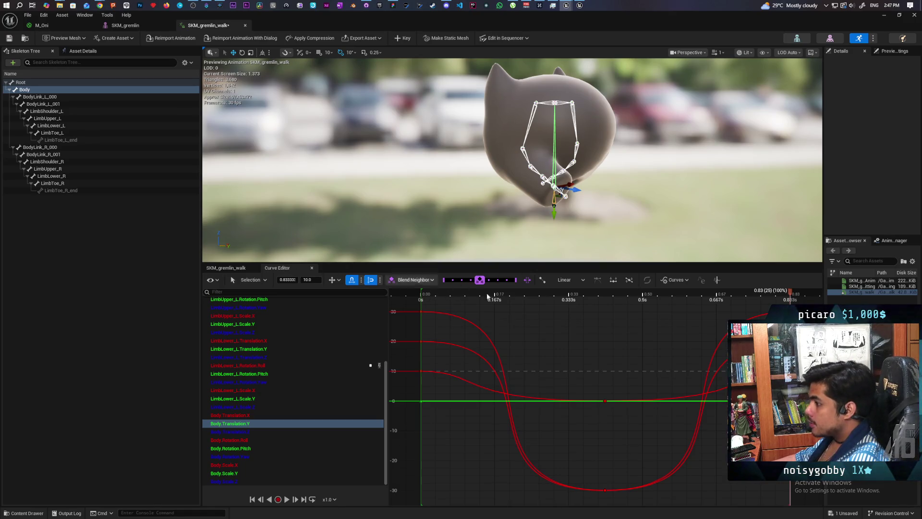
mouse_move(790, 294)
mouse_down()
mouse_move(421, 295)
mouse_move(522, 314)
mouse_move(512, 301)
mouse_up()
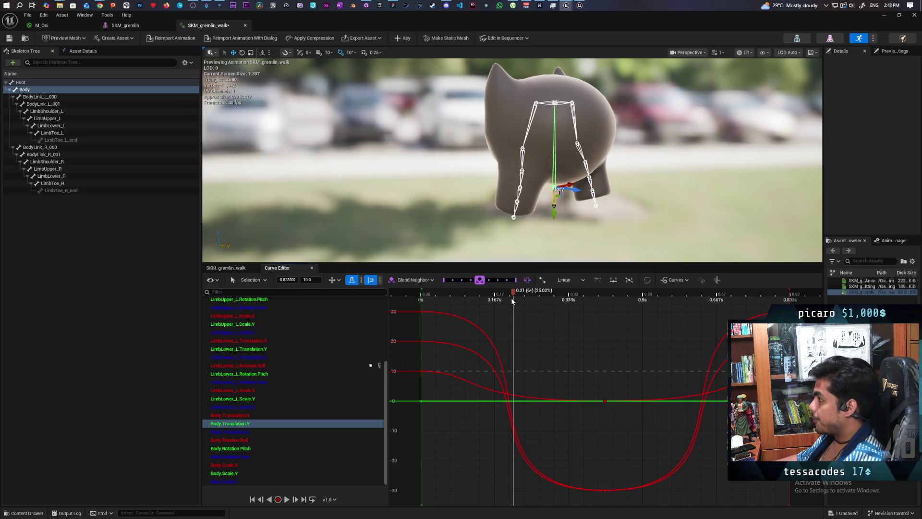
mouse_move(596, 203)
mouse_down()
mouse_move(534, 192)
mouse_move(509, 207)
mouse_move(500, 183)
mouse_move(490, 216)
mouse_move(477, 194)
mouse_up()
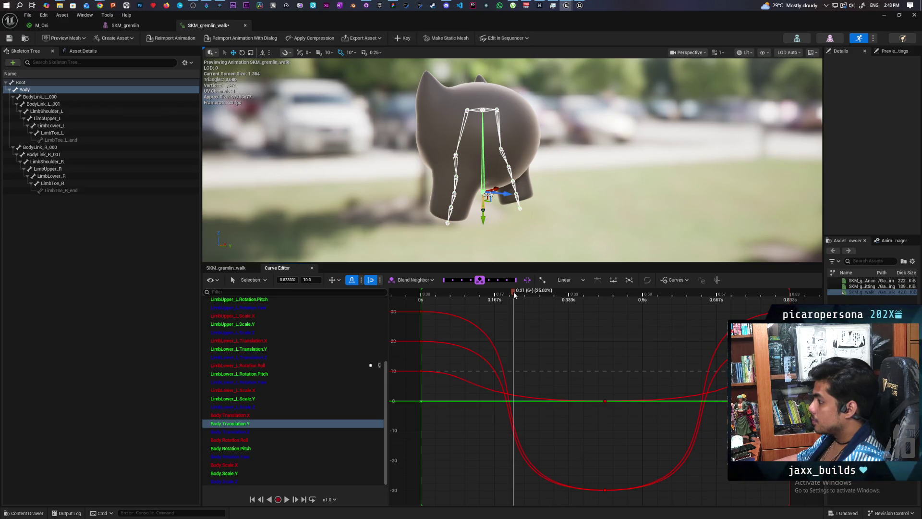
mouse_move(514, 294)
mouse_down()
mouse_move(537, 295)
mouse_move(501, 295)
mouse_move(509, 297)
mouse_up()
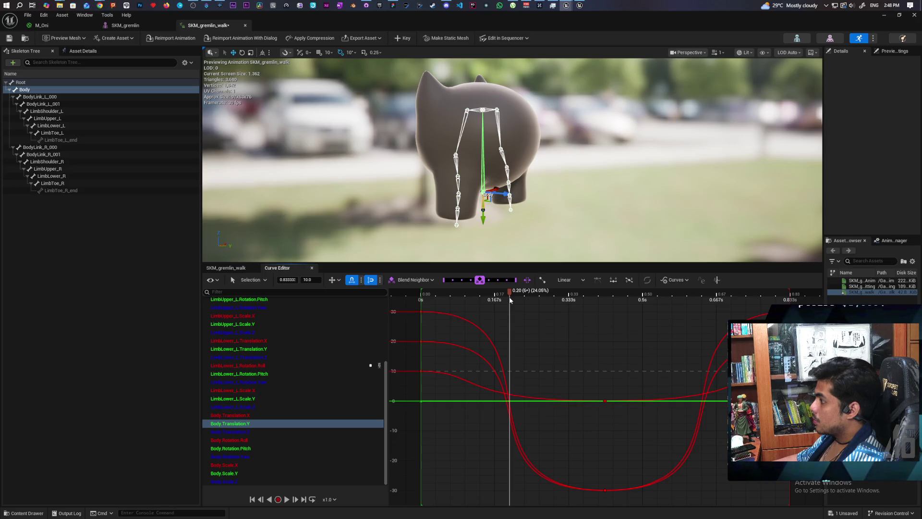
drag(510, 299, 515, 300)
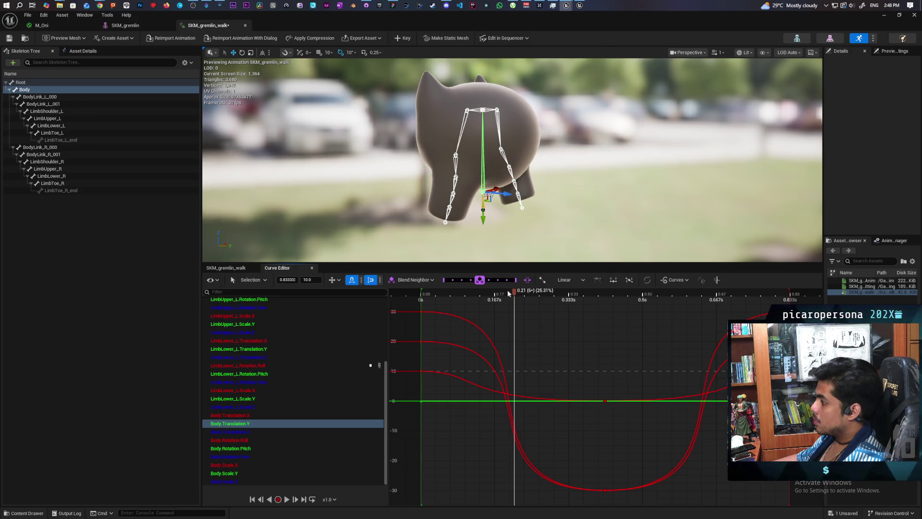
mouse_move(511, 294)
mouse_down()
mouse_move(500, 294)
mouse_move(512, 296)
mouse_up()
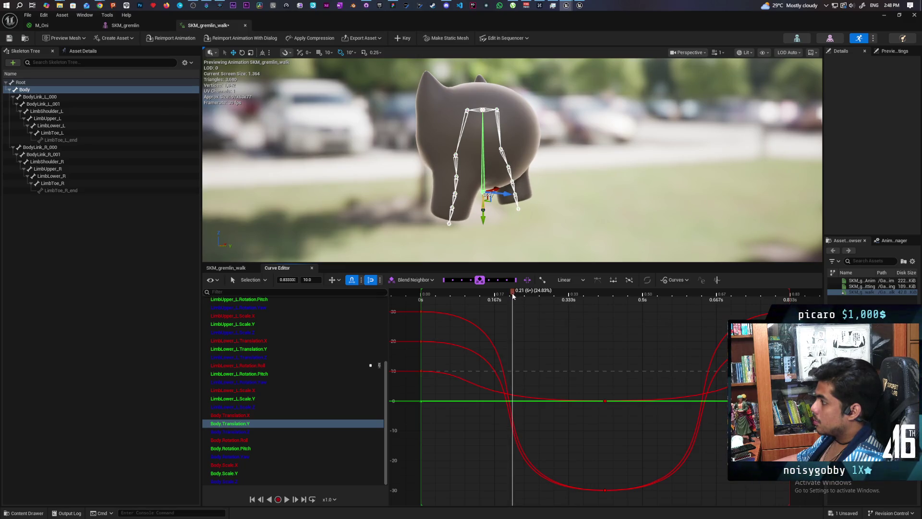
mouse_move(509, 231)
mouse_down()
mouse_move(759, 221)
mouse_move(614, 224)
mouse_up()
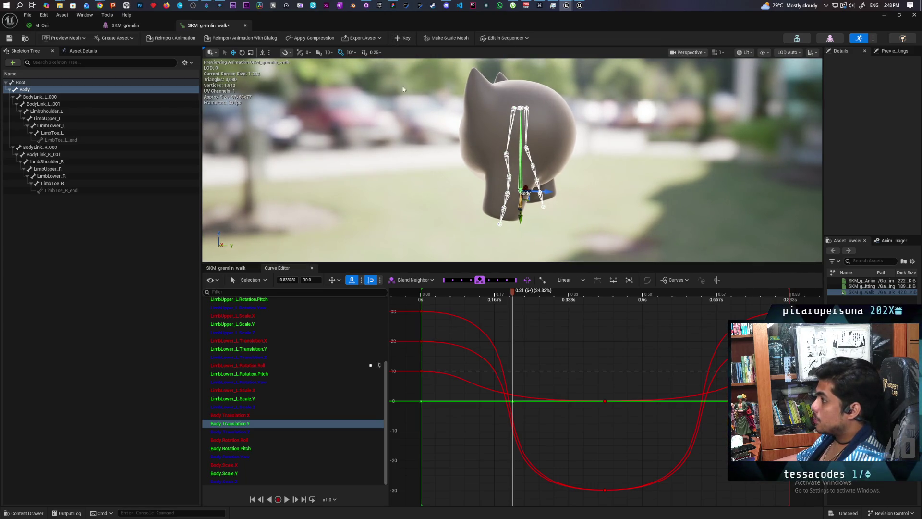
mouse_move(503, 387)
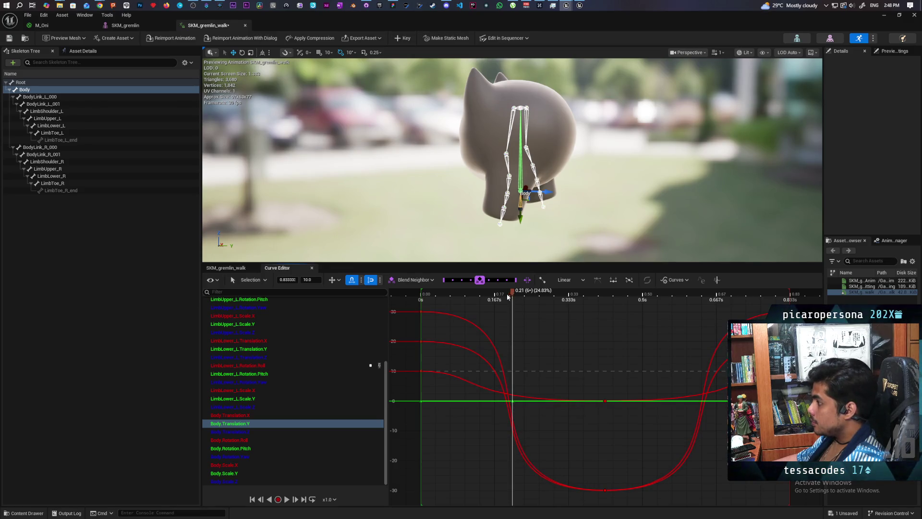
drag(508, 296, 418, 303)
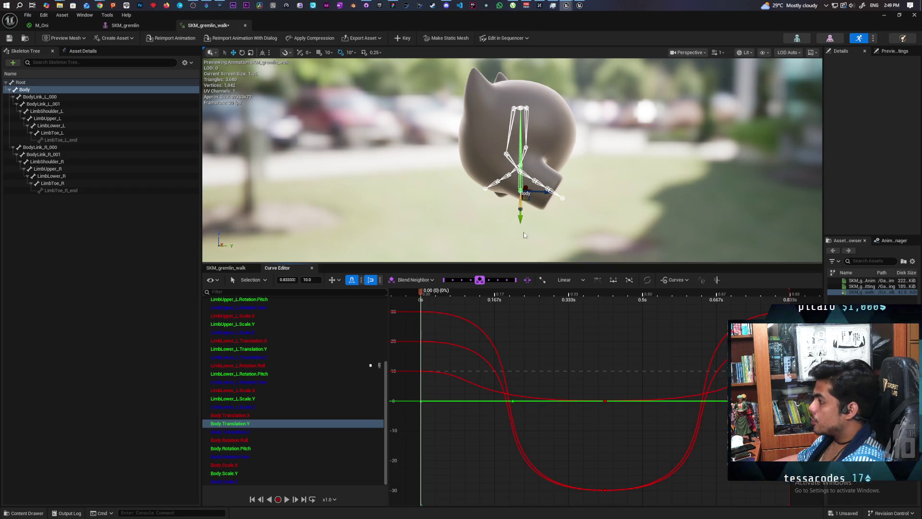
Drag the Body.Translation.Y key at frame 0 to -2.5
mouse_move(416, 394)
mouse_down()
mouse_move(429, 409)
mouse_move(420, 395)
mouse_move(422, 416)
mouse_up()
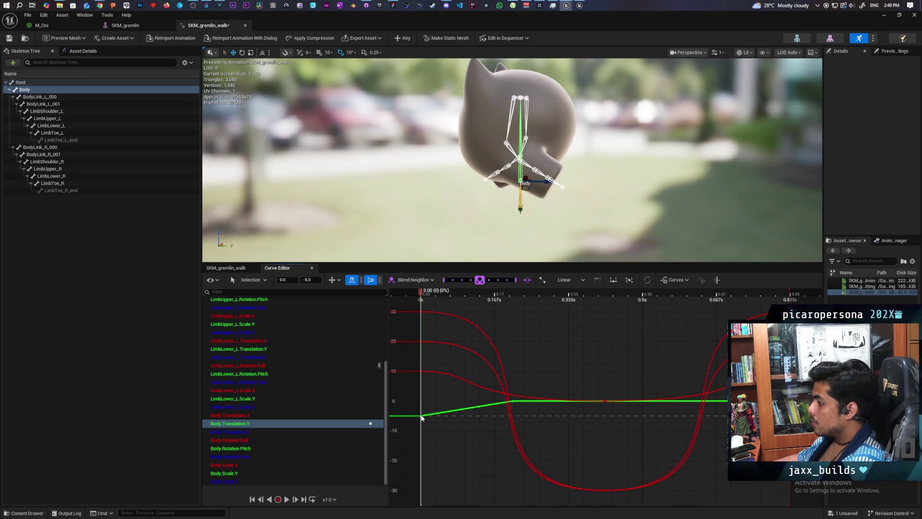
mouse_move(422, 417)
mouse_down()
mouse_move(422, 403)
mouse_move(422, 416)
mouse_up()
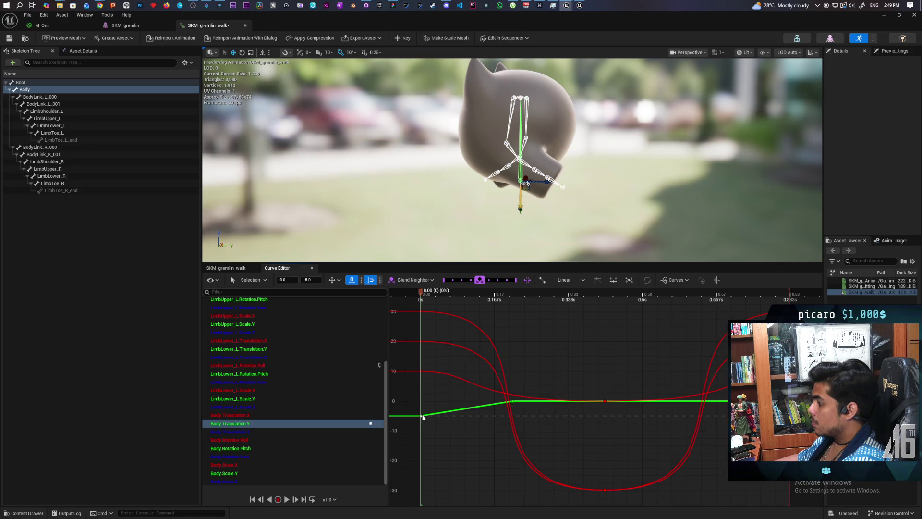
drag(423, 417, 421, 411)
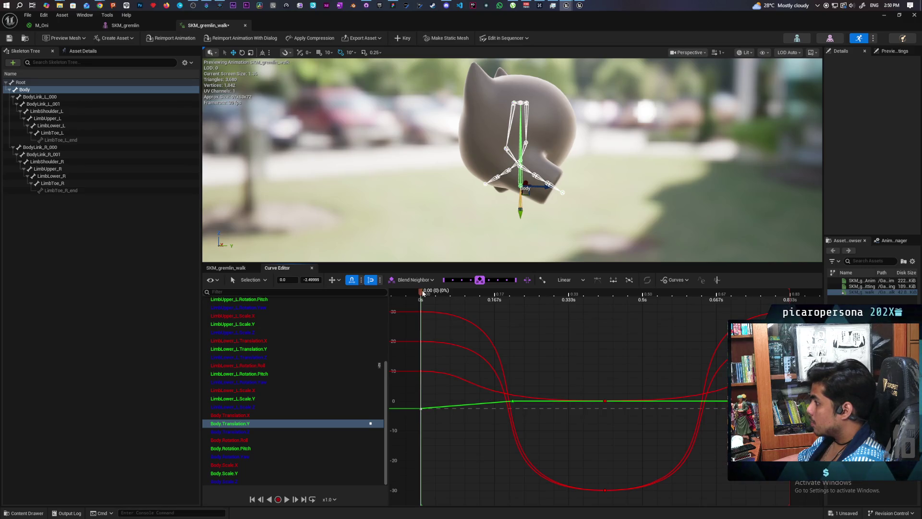
mouse_move(422, 293)
mouse_down()
mouse_move(506, 304)
mouse_move(606, 335)
mouse_up()
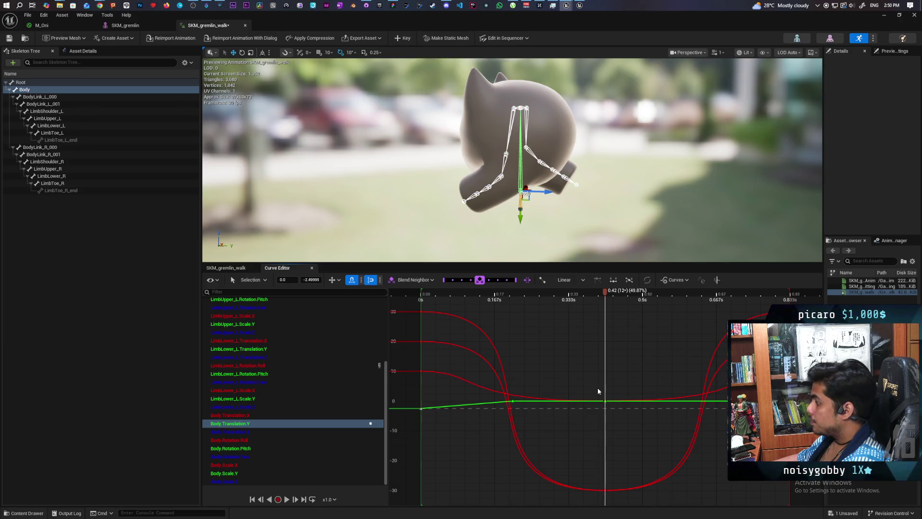
Lower the mid-cycle Body.Translation.Y key to -2.5 and set its time to 0.415 s
click(606, 402)
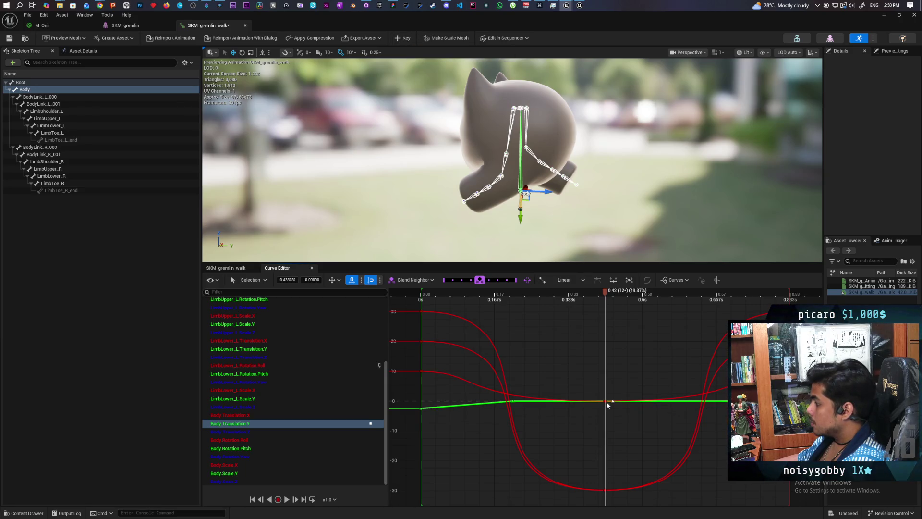
drag(606, 408, 595, 412)
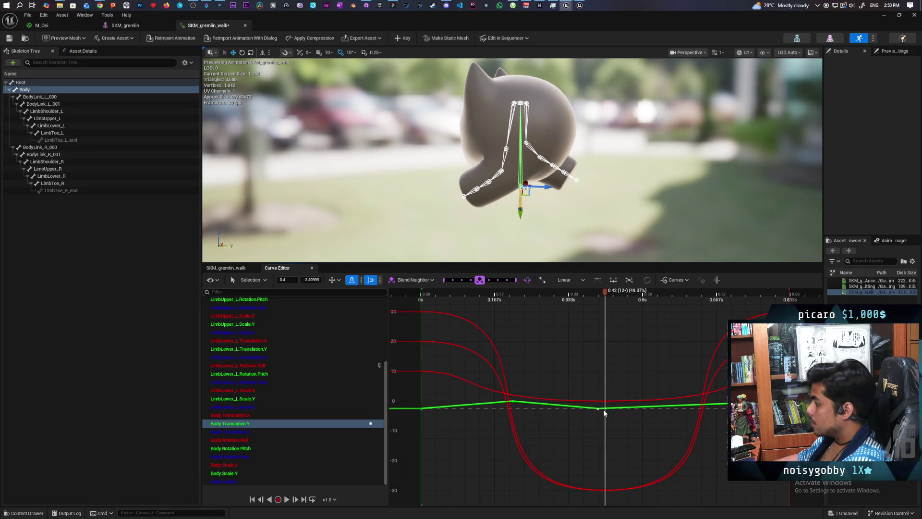
click(293, 280)
text(0.415)
key(Return)
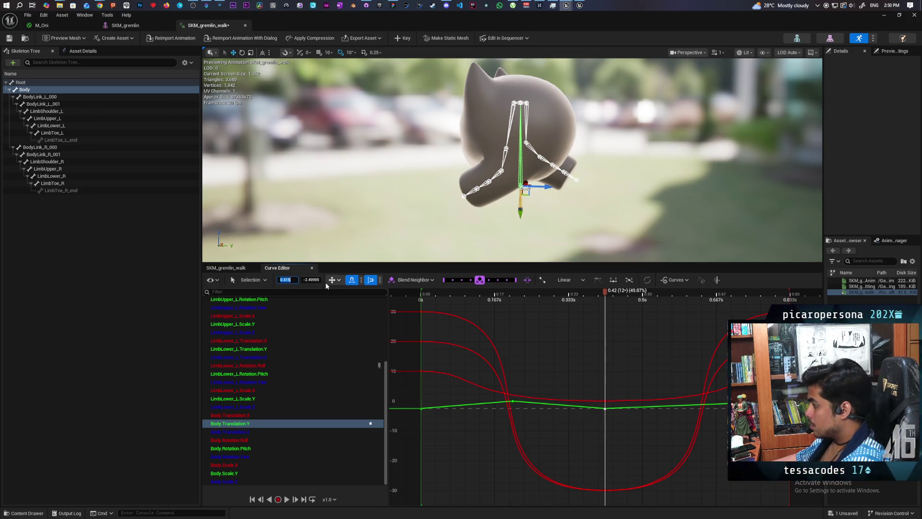
Preview the body bob, then park the playhead around 0.63 s
mouse_move(607, 293)
mouse_down()
mouse_move(422, 312)
mouse_move(577, 341)
mouse_up()
key(space)
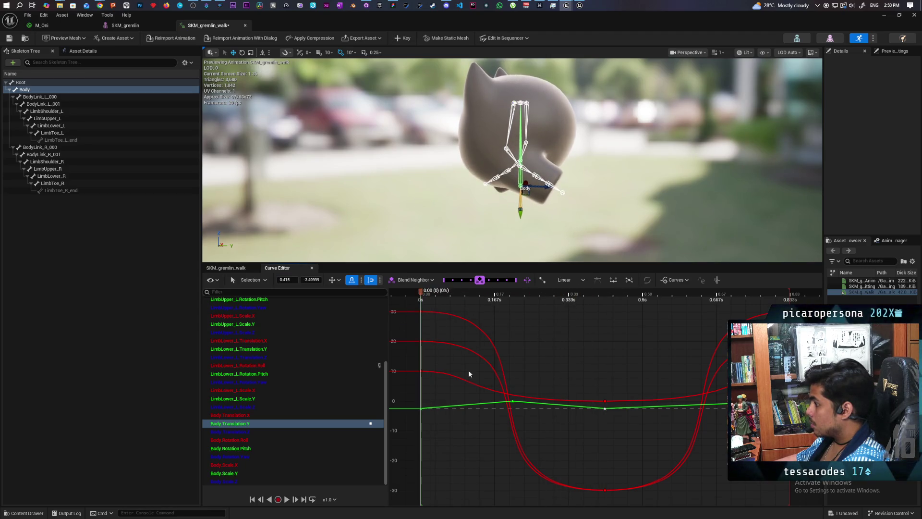
key(space)
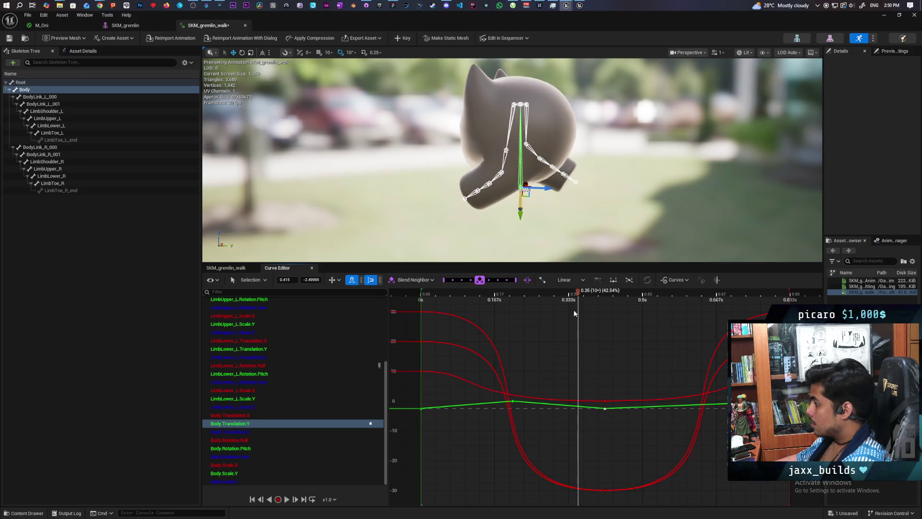
drag(579, 294, 514, 308)
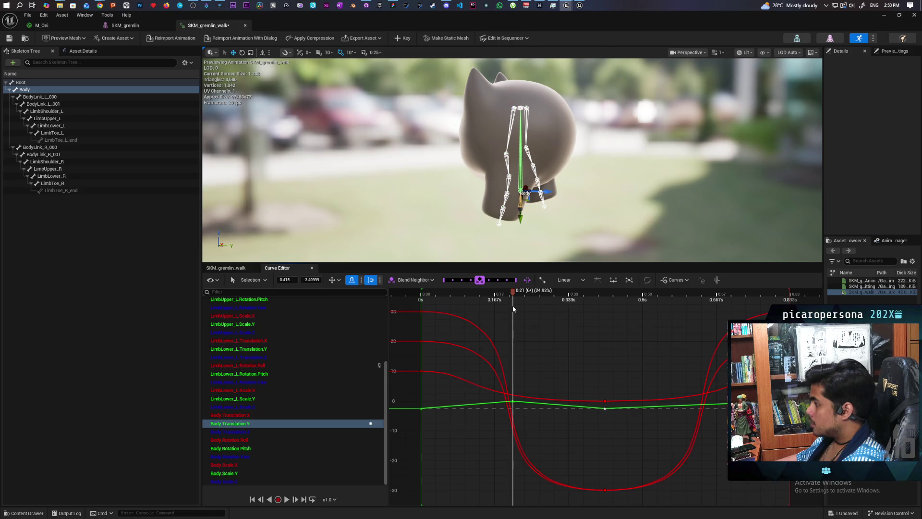
mouse_move(513, 309)
mouse_down()
mouse_move(713, 351)
mouse_move(698, 351)
mouse_up()
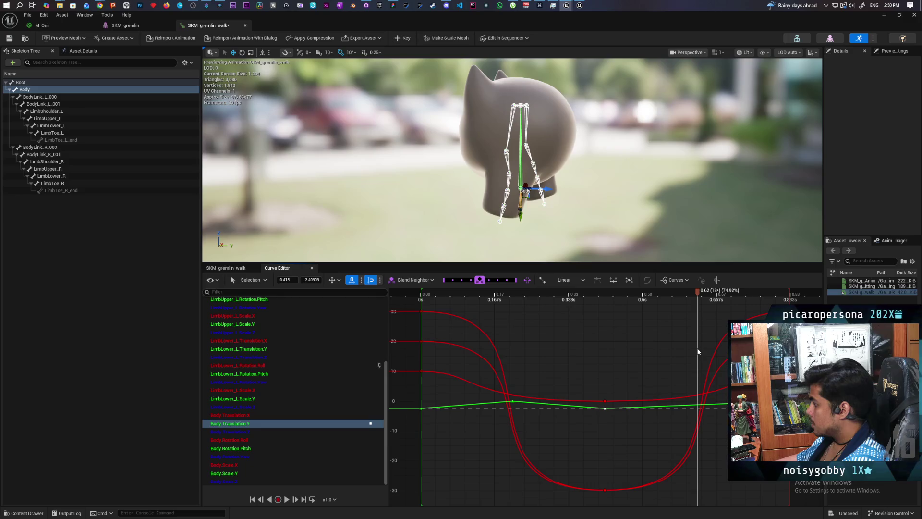
click(699, 349)
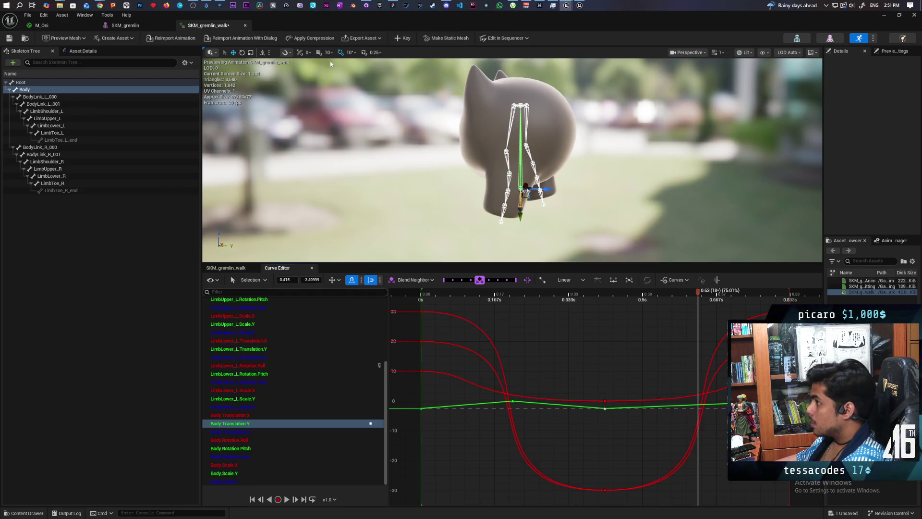
Key Body.Translation.Y at 0.62 s with value 0 so the body rises, then play the walk
click(397, 40)
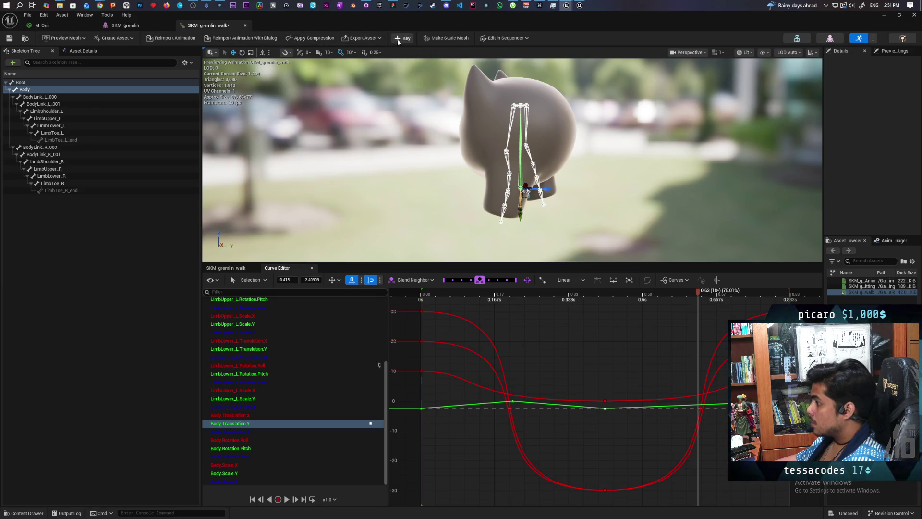
mouse_move(699, 405)
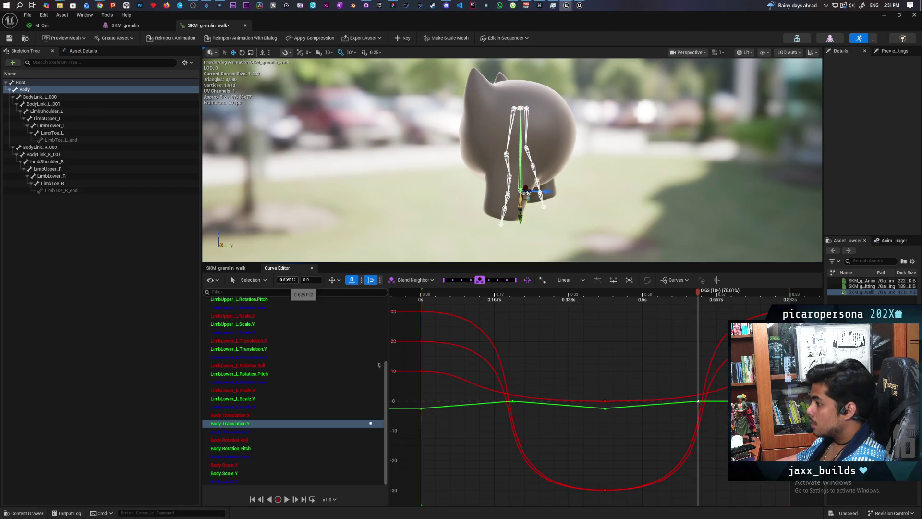
click(288, 279)
text(0)
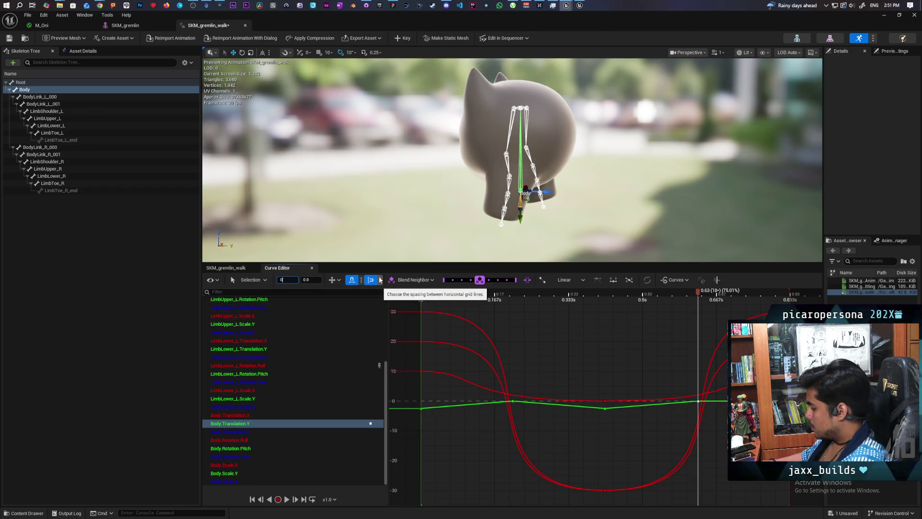
key(Return)
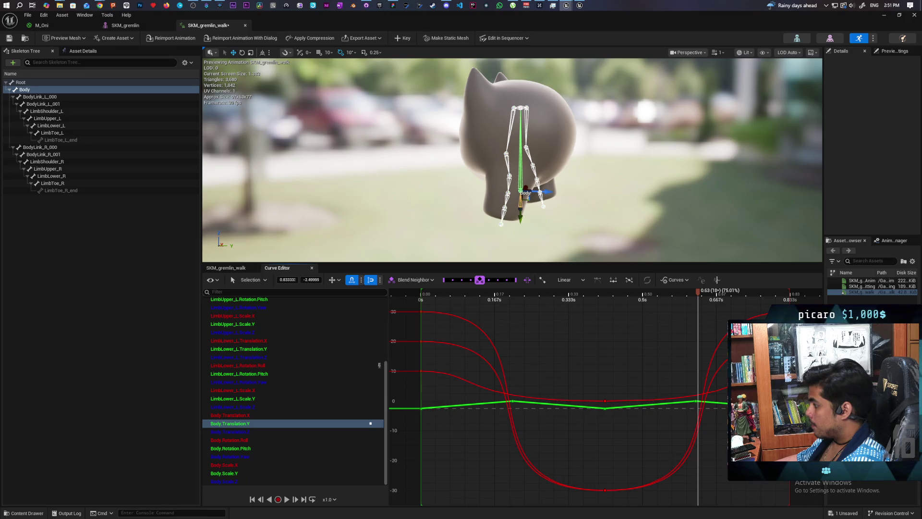
key(space)
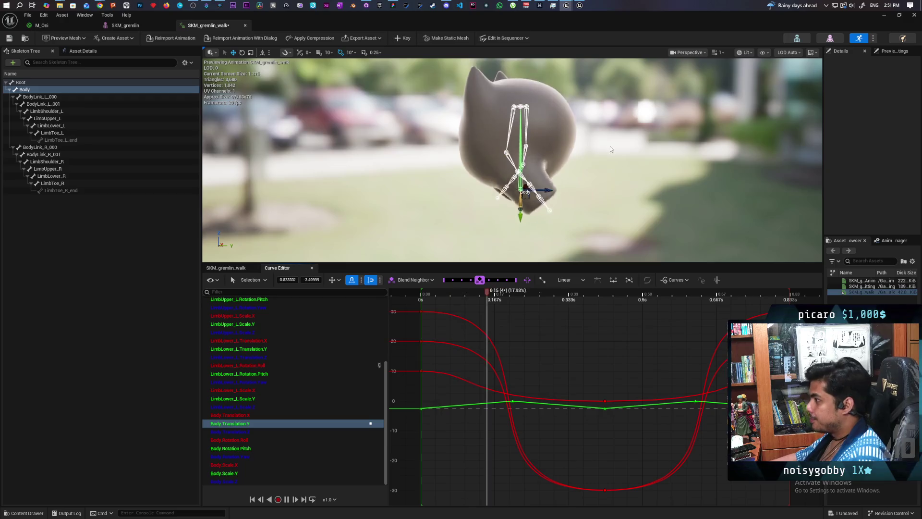
Pull the viewport back, zoom out the curve graph and box-select every green Body.Translation.Y key
mouse_move(610, 146)
mouse_down()
mouse_move(610, 172)
mouse_move(567, 175)
mouse_move(619, 158)
mouse_up()
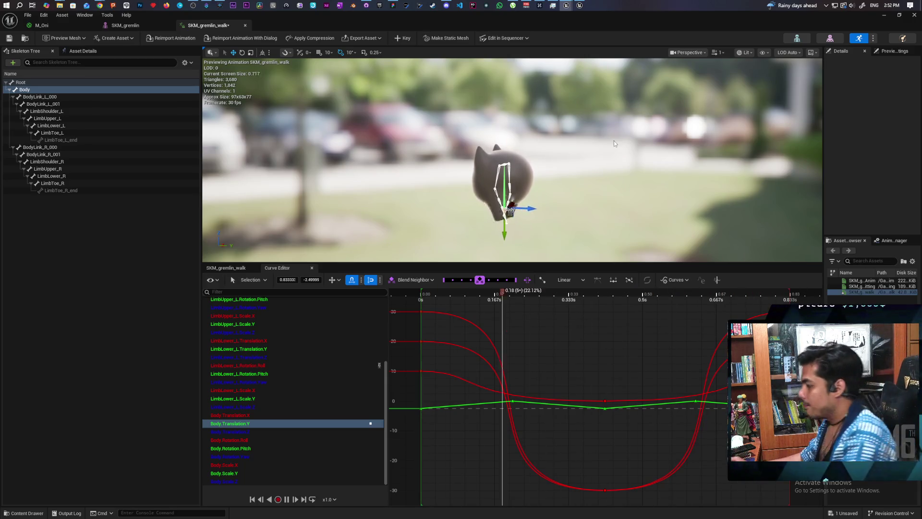
scroll(662, 408, down, 1)
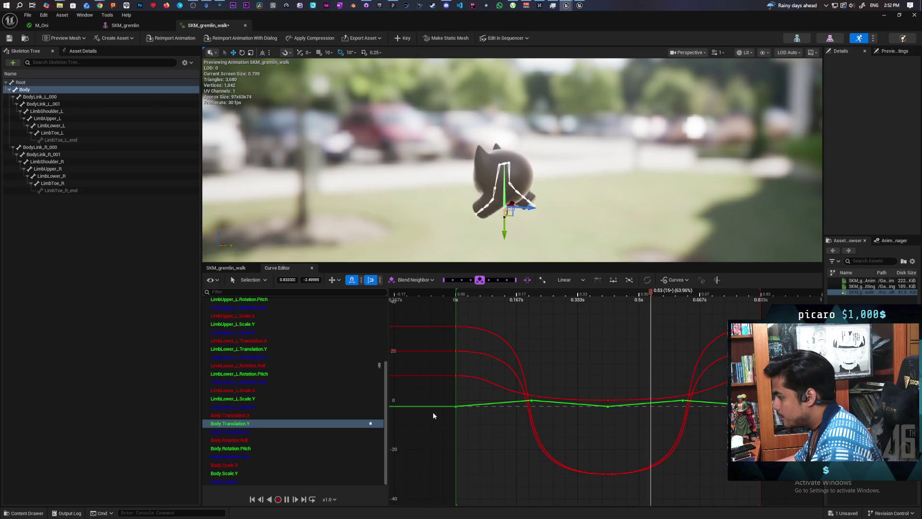
drag(437, 414, 727, 437)
mouse_move(438, 387)
mouse_down()
mouse_move(535, 433)
mouse_move(611, 407)
mouse_up()
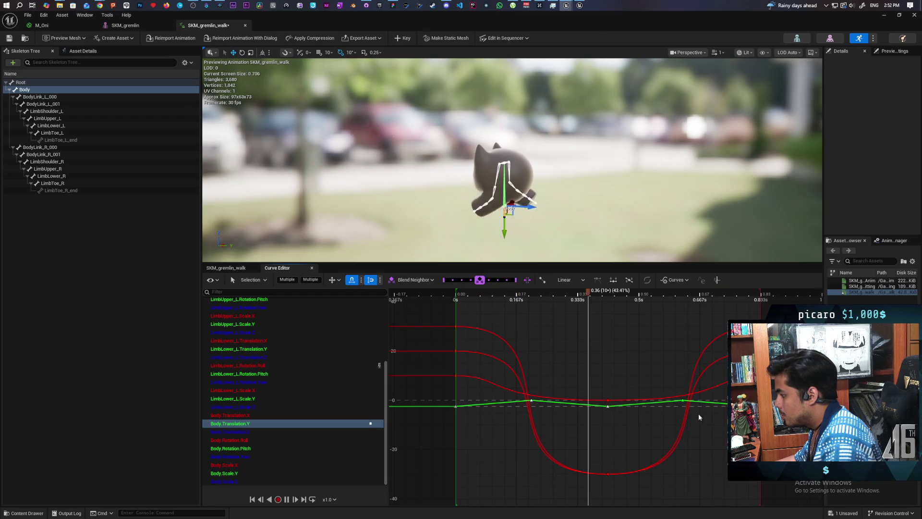
drag(671, 390, 735, 437)
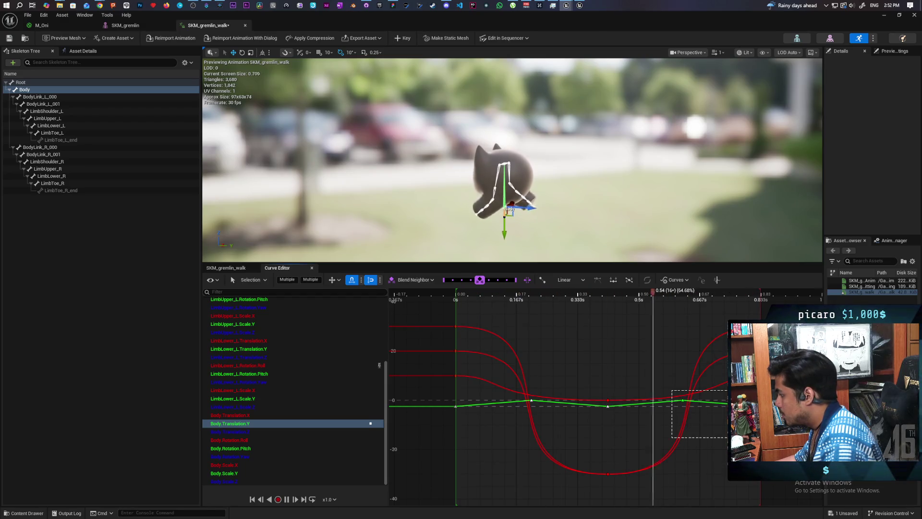
Set the selected body bob keys to Cubic (auto) interpolation
click(571, 280)
click(567, 292)
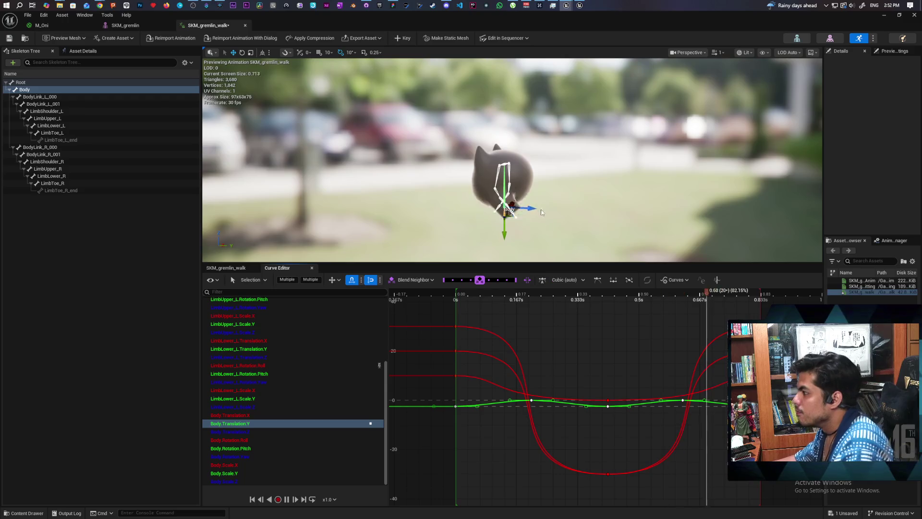
scroll(605, 171, up, 3)
Orbit behind the gremlin, replay the walk, save the animation and switch to the rotate gizmo
key(space)
drag(512, 160, 624, 160)
key(space)
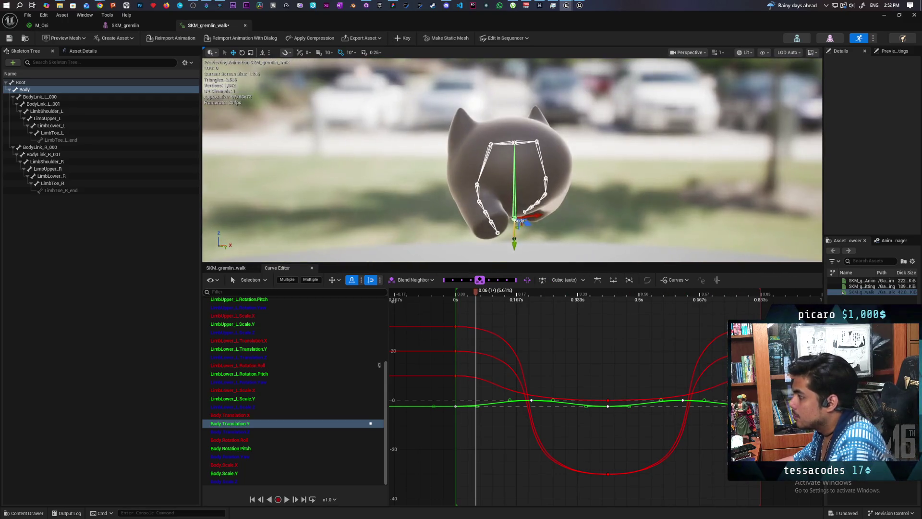
click(9, 38)
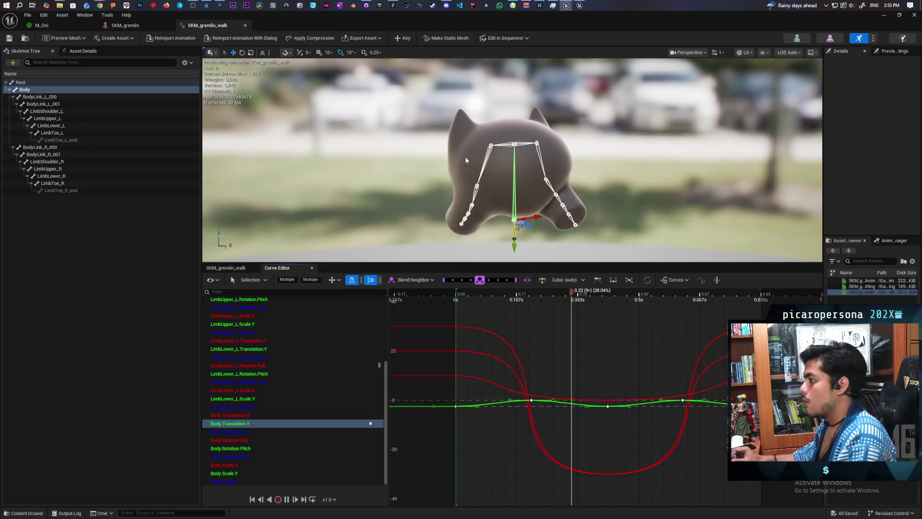
key(space)
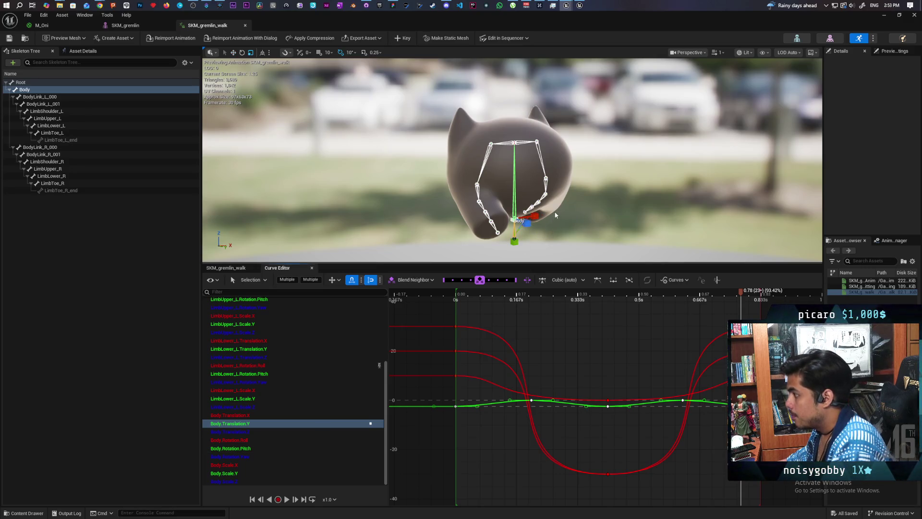
key(e)
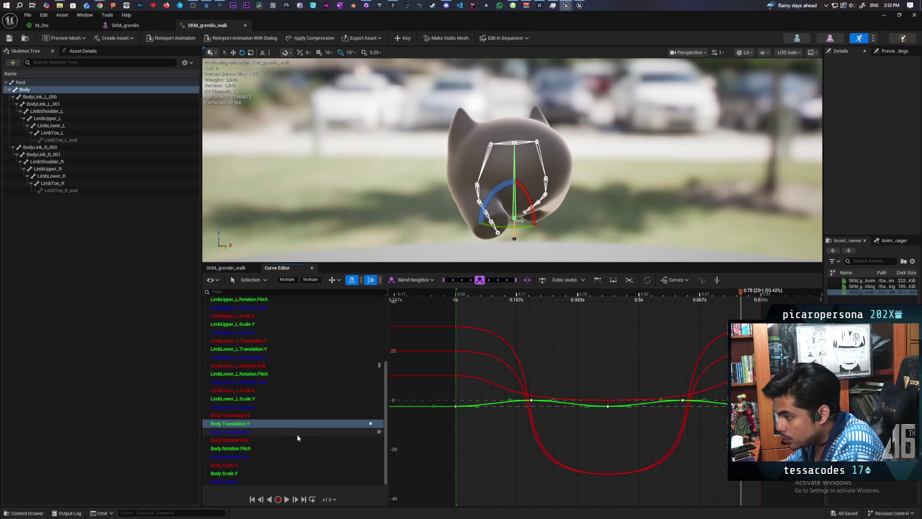
Display the Body.Rotation.Yaw curve in the graph and scrub to about 0.37 s
click(284, 456)
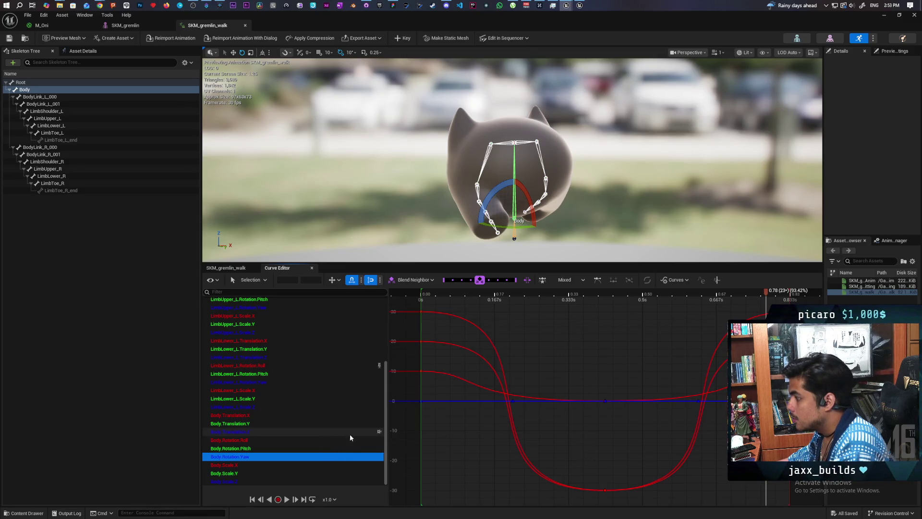
click(282, 424)
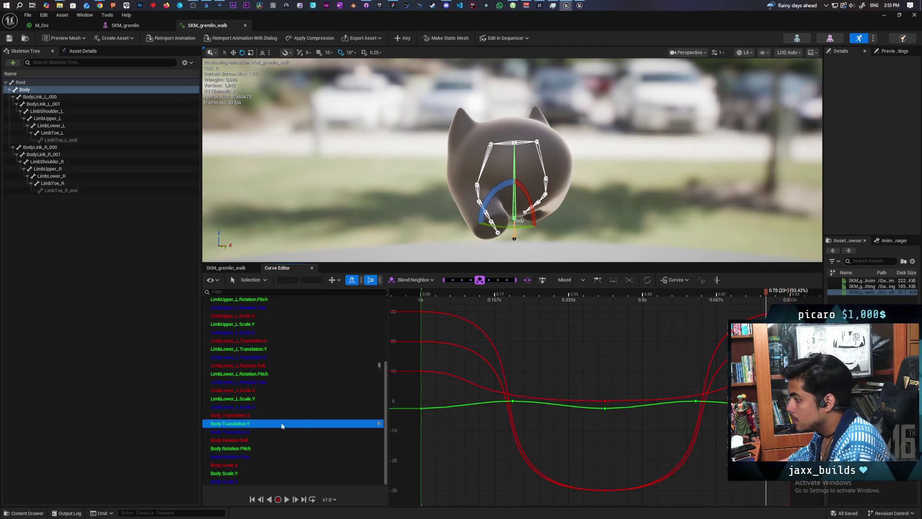
click(244, 450)
click(243, 456)
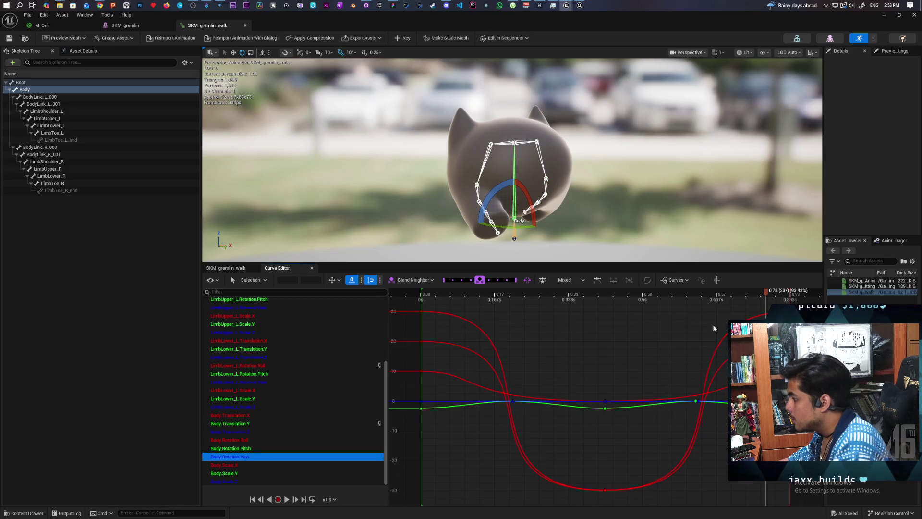
mouse_move(767, 295)
mouse_down()
mouse_move(554, 327)
mouse_move(420, 361)
mouse_move(513, 394)
mouse_up()
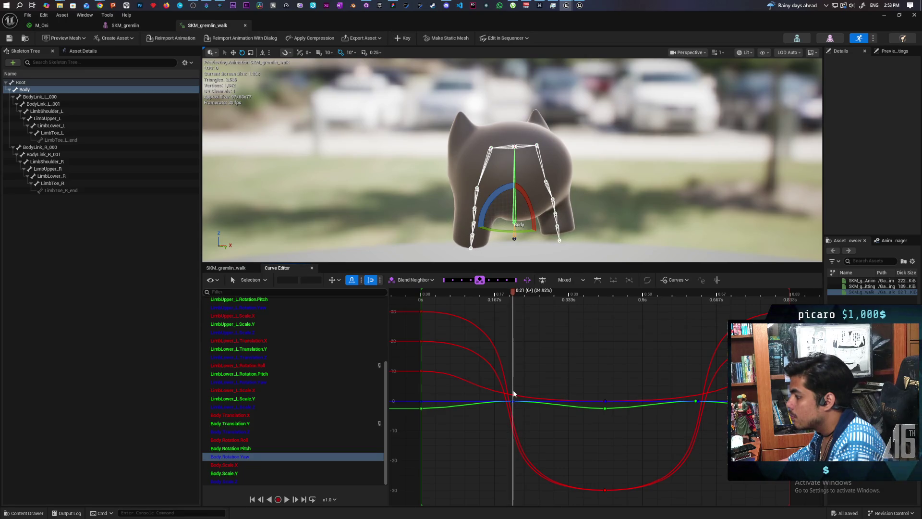
scroll(523, 416, up, 4)
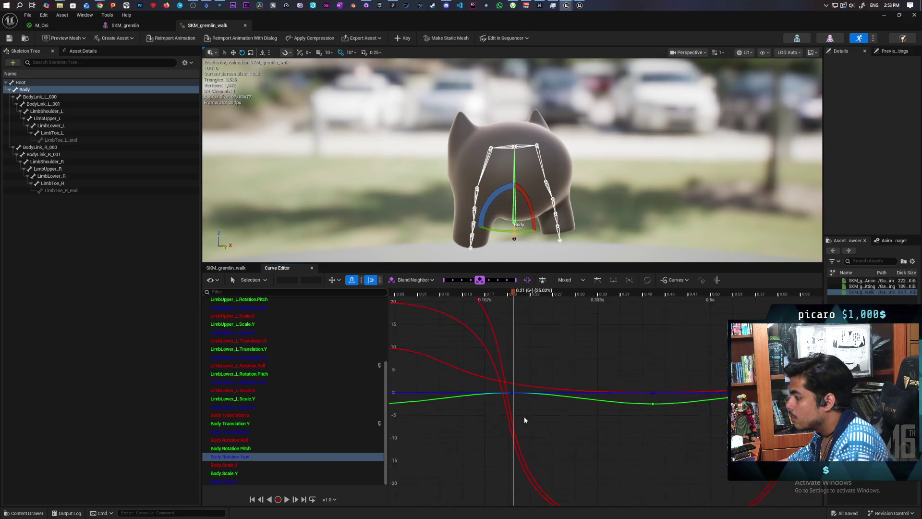
Lower the Body.Rotation.Yaw key near 0.21 s to about -2.5 and scrub to preview the twist
click(512, 387)
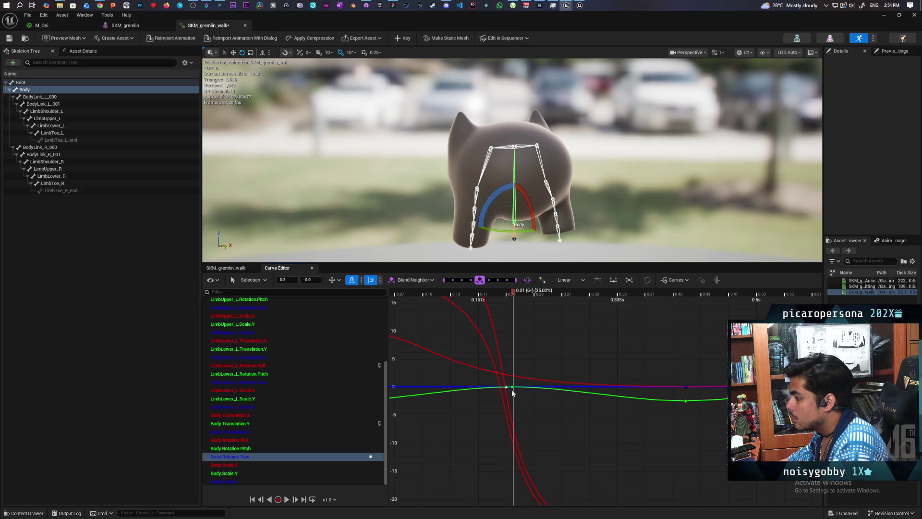
drag(512, 388, 516, 403)
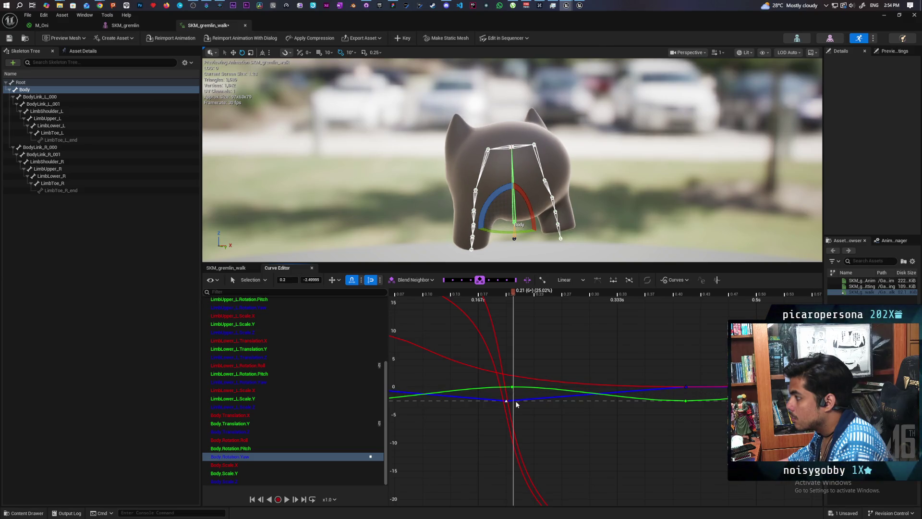
key(ctrl+z)
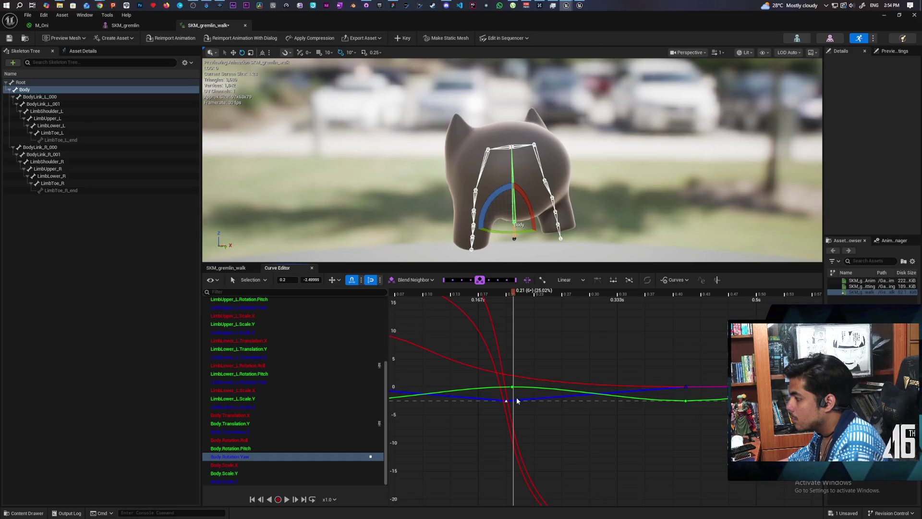
click(512, 386)
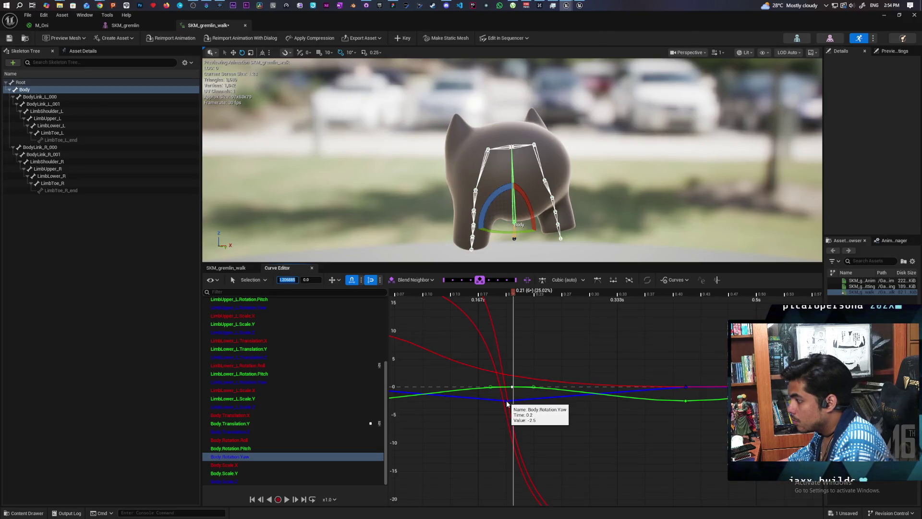
click(507, 402)
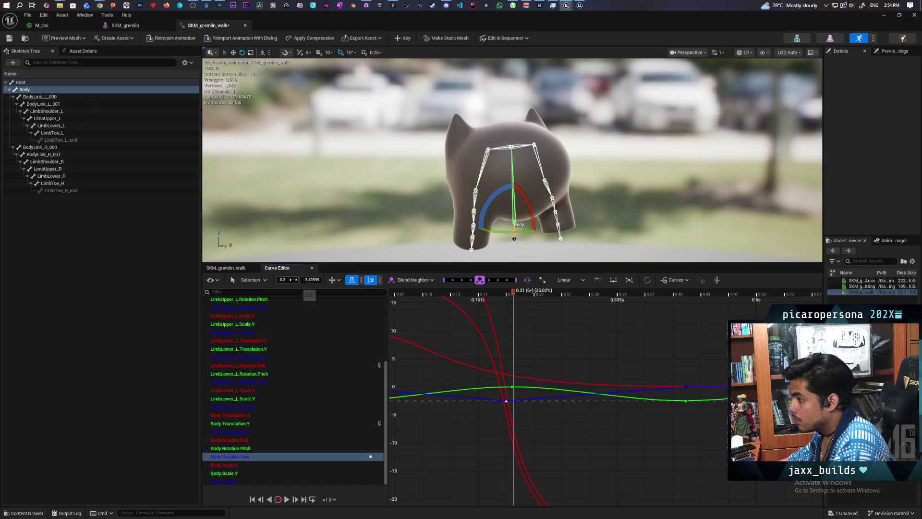
text(1.206685)
key(Return)
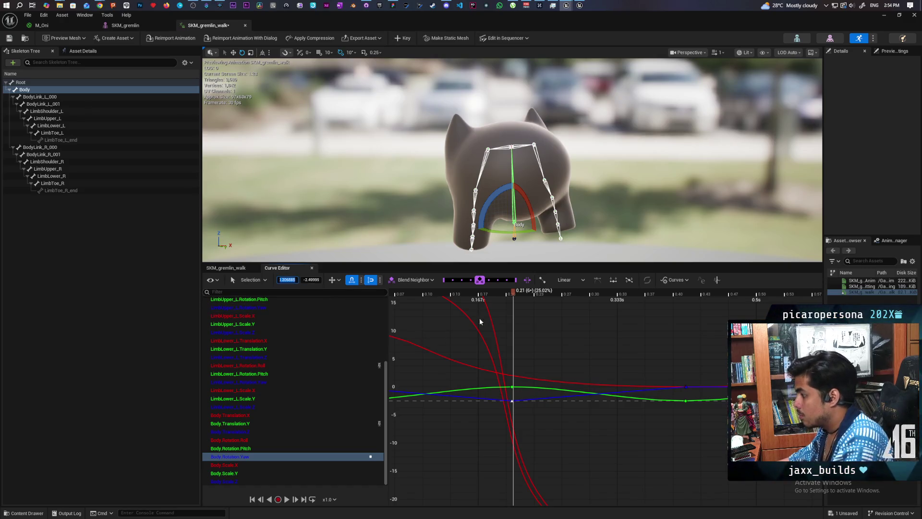
mouse_move(514, 297)
mouse_down()
mouse_move(478, 296)
mouse_move(700, 297)
mouse_up()
mouse_move(716, 347)
mouse_down()
mouse_move(358, 361)
mouse_move(761, 401)
mouse_move(516, 416)
mouse_move(788, 426)
mouse_up()
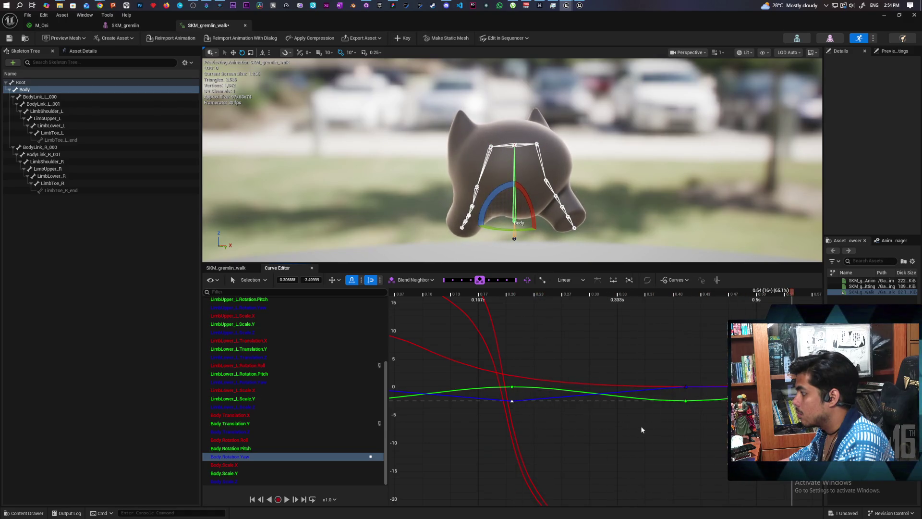
key(f)
key(f)
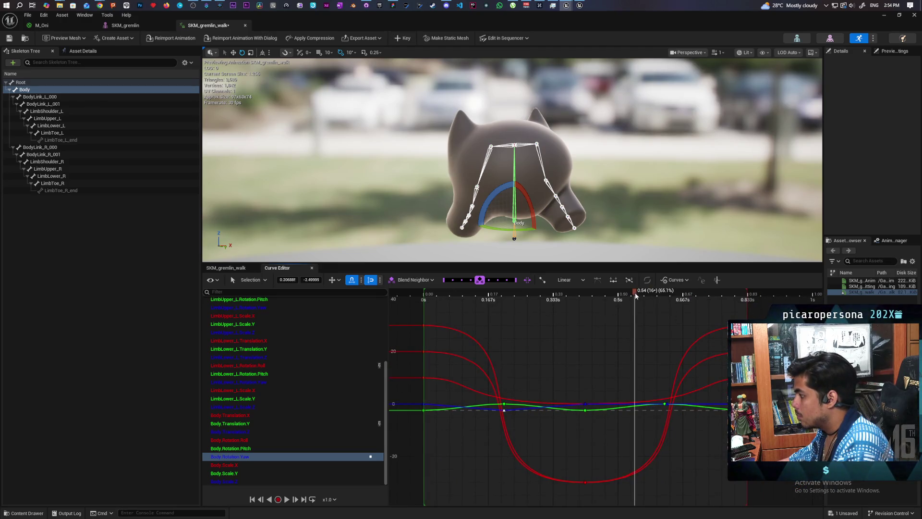
Set the Body.Rotation.Yaw key at 0.625 s to 2.5
drag(636, 295, 680, 303)
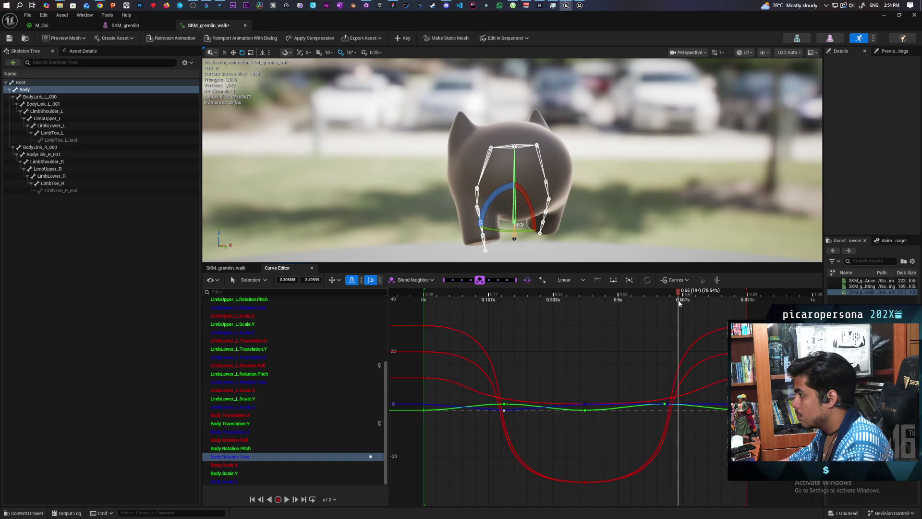
click(666, 403)
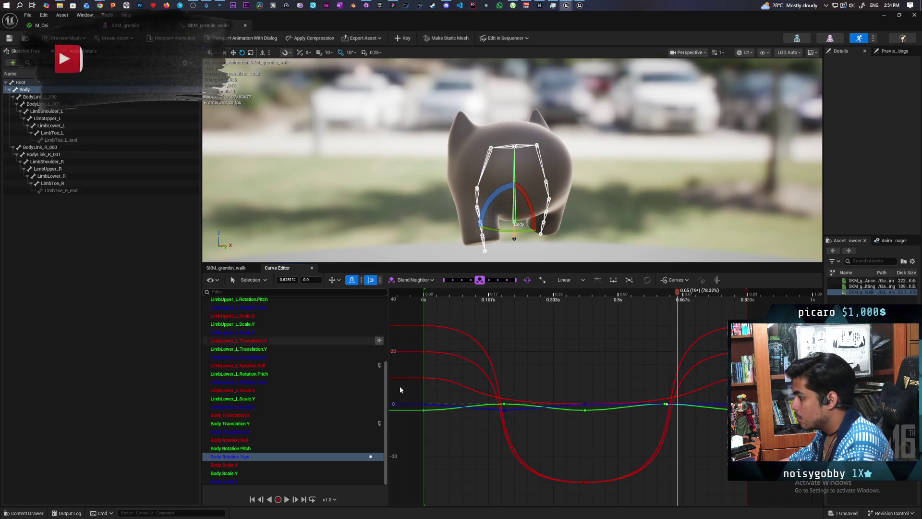
click(504, 411)
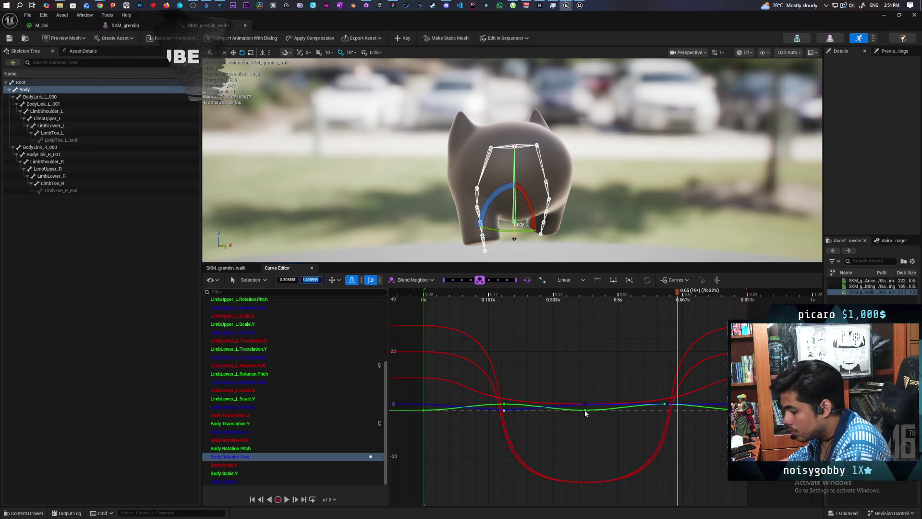
click(665, 405)
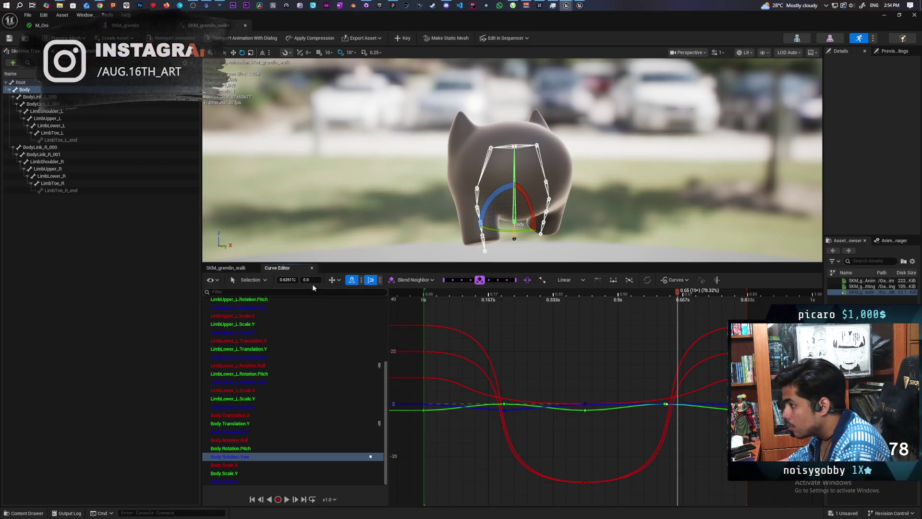
key(Return)
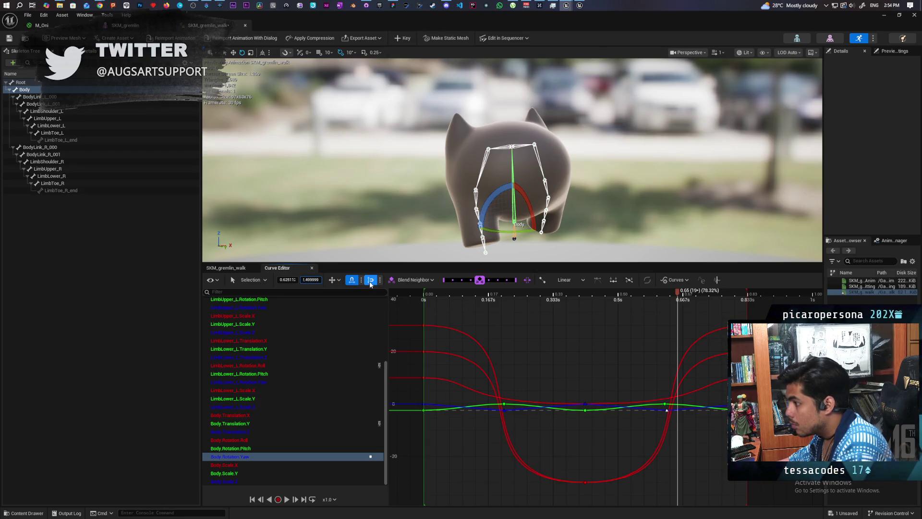
key(ctrl+z)
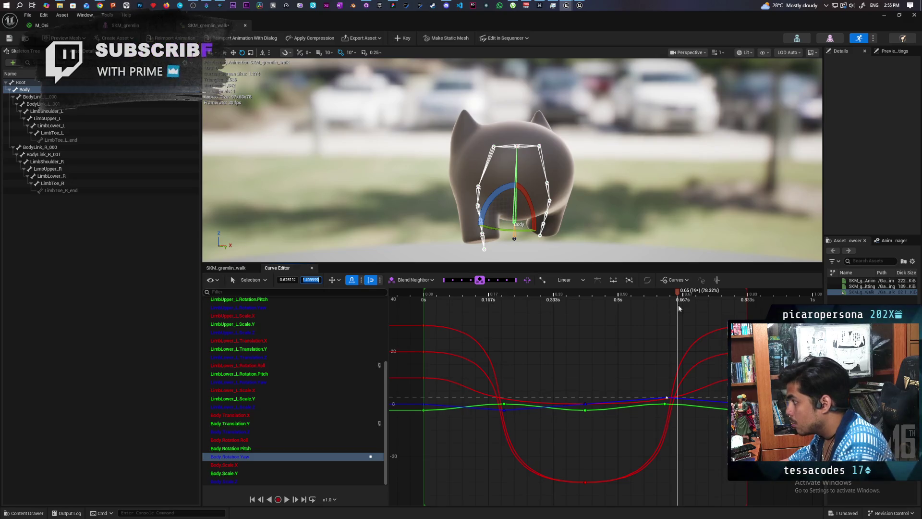
Scrub and play the walk to review the yaw twist, then box-select the yaw keys
mouse_move(676, 295)
mouse_down()
mouse_move(478, 295)
mouse_move(669, 295)
mouse_up()
key(End)
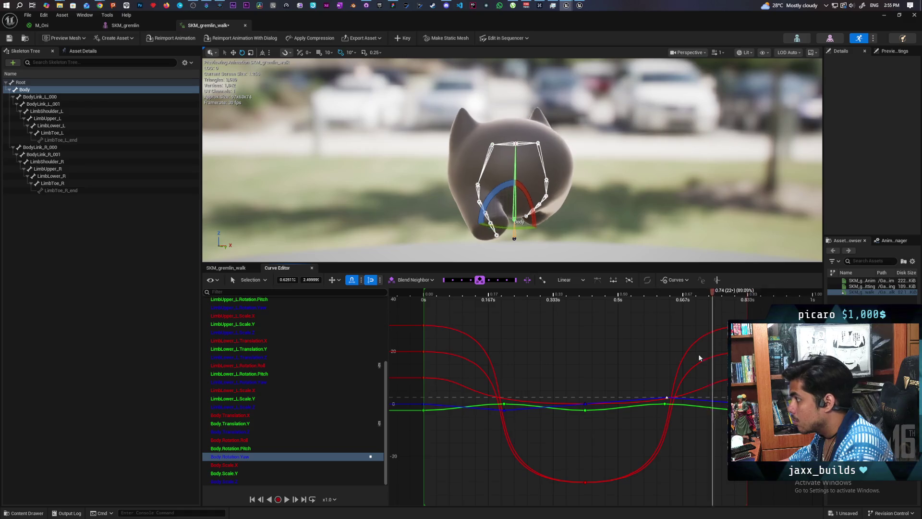
key(Home)
key(space)
key(space)
key(space)
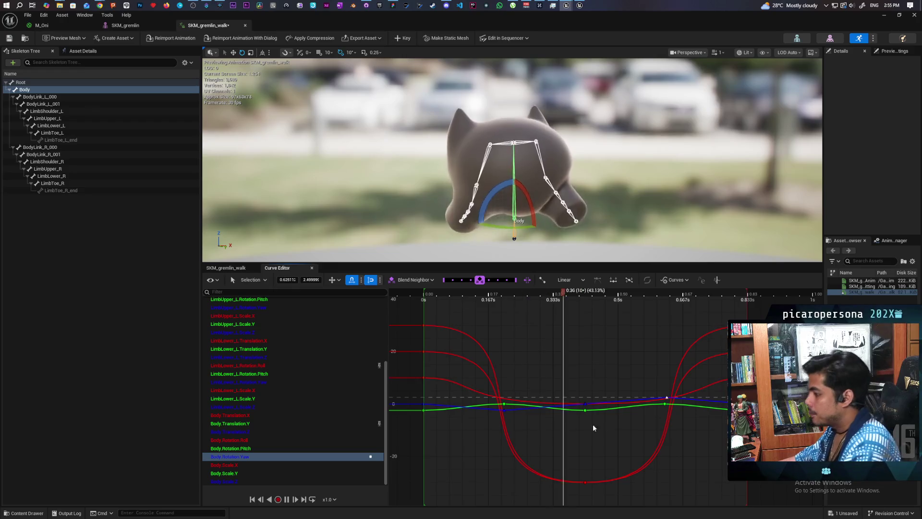
key(space)
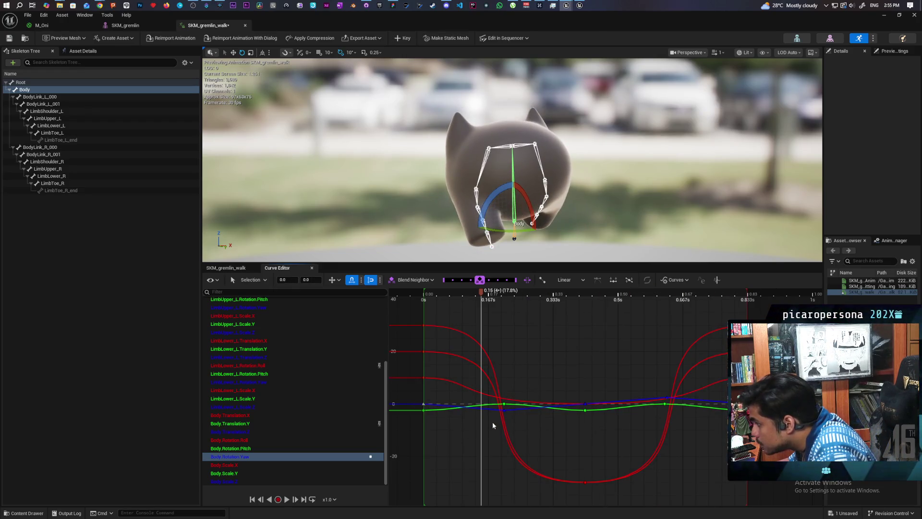
drag(486, 418, 513, 412)
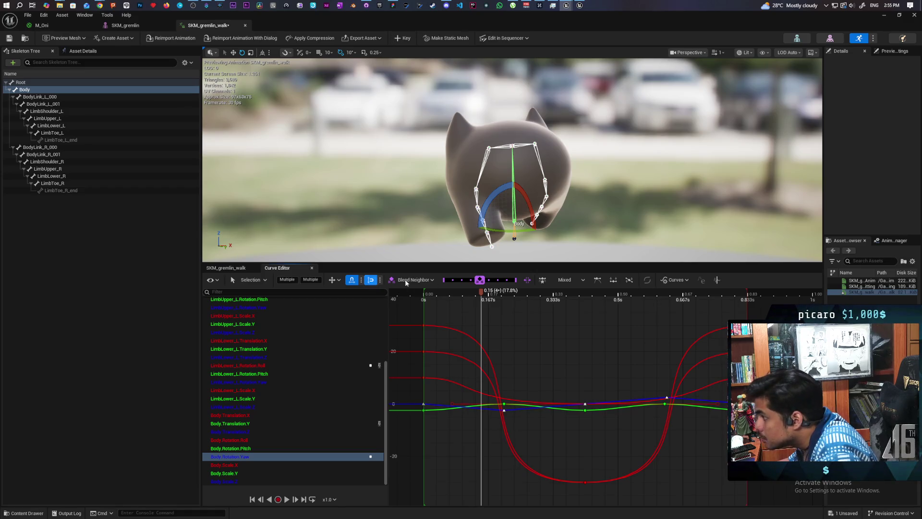
Select just the Body.Rotation.Yaw keys near 0.21 s and 0.63 s
click(542, 279)
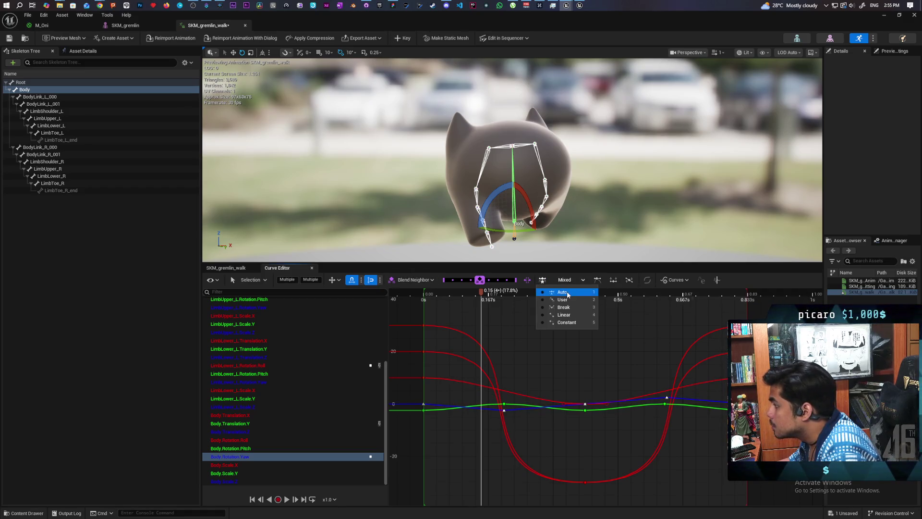
click(423, 406)
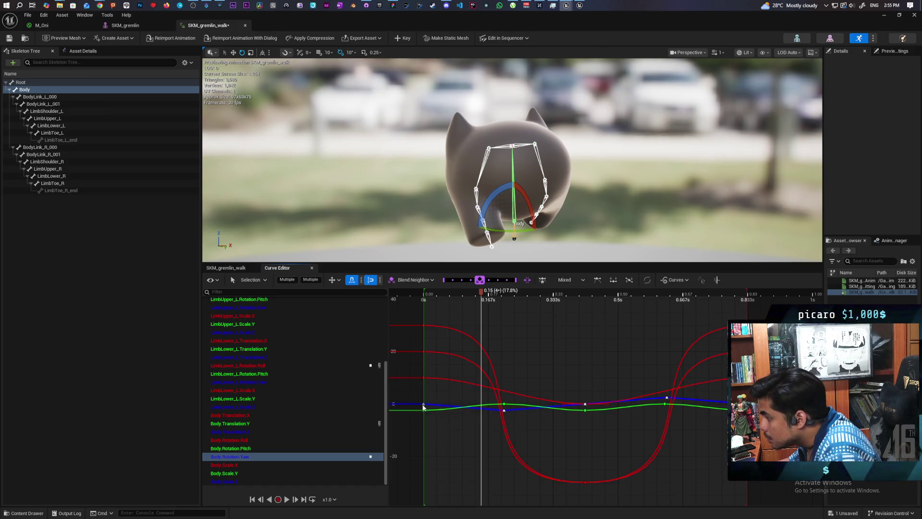
click(584, 445)
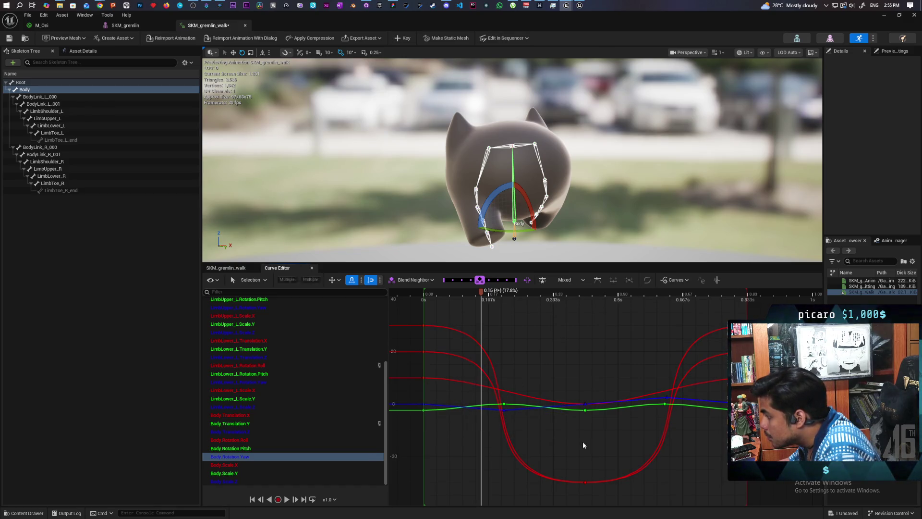
click(505, 410)
shift+click(585, 405)
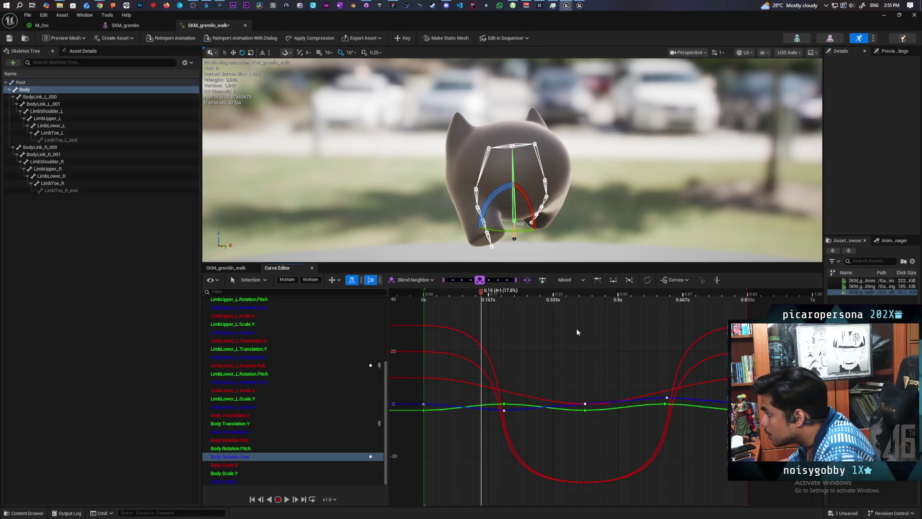
Give the selected yaw keys Cubic (auto) tangents and play the walk to check
click(564, 280)
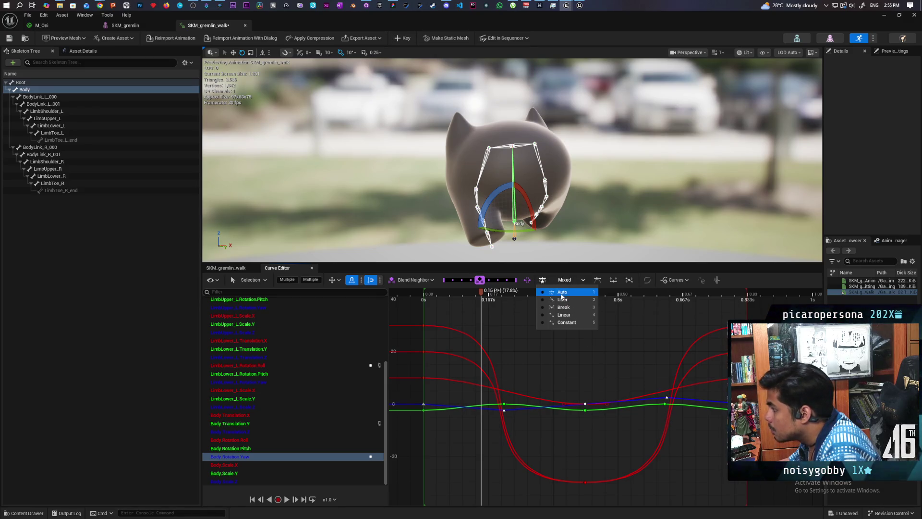
click(562, 295)
key(space)
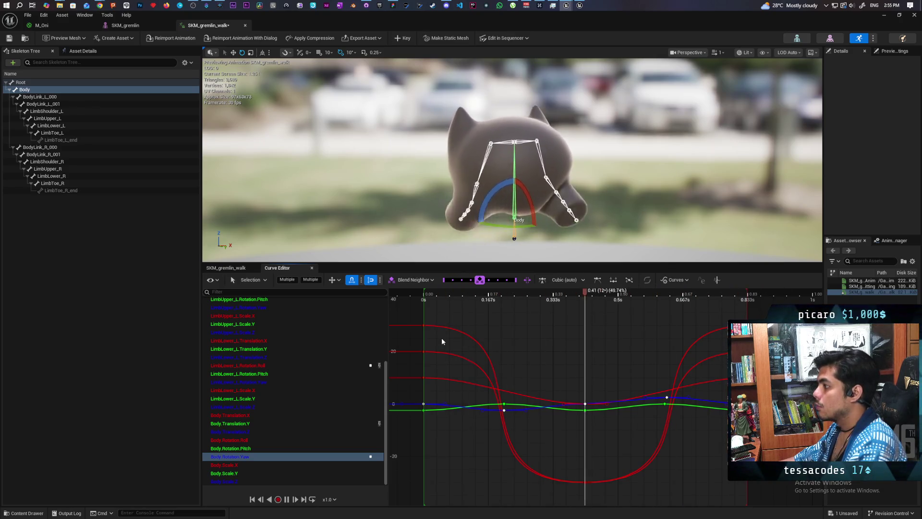
key(space)
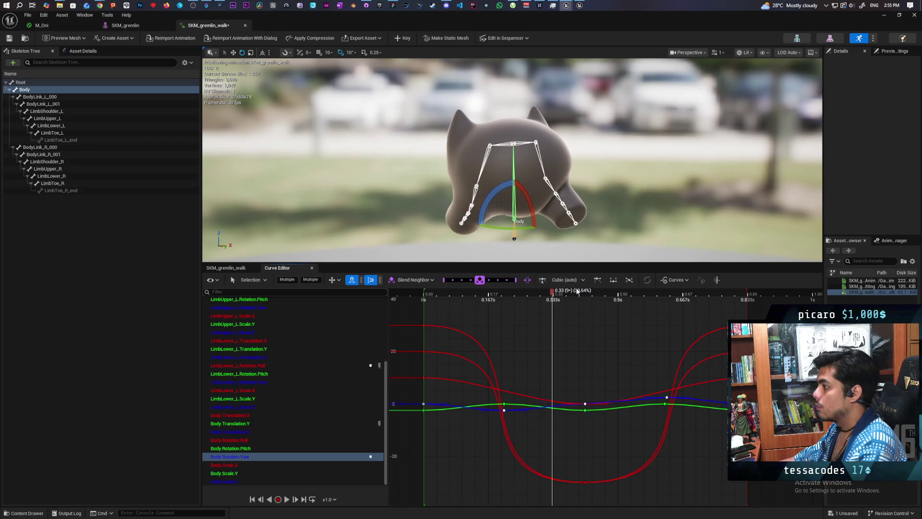
drag(554, 292, 424, 300)
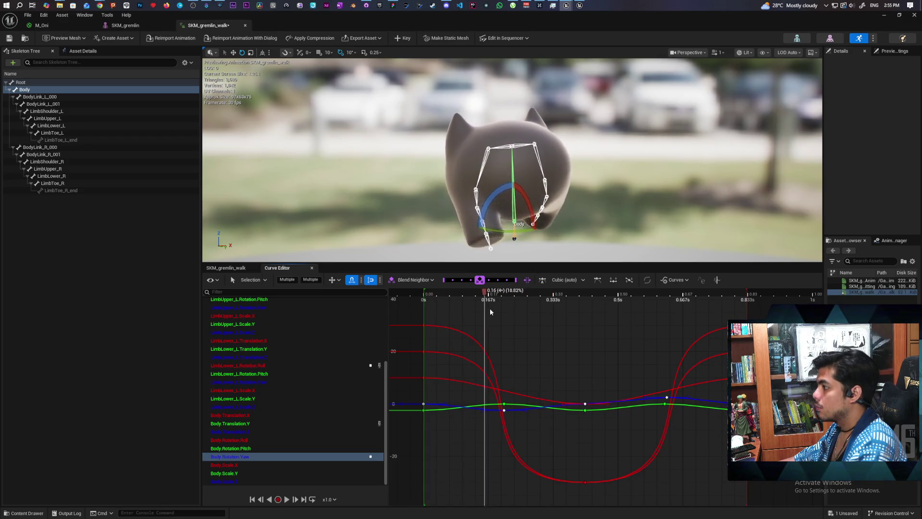
drag(490, 313, 575, 322)
mouse_move(641, 329)
mouse_down()
mouse_move(696, 336)
mouse_move(405, 338)
mouse_move(748, 338)
mouse_up()
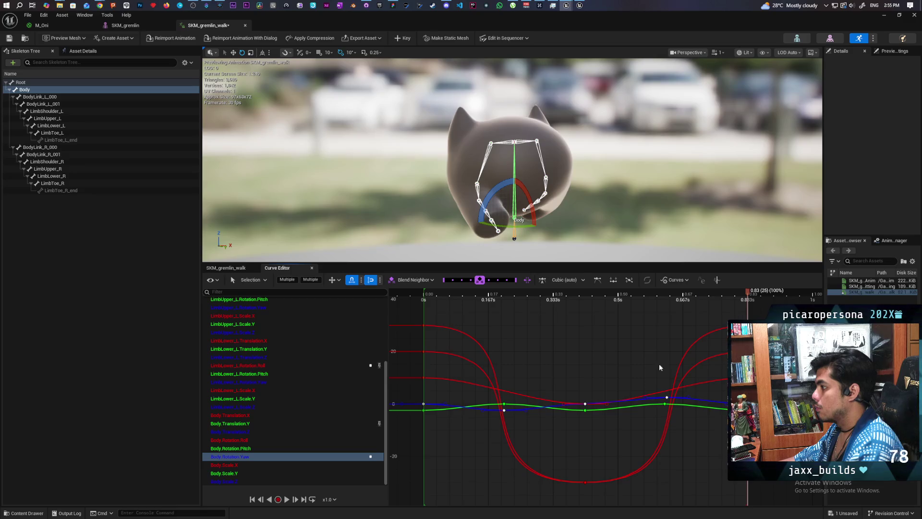
mouse_move(452, 379)
mouse_down()
mouse_move(745, 388)
mouse_move(560, 403)
mouse_move(386, 404)
mouse_up()
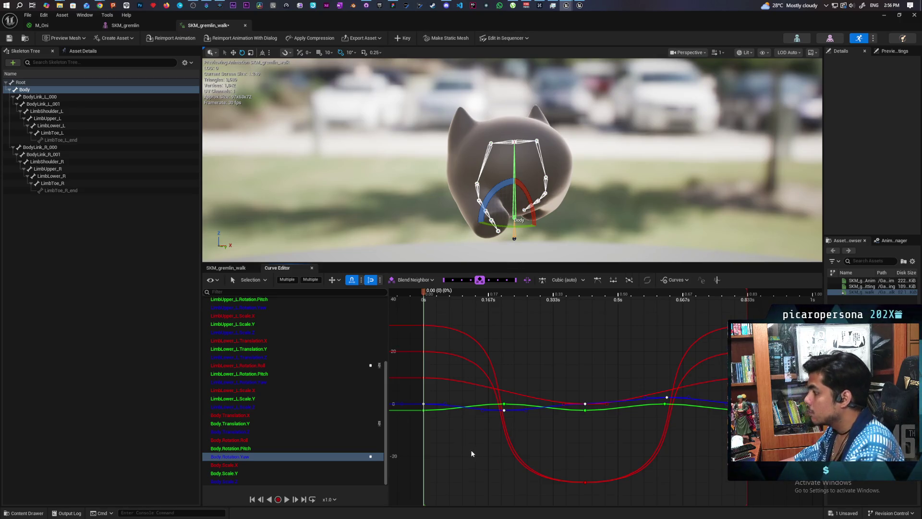
key(space)
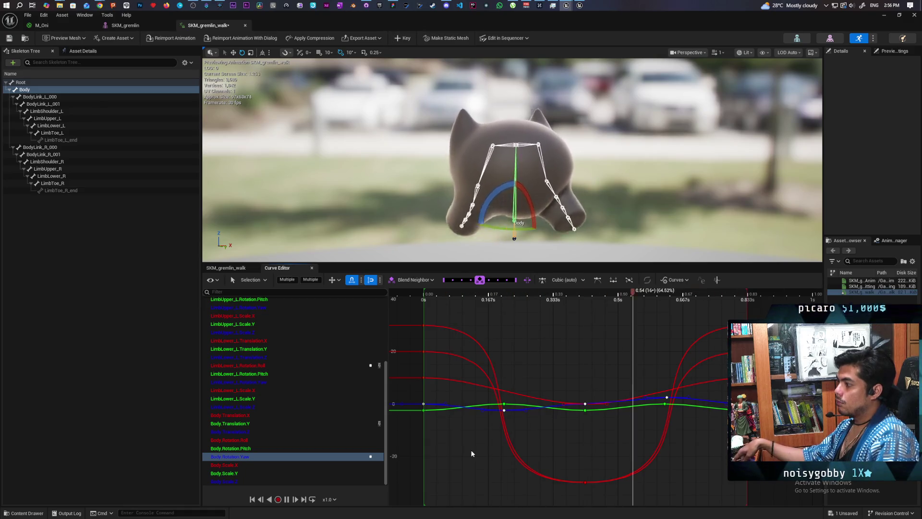
Preview the walk at custom playback speeds of 1.5 then 1.2, and save with Ctrl+S
key(space)
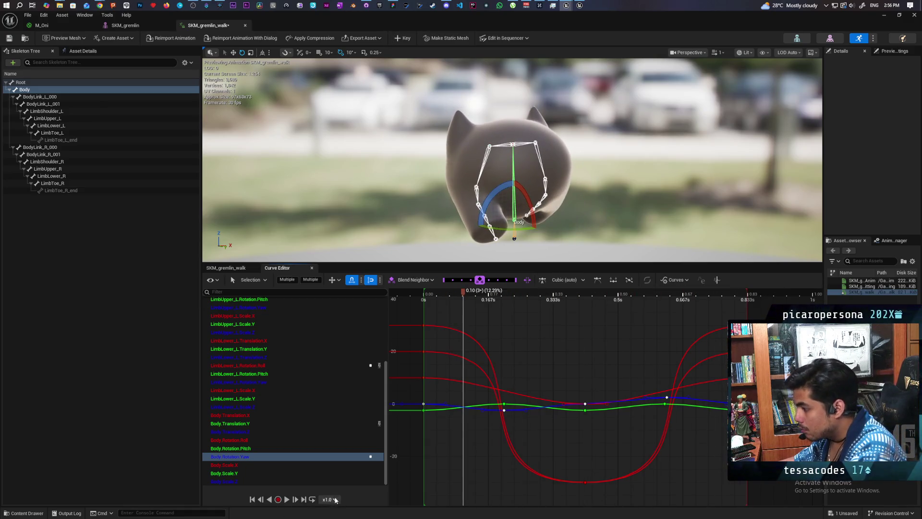
click(334, 499)
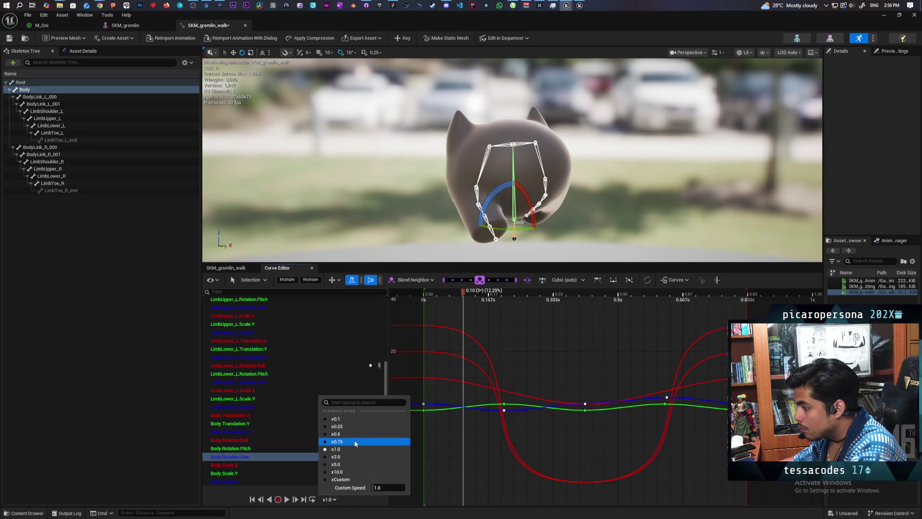
text(1)
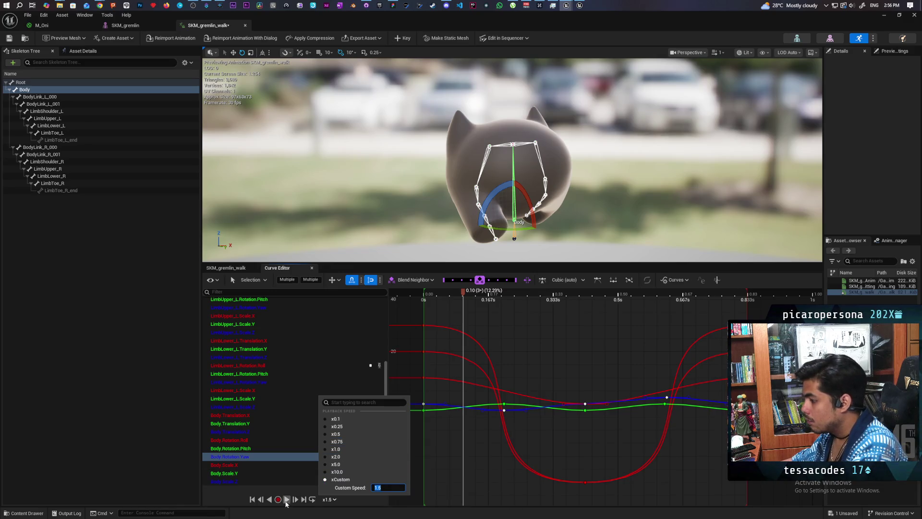
click(287, 500)
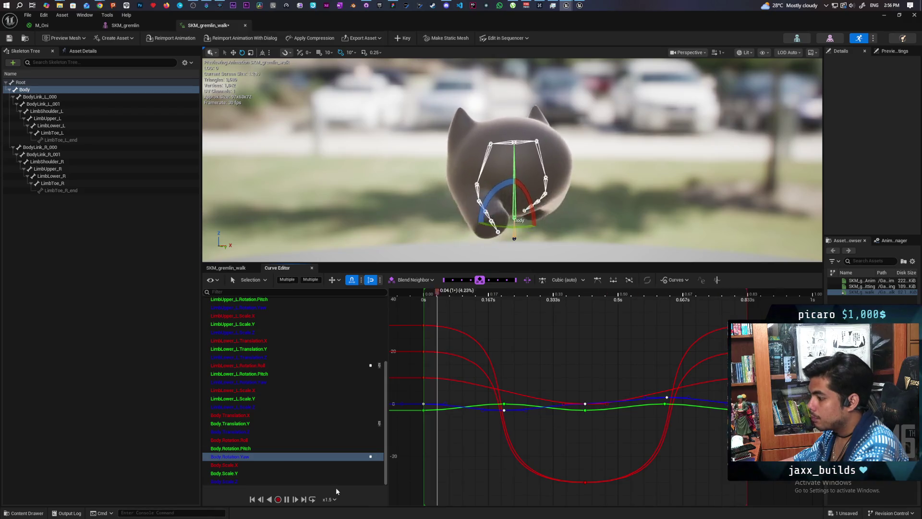
click(330, 499)
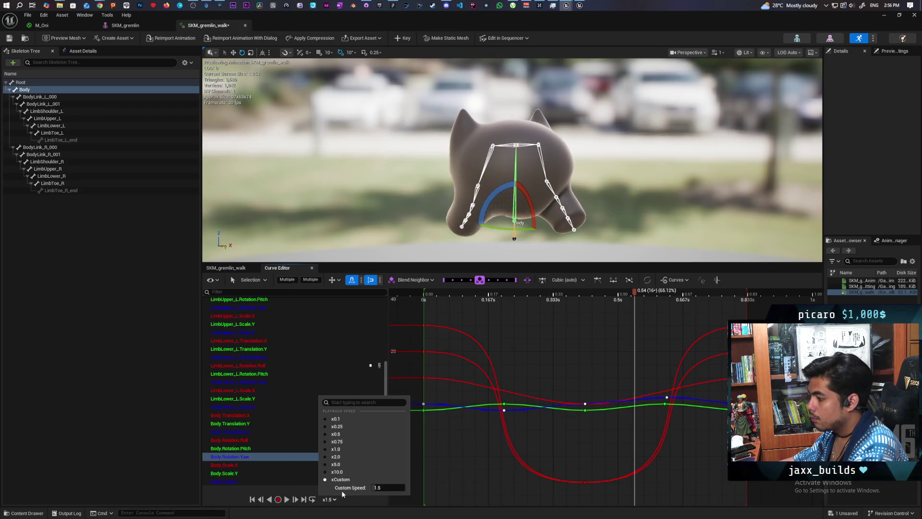
click(285, 500)
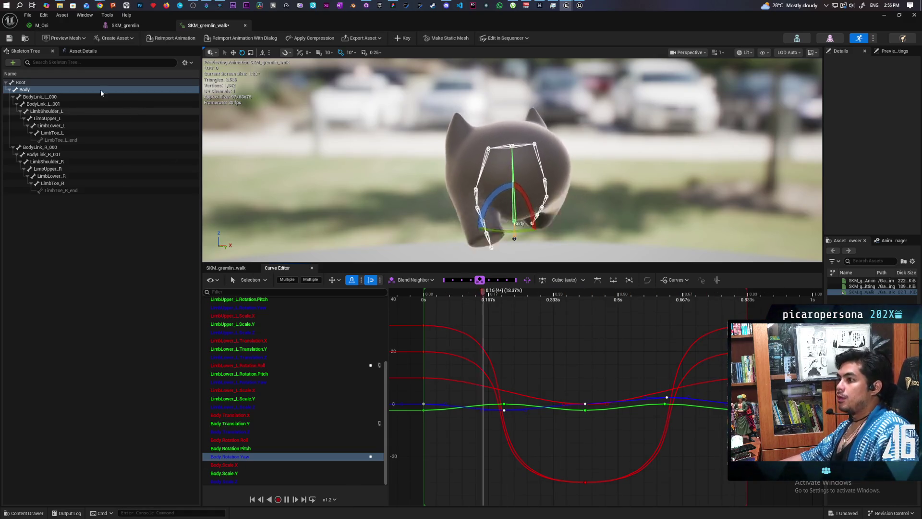
key(ctrl+s)
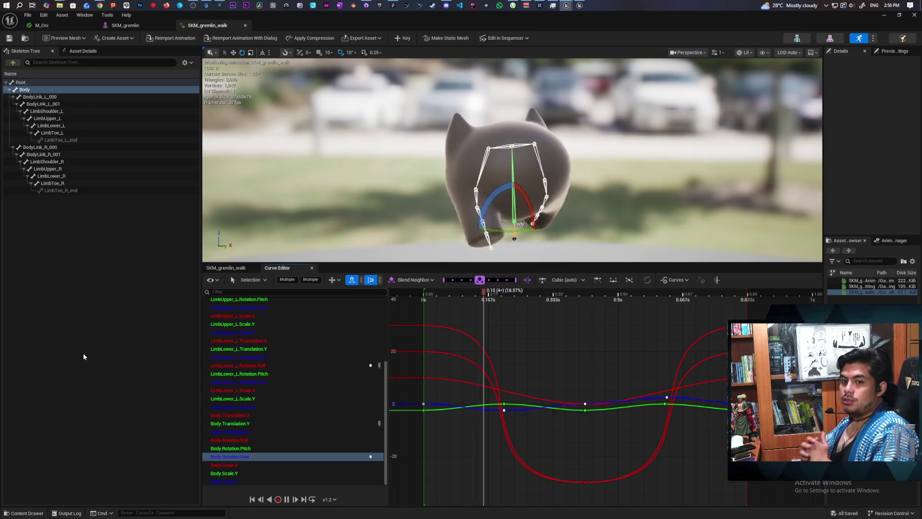
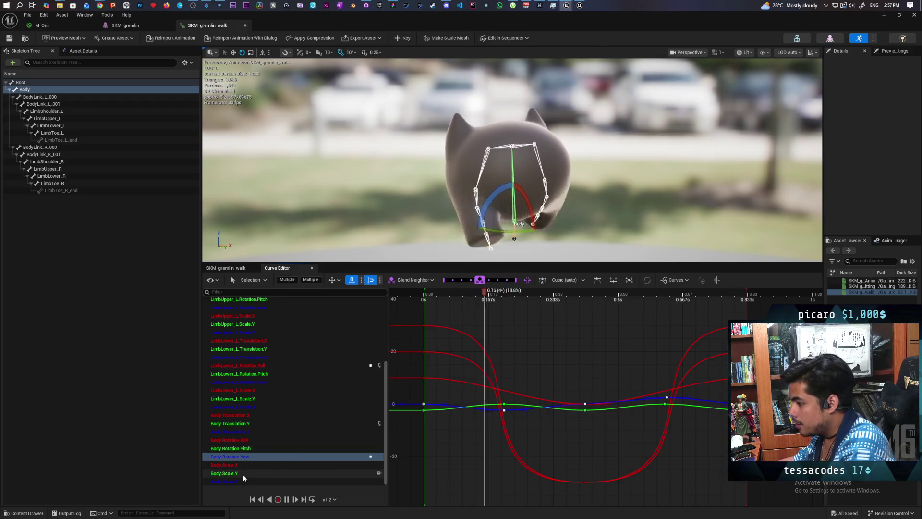
Select the Body.Rotation Pitch and Yaw curves, pause the walk, and rewind to frame 0
click(250, 450)
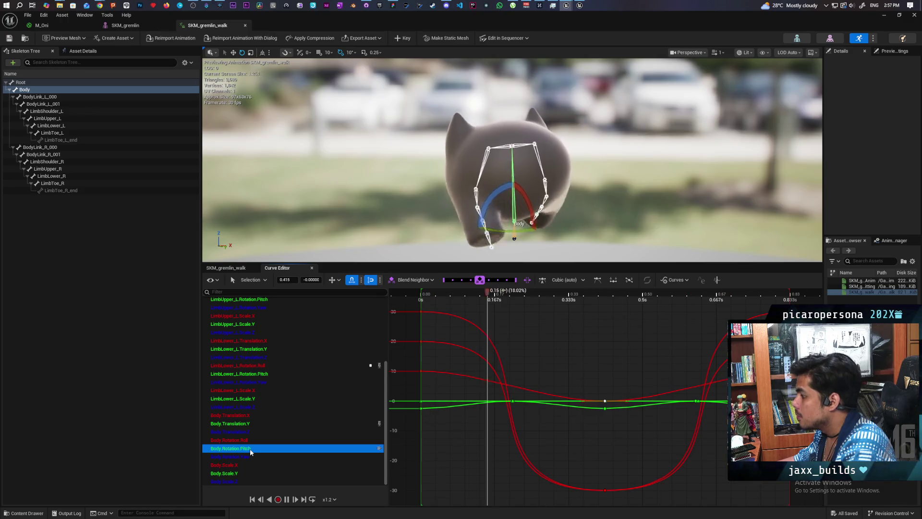
click(250, 455)
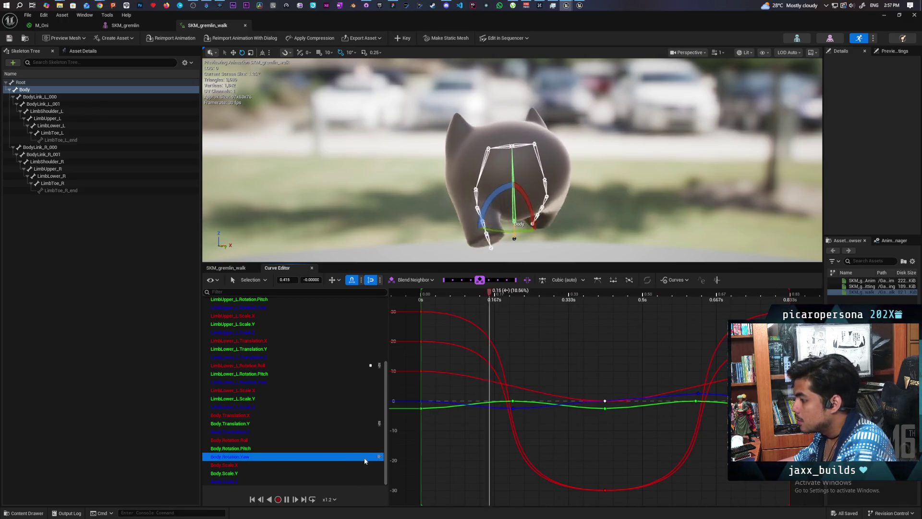
click(253, 450)
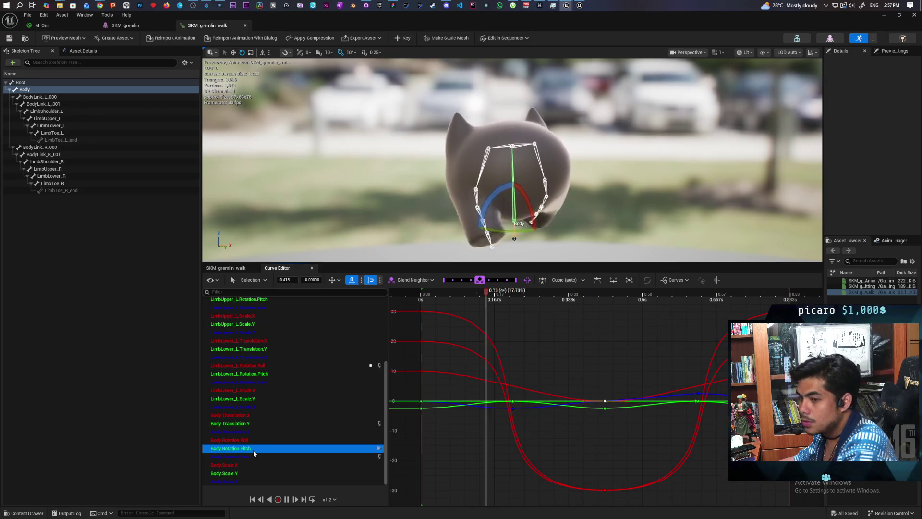
key(space)
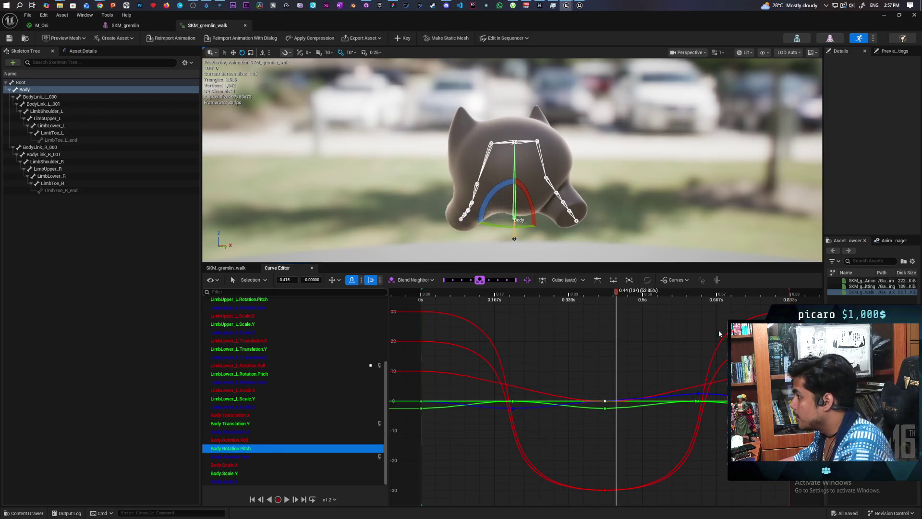
mouse_move(617, 294)
mouse_down()
mouse_move(478, 298)
mouse_move(398, 328)
mouse_move(475, 337)
mouse_move(416, 345)
mouse_move(485, 344)
mouse_move(419, 350)
mouse_up()
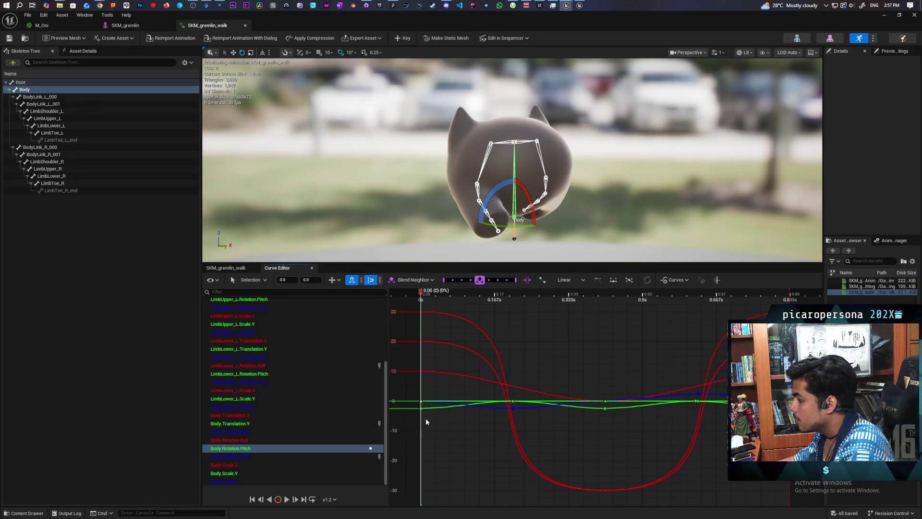
Toggle the Pitch and Yaw curve pins so only the Yaw curve shows, hiding the green Pitch curve
click(304, 457)
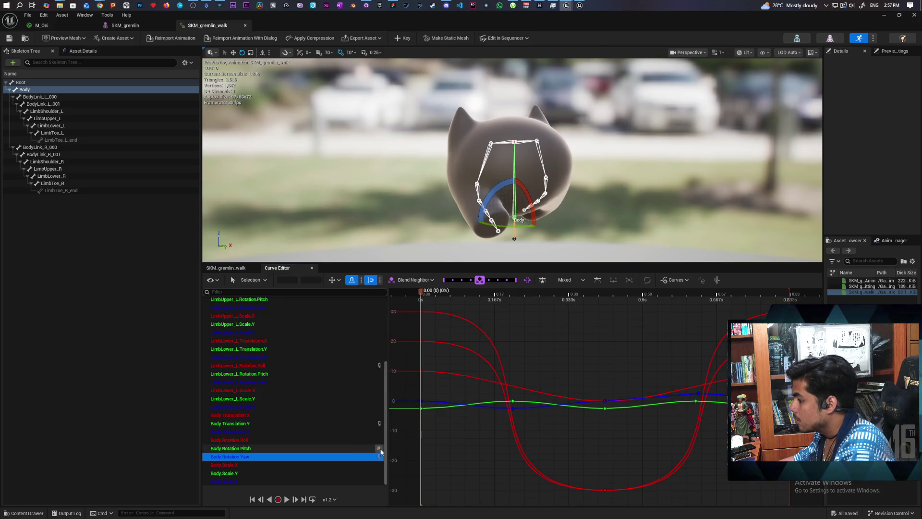
click(351, 448)
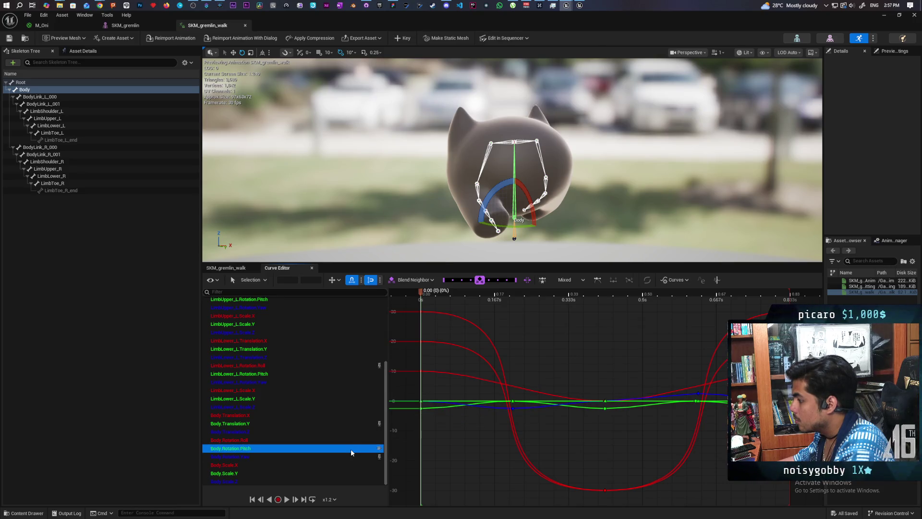
click(379, 449)
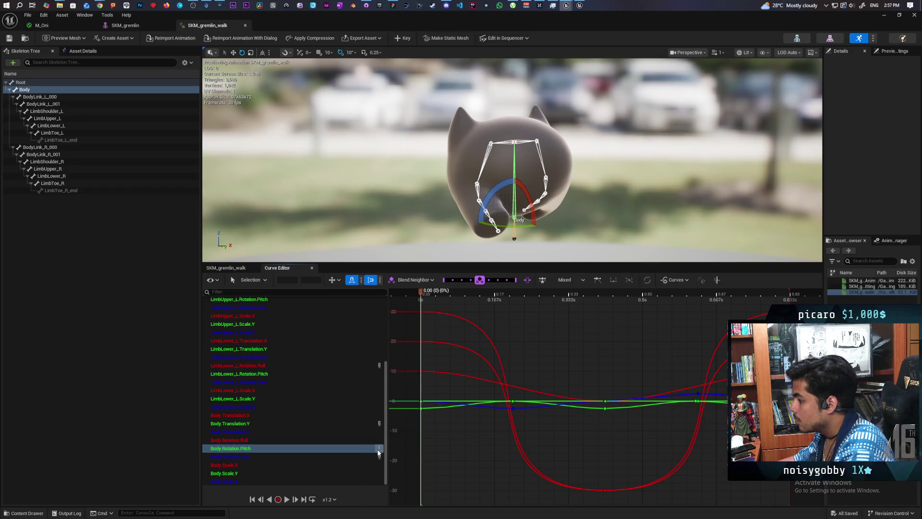
click(371, 454)
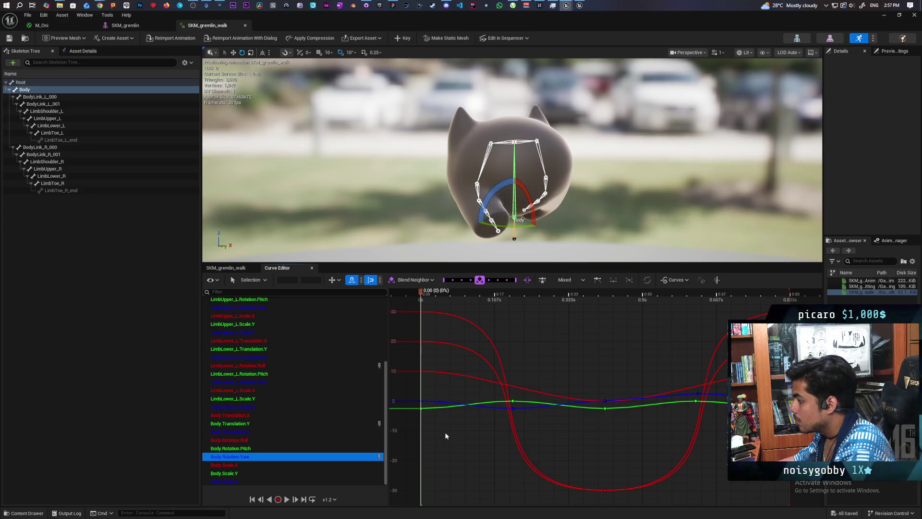
click(289, 451)
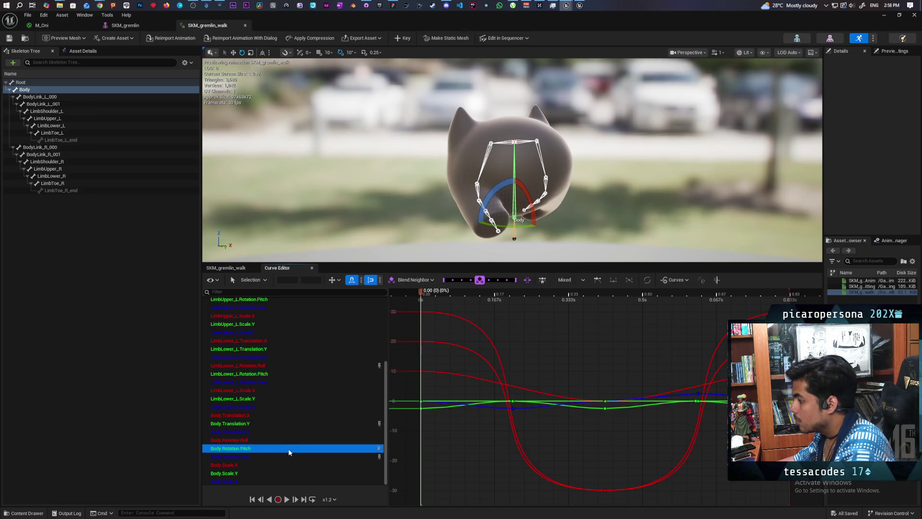
click(270, 457)
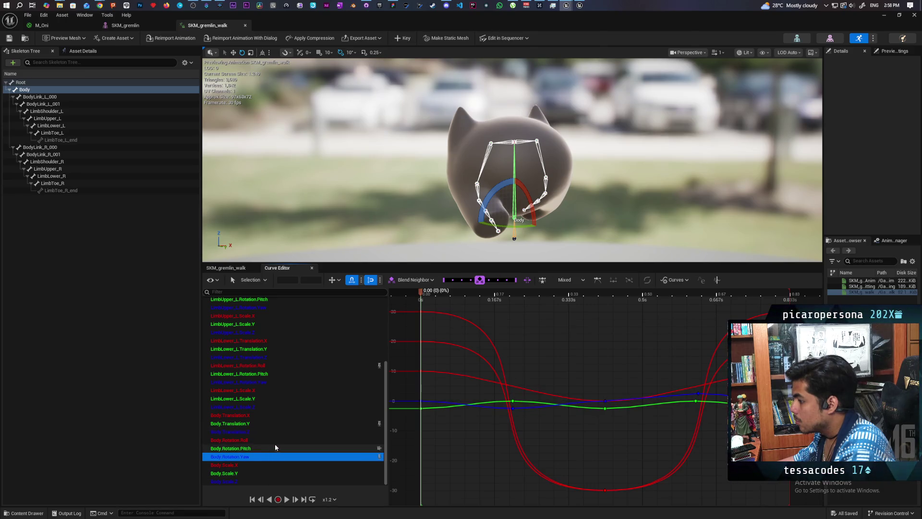
click(379, 424)
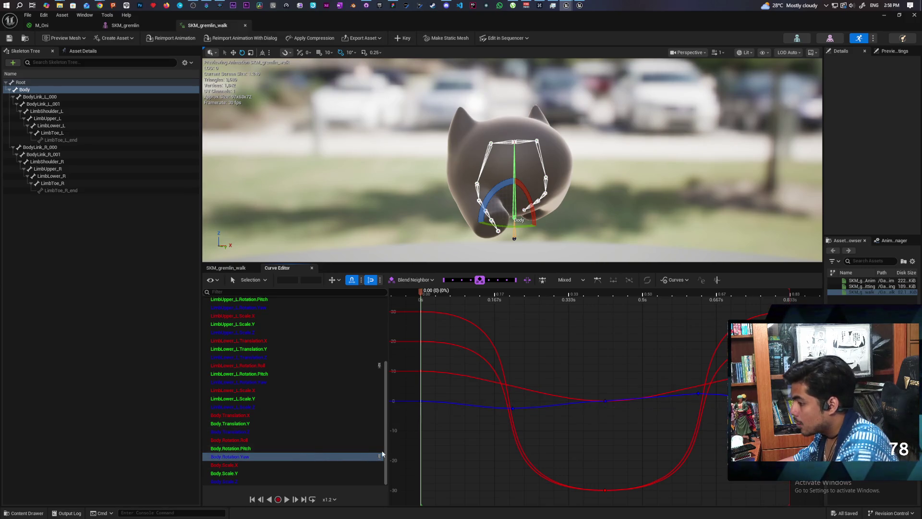
Scrub the walk pose through frames 5 and 15, then back to the start
mouse_move(420, 292)
mouse_down()
mouse_move(414, 300)
mouse_move(429, 307)
mouse_move(539, 322)
mouse_move(427, 328)
mouse_move(406, 338)
mouse_up()
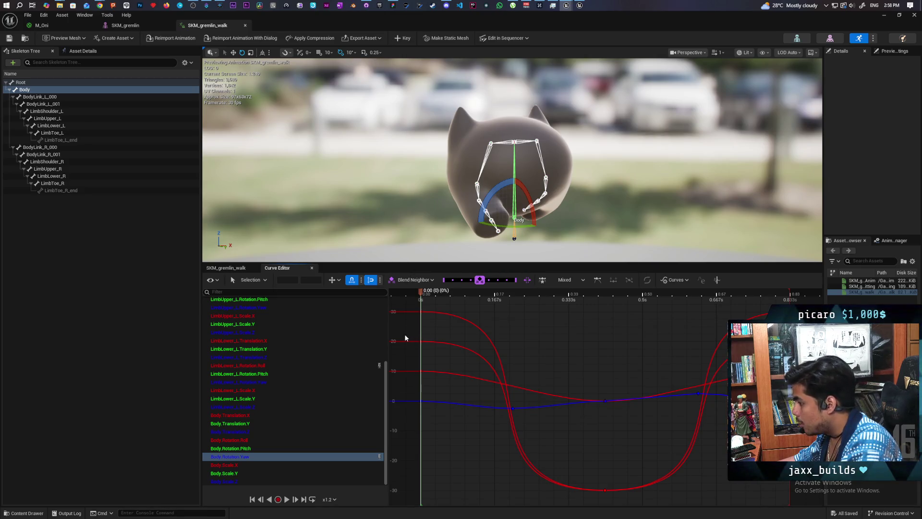
mouse_move(404, 334)
mouse_down()
mouse_move(659, 350)
mouse_move(431, 358)
mouse_move(546, 362)
mouse_move(426, 370)
mouse_move(474, 369)
mouse_up()
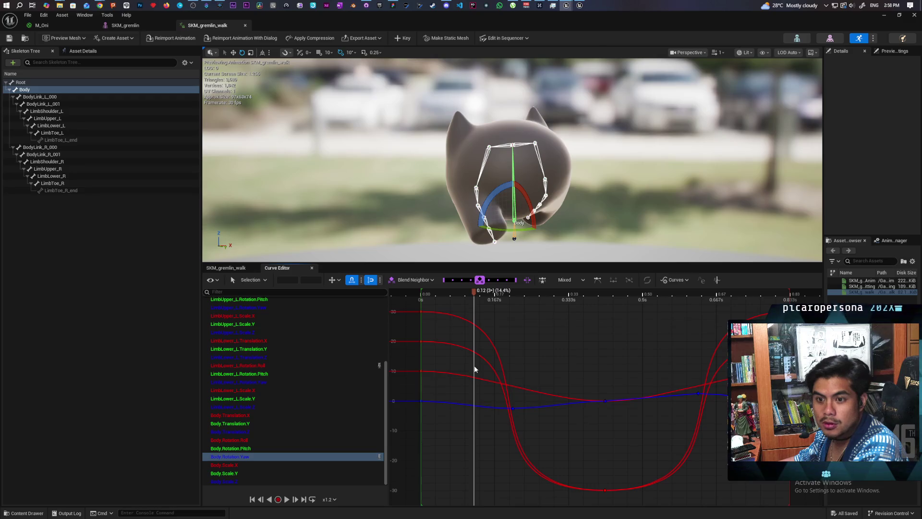
mouse_move(474, 369)
mouse_down()
mouse_move(559, 367)
mouse_move(410, 369)
mouse_move(501, 367)
mouse_move(515, 371)
mouse_move(418, 370)
mouse_move(568, 391)
mouse_move(761, 439)
mouse_move(421, 432)
mouse_up()
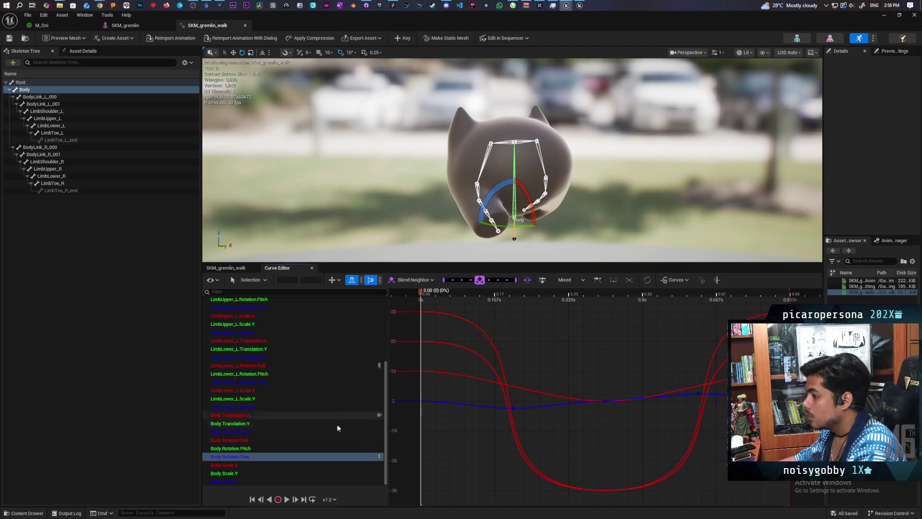
Reselect Body.Rotation.Pitch in place of Yaw and select its key at time 0
click(281, 449)
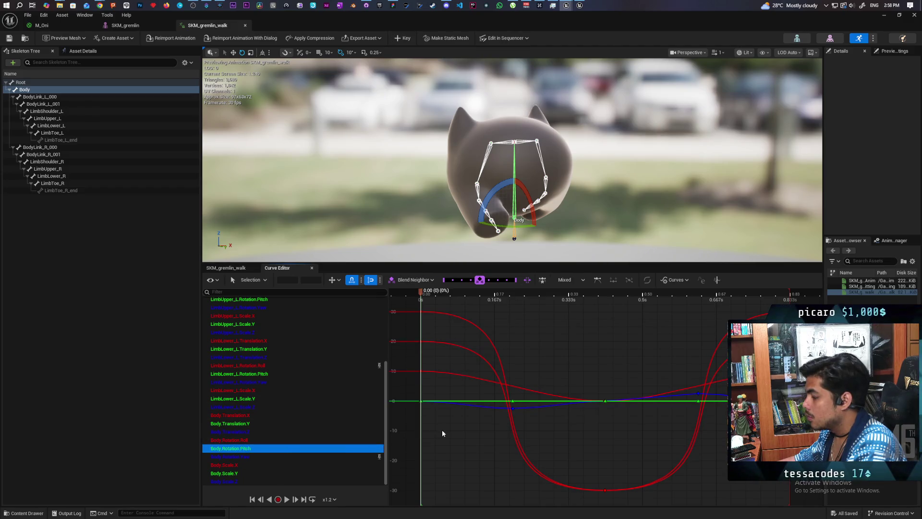
click(261, 457)
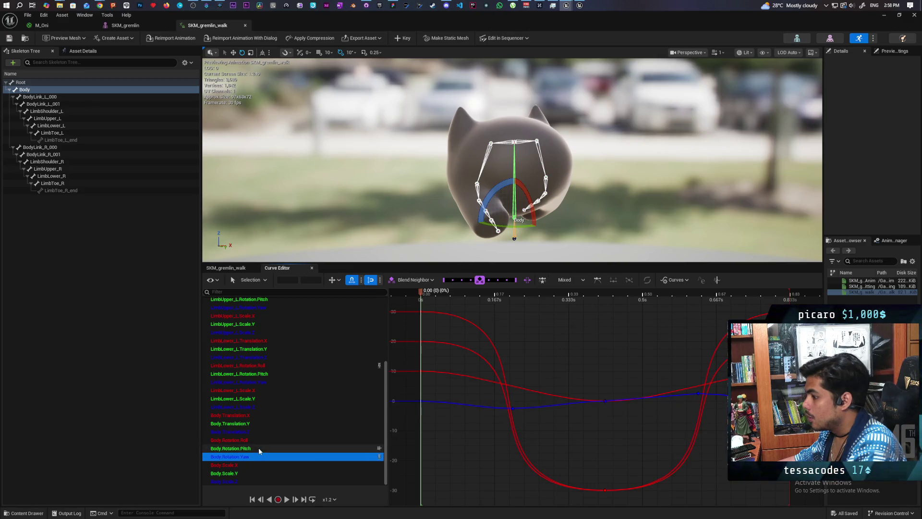
click(268, 449)
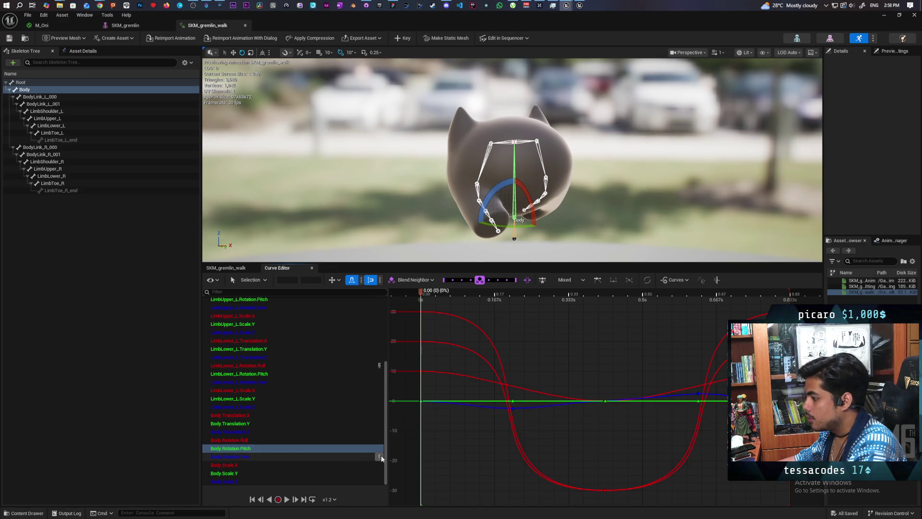
click(255, 448)
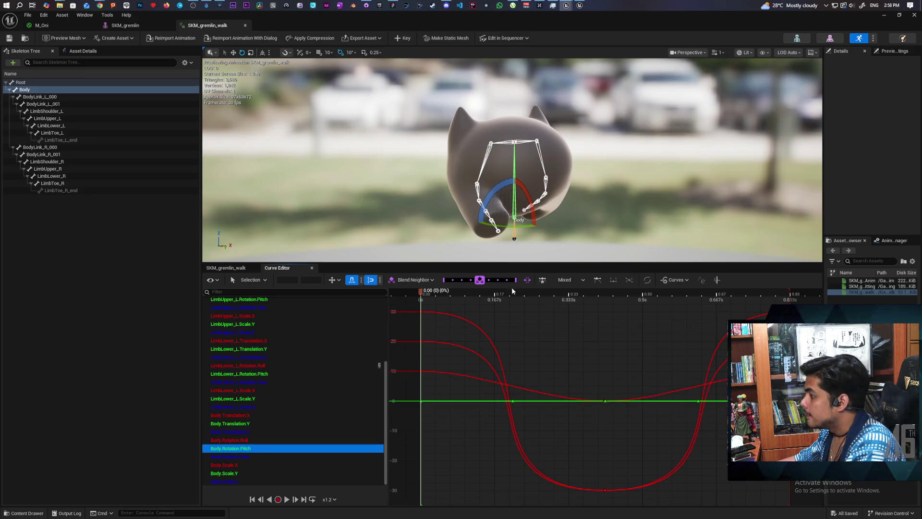
mouse_move(418, 295)
mouse_down()
mouse_move(520, 294)
mouse_move(395, 314)
mouse_up()
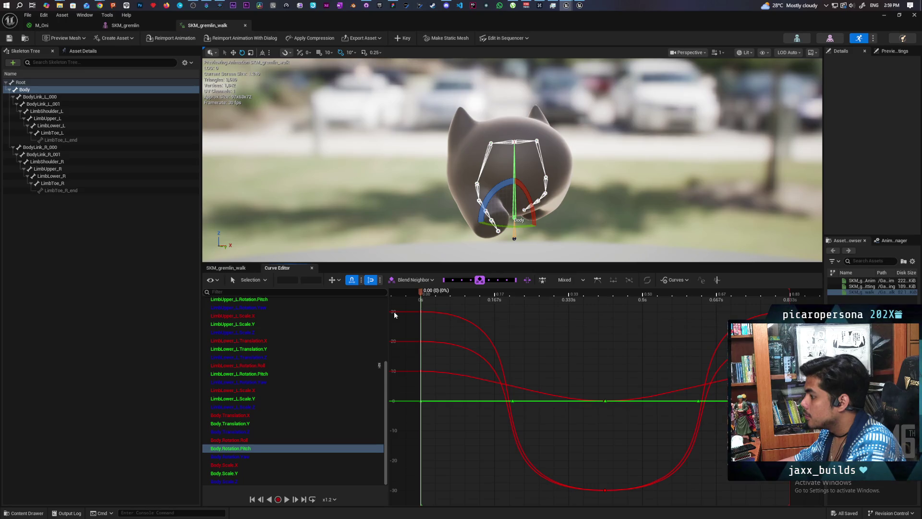
click(421, 402)
Drag the starting Body.Rotation.Pitch key down to -5.0 and preview frame 8
drag(421, 408, 423, 414)
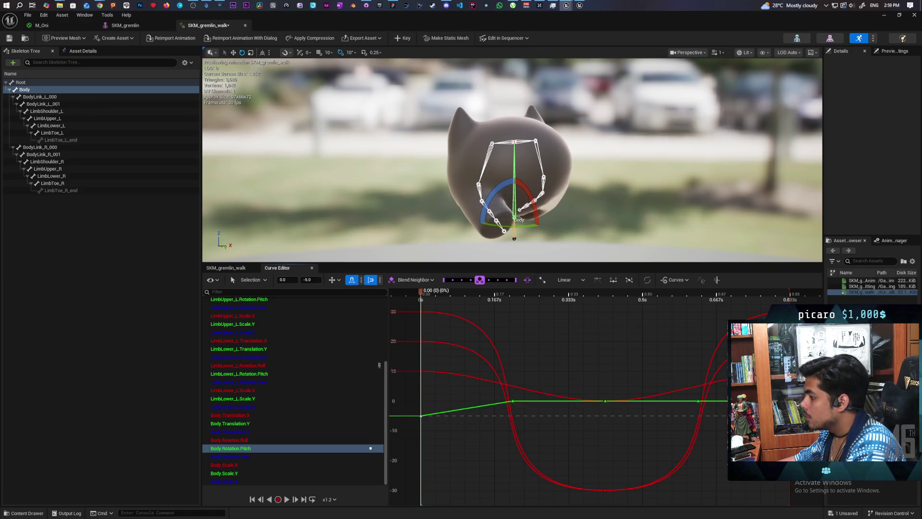
click(790, 401)
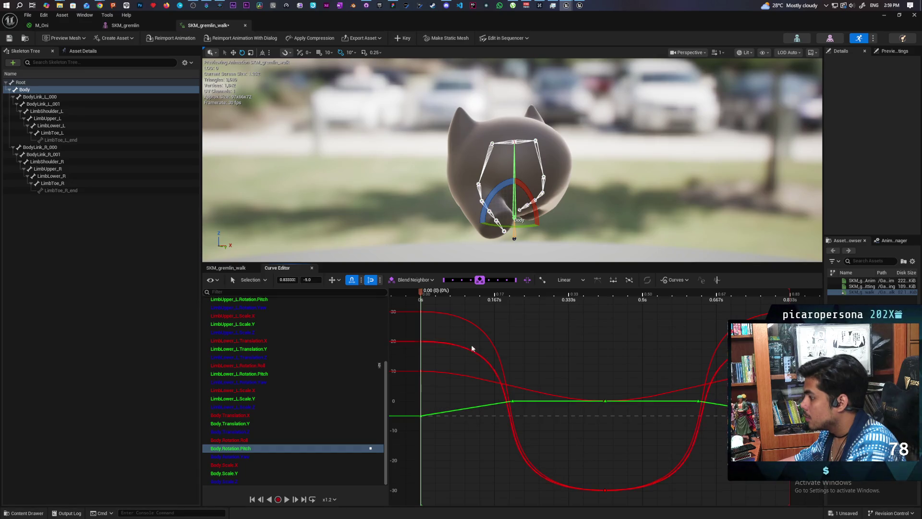
mouse_move(430, 296)
mouse_down()
mouse_move(584, 338)
mouse_move(422, 351)
mouse_move(606, 383)
mouse_up()
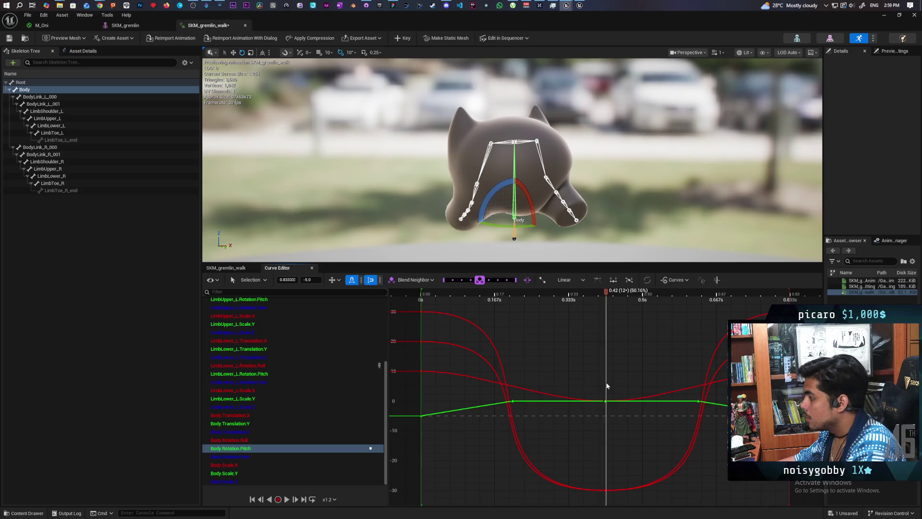
Set the middle Pitch key near 0.416 s so the curve rises linearly to 5.0
click(606, 401)
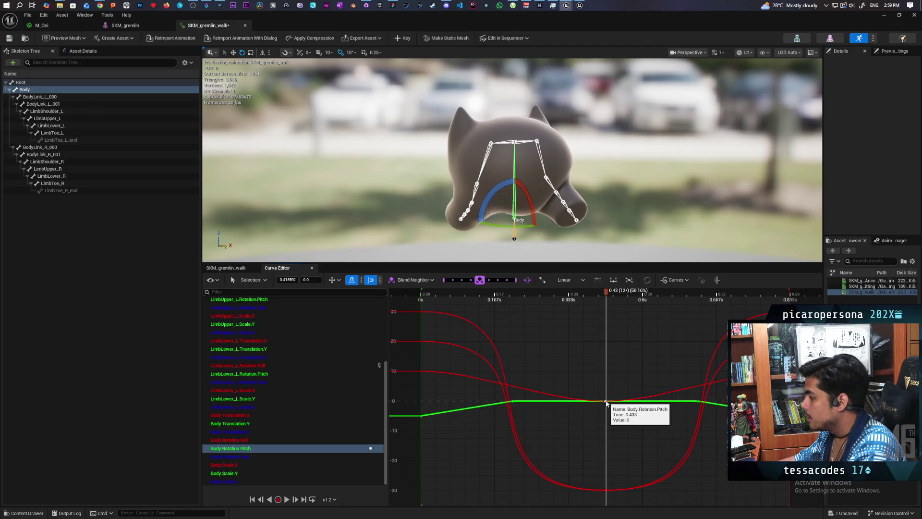
drag(606, 402, 606, 398)
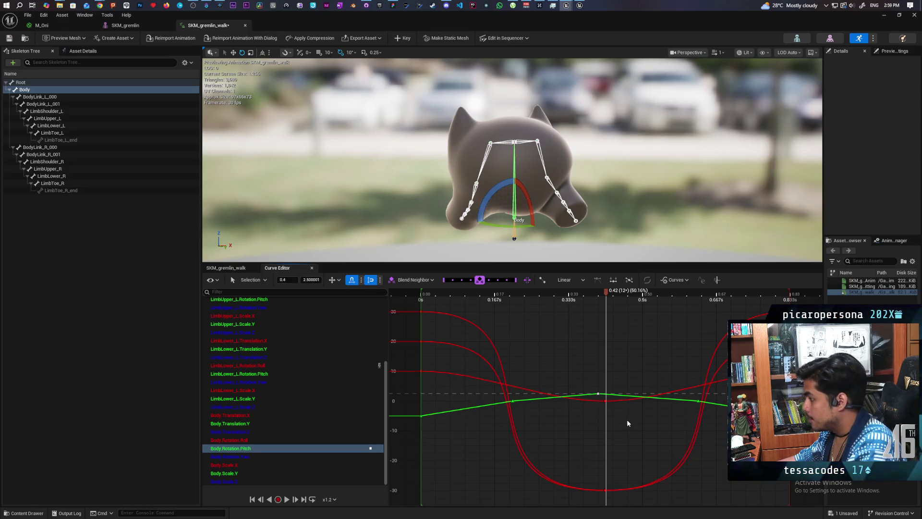
key(ctrl+z)
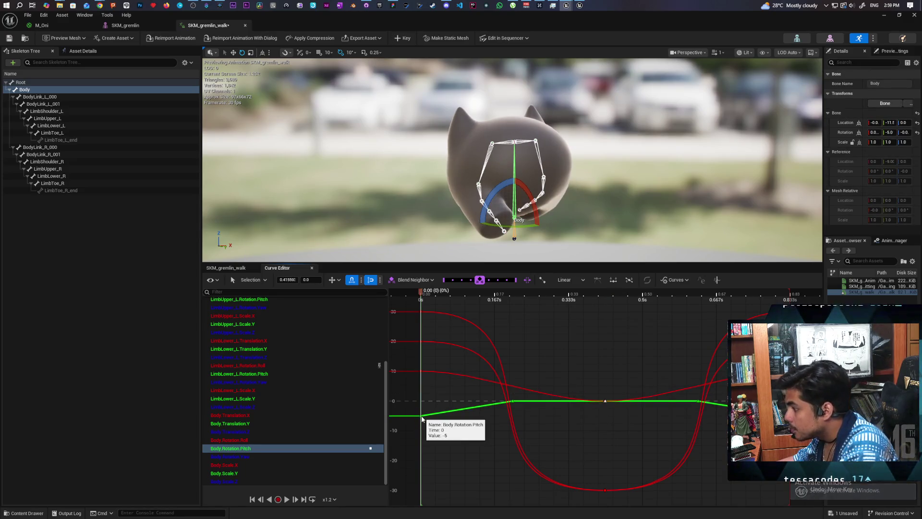
click(421, 416)
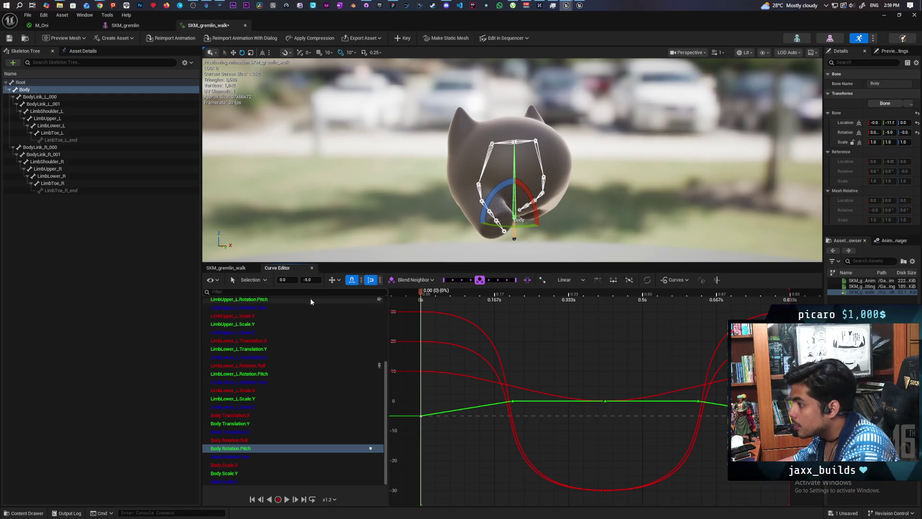
click(606, 401)
text(5)
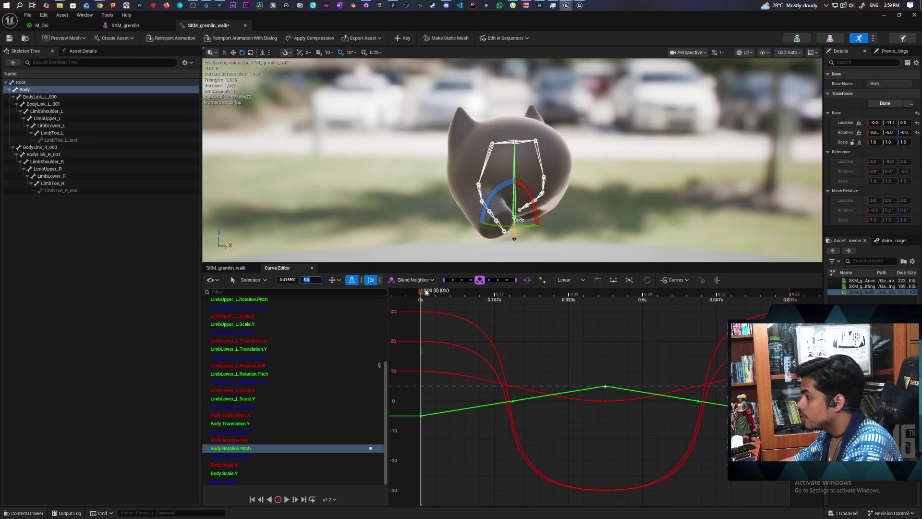
drag(426, 292, 643, 292)
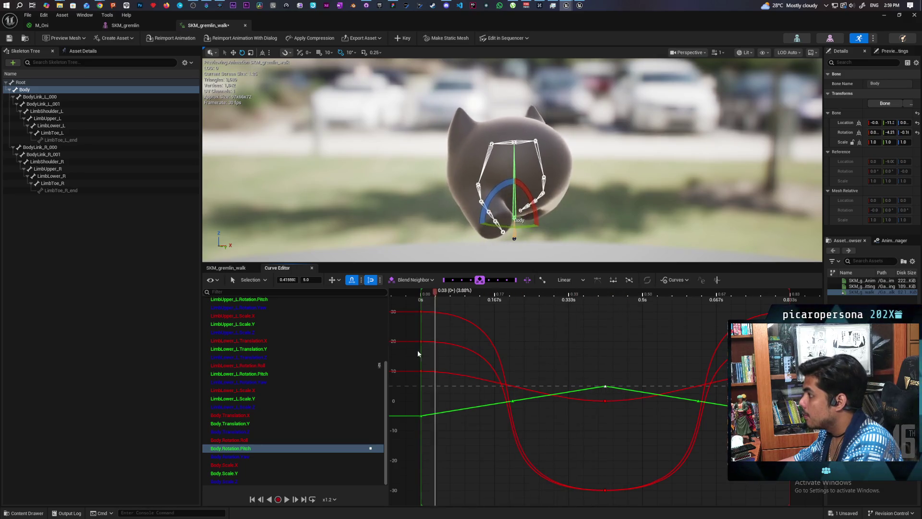
scroll(512, 160, down, 5)
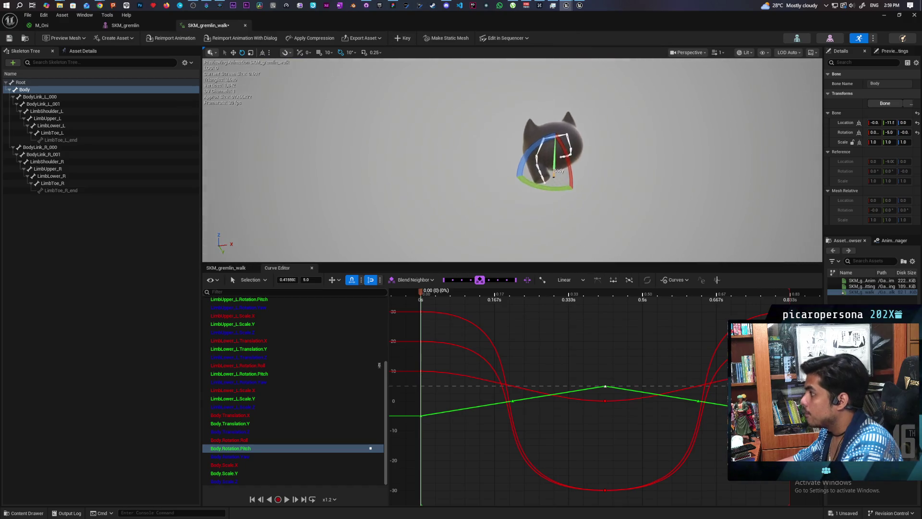
Play the gremlin walk cycle in the viewport, reframe the camera, and save SKM_gremlin_walk
drag(626, 133, 626, 134)
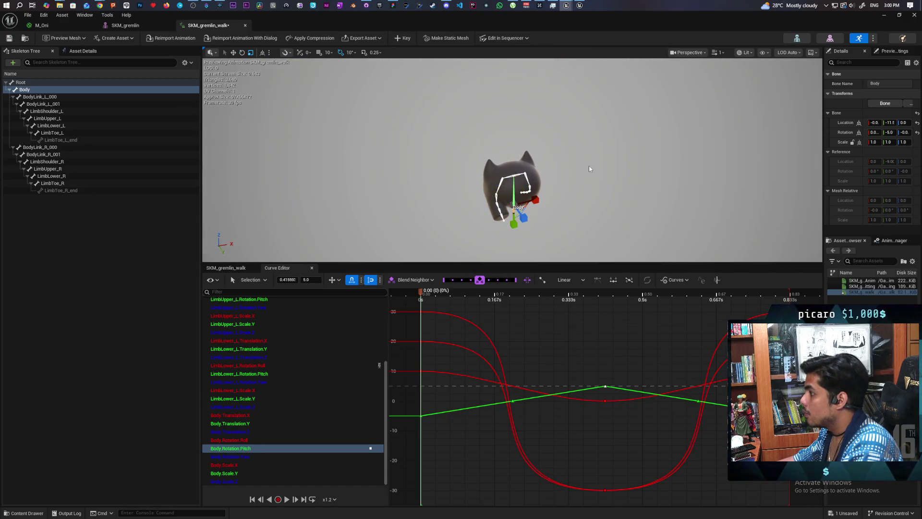
key(w)
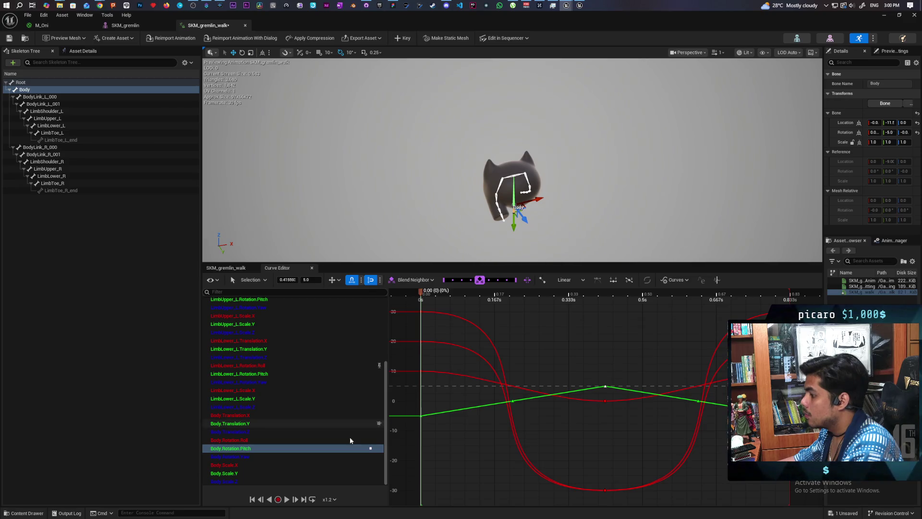
click(287, 499)
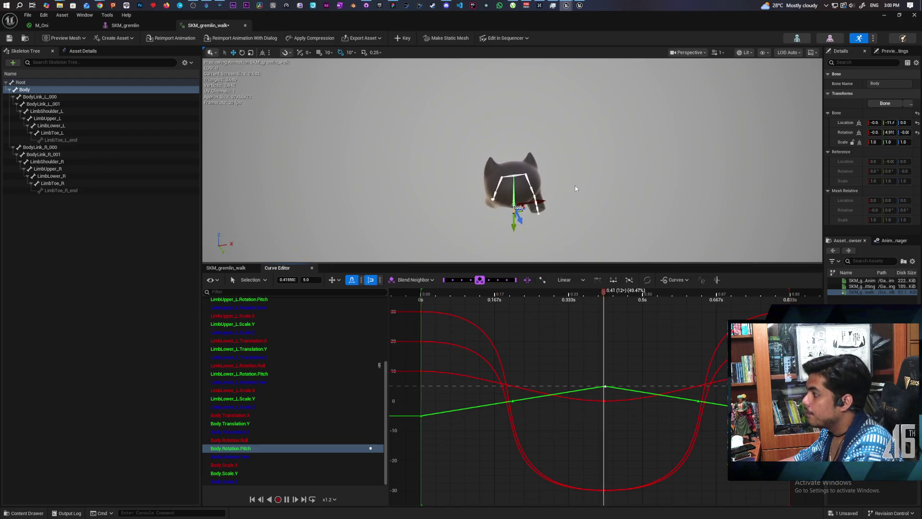
key(space)
mouse_move(579, 179)
mouse_down()
mouse_move(579, 156)
mouse_move(580, 178)
mouse_up()
key(space)
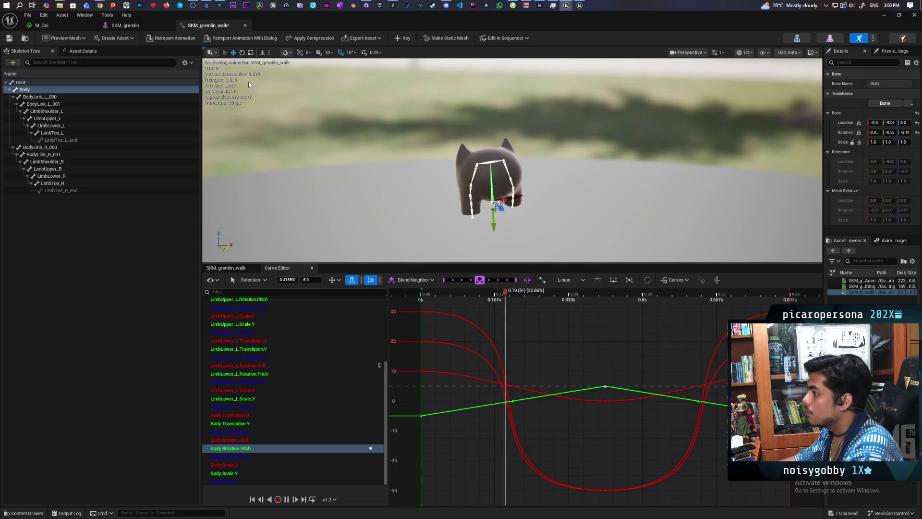
key(ctrl+s)
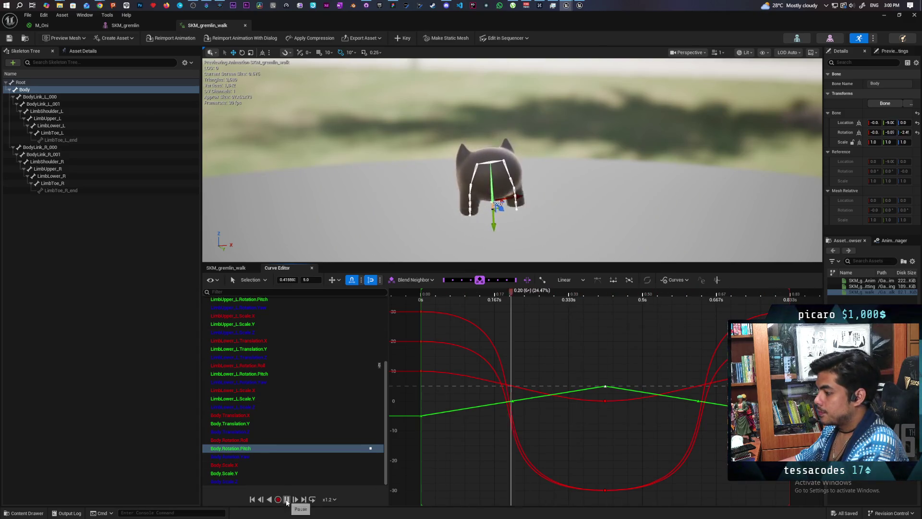
key(space)
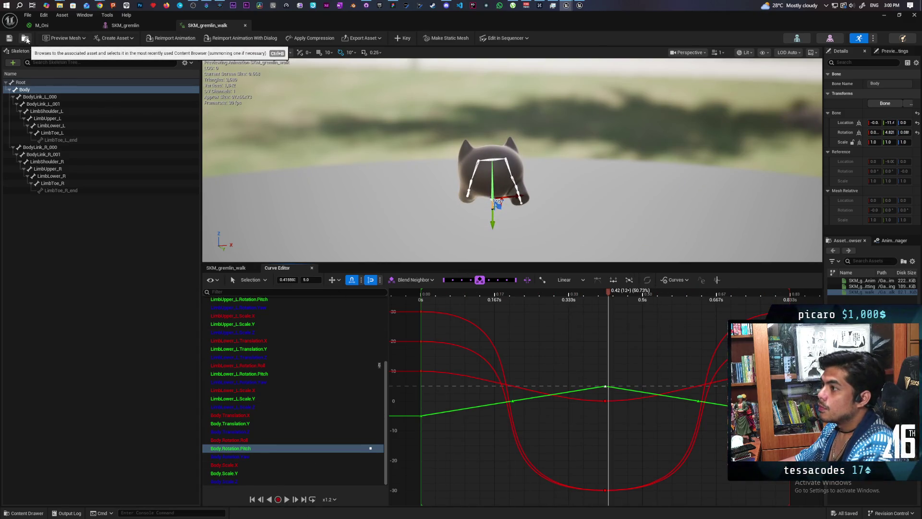
Cycle through the Oni asset tabs and move the asset editor aside to reveal the level
click(26, 39)
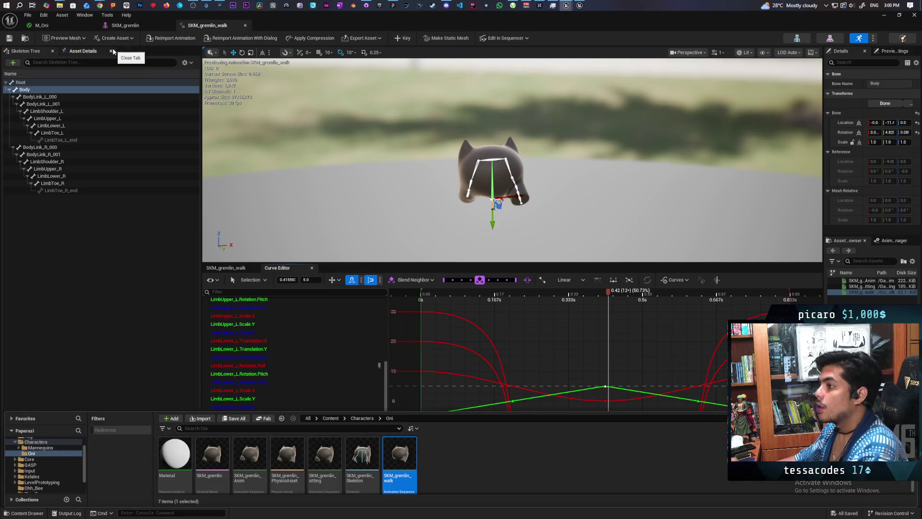
click(70, 25)
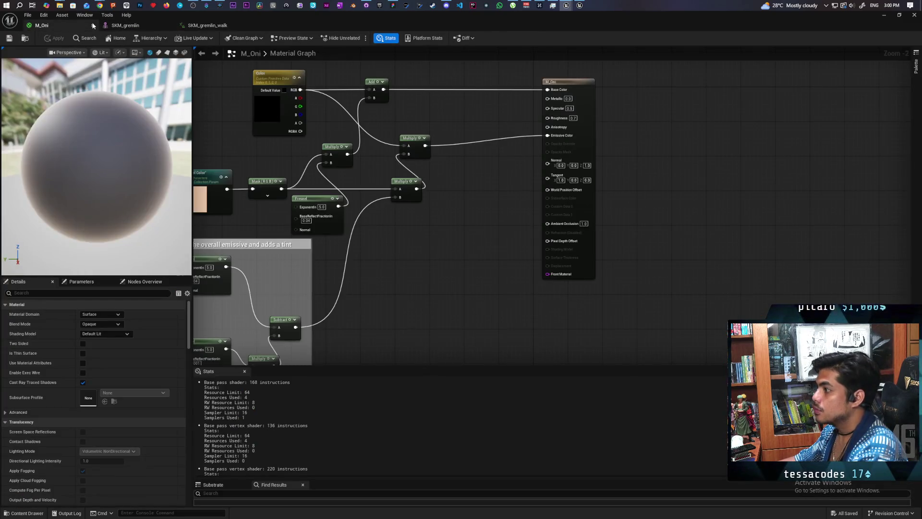
click(120, 25)
mouse_move(159, 25)
mouse_down()
mouse_move(282, 127)
mouse_move(375, 407)
mouse_move(317, 426)
mouse_up()
click(342, 416)
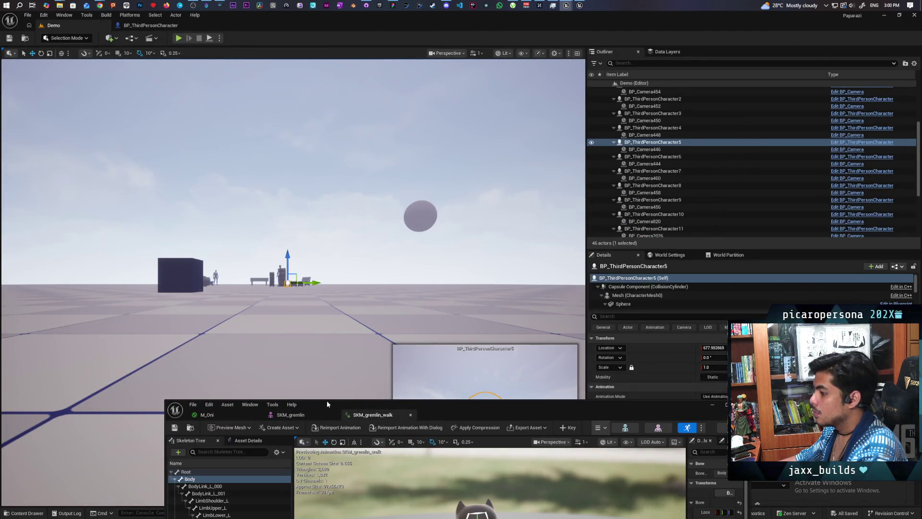
drag(459, 405, 416, 441)
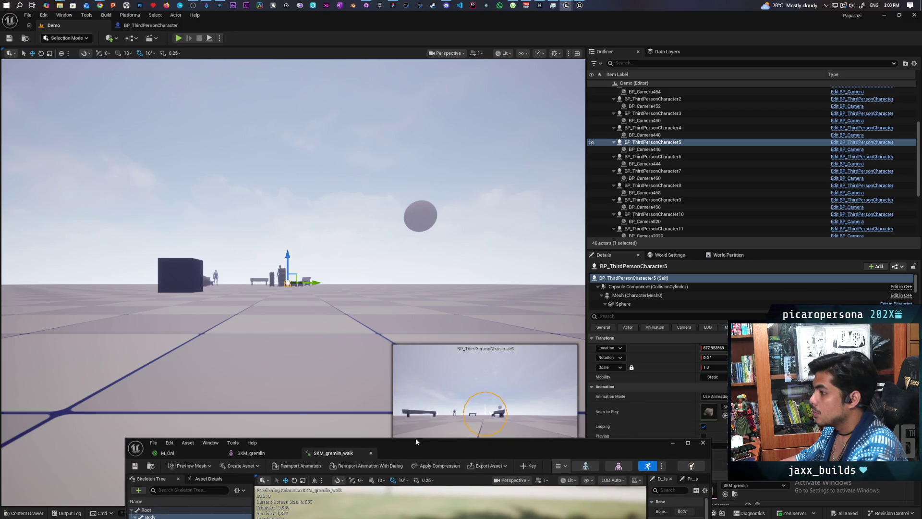
Set BP_ThirdPersonCharacter's Mesh to auto-play SKM_gremlin_walk, then compile and save the blueprint
click(149, 25)
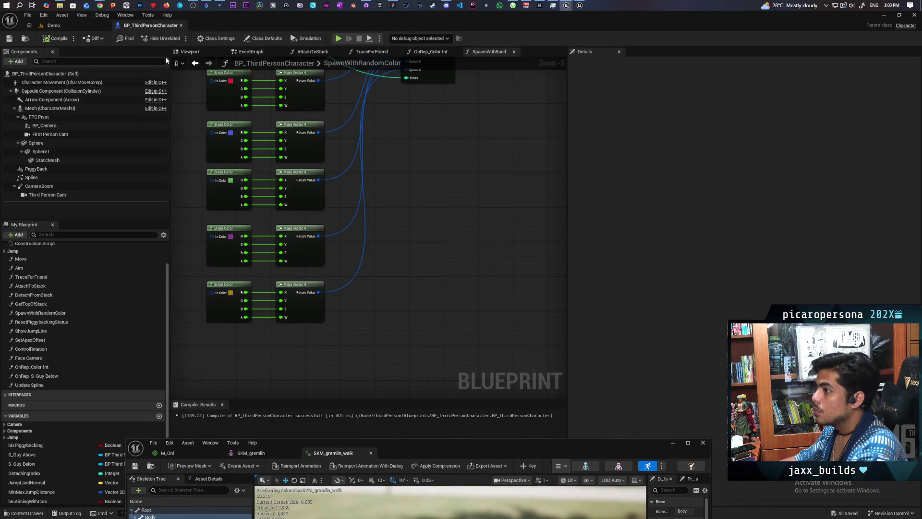
click(190, 51)
click(50, 108)
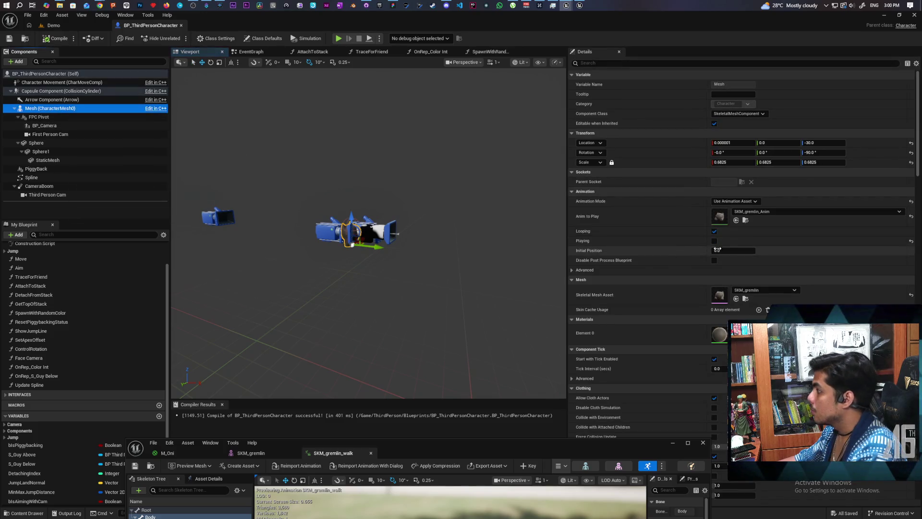
click(736, 220)
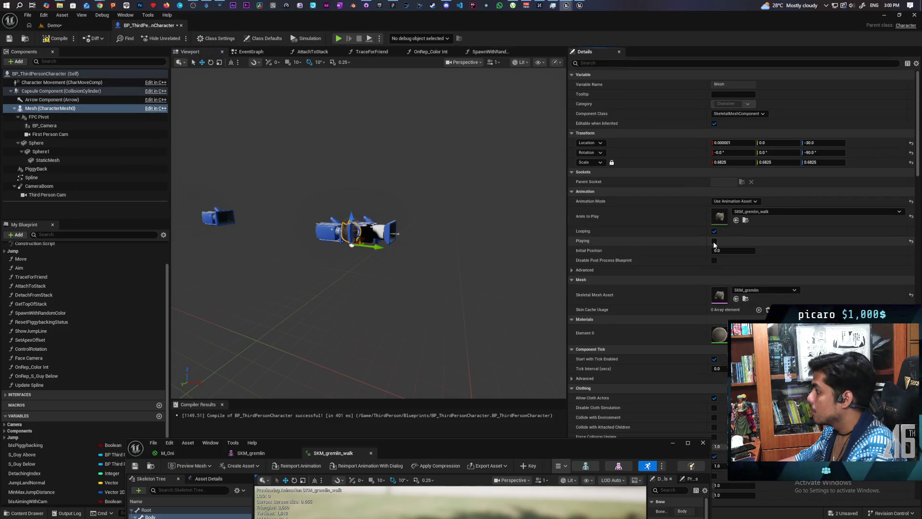
click(714, 241)
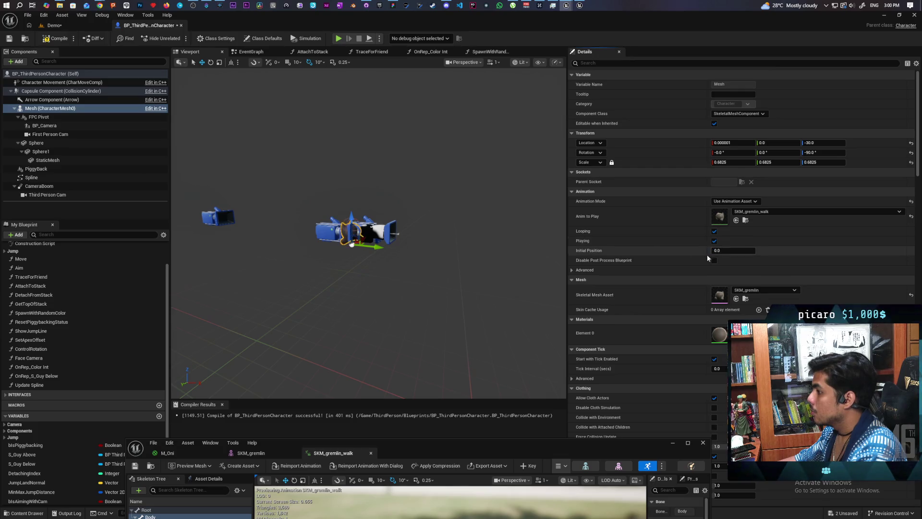
click(9, 41)
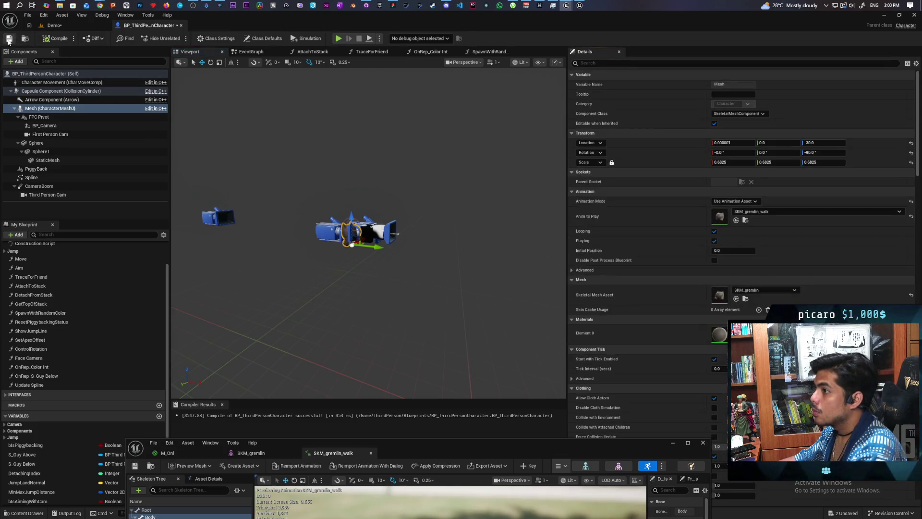
click(69, 27)
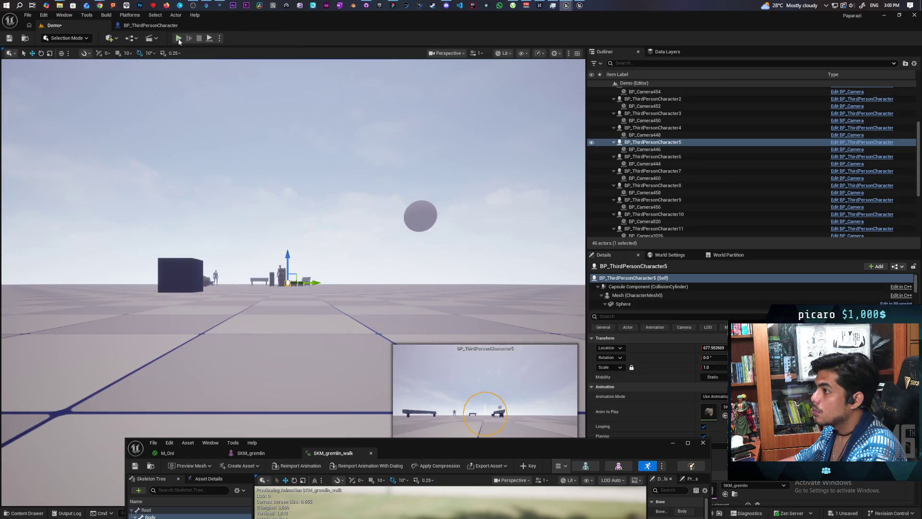
Launch a multiplayer playtest and walk the dark gremlin toward the red and blue gremlins
key(alt+p)
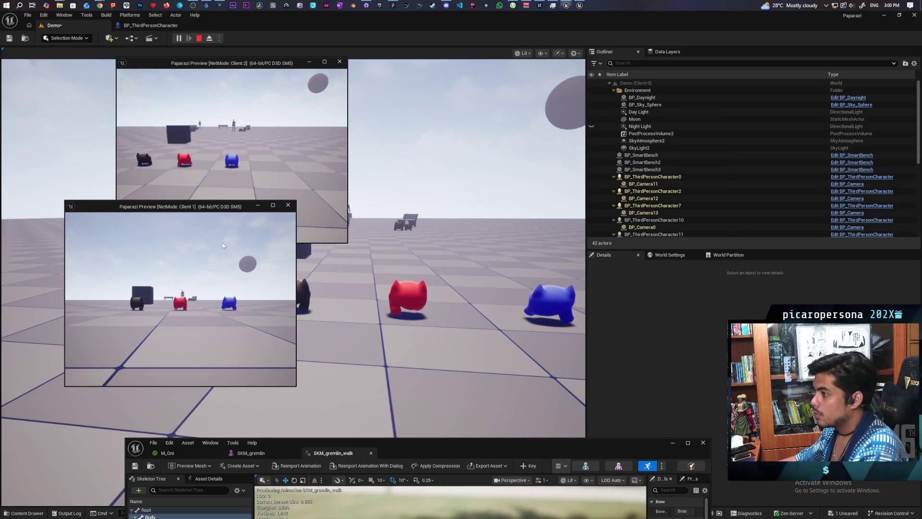
click(223, 243)
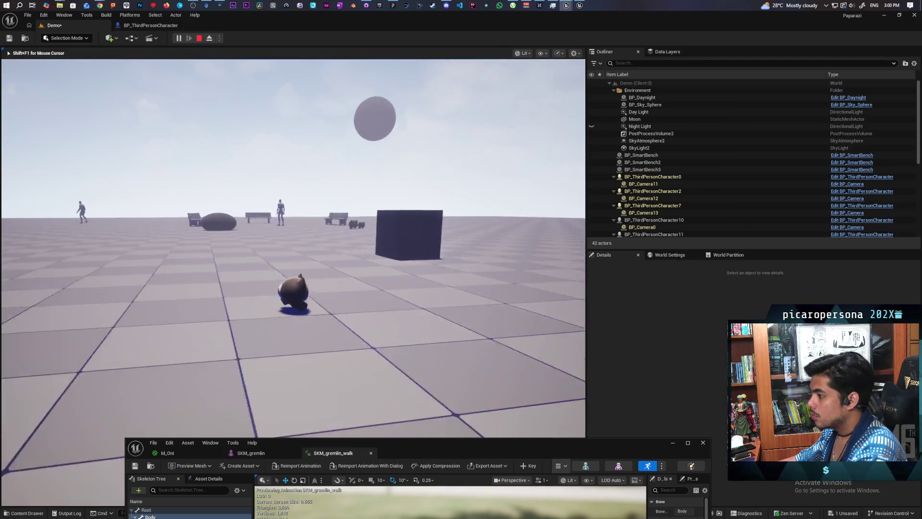
key(e)
key(w)
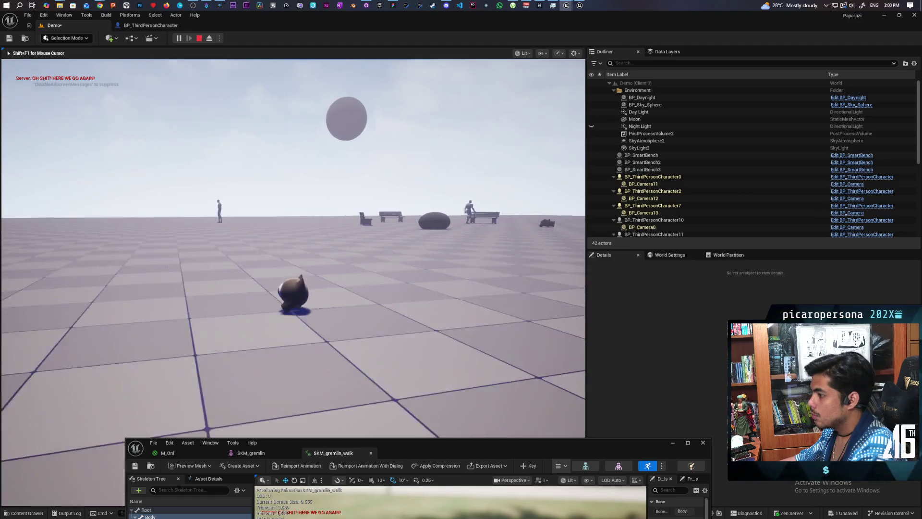
key(w)
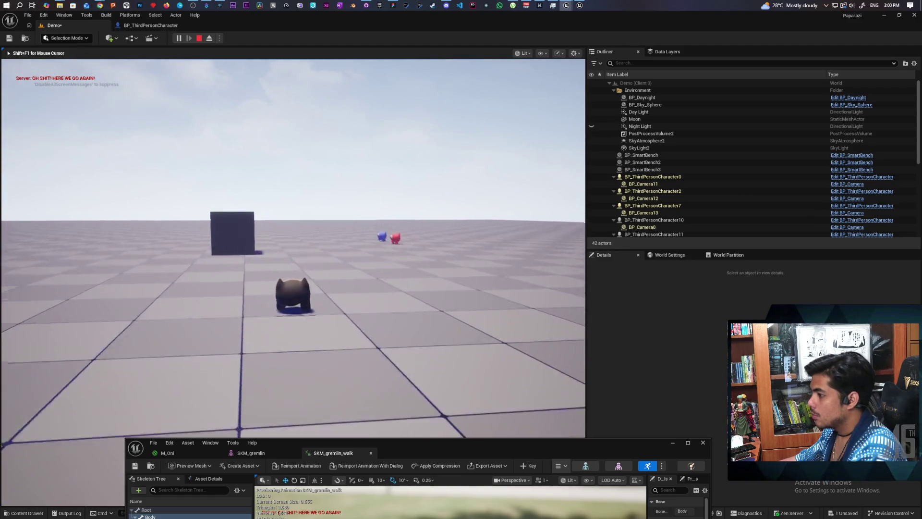
key(w)
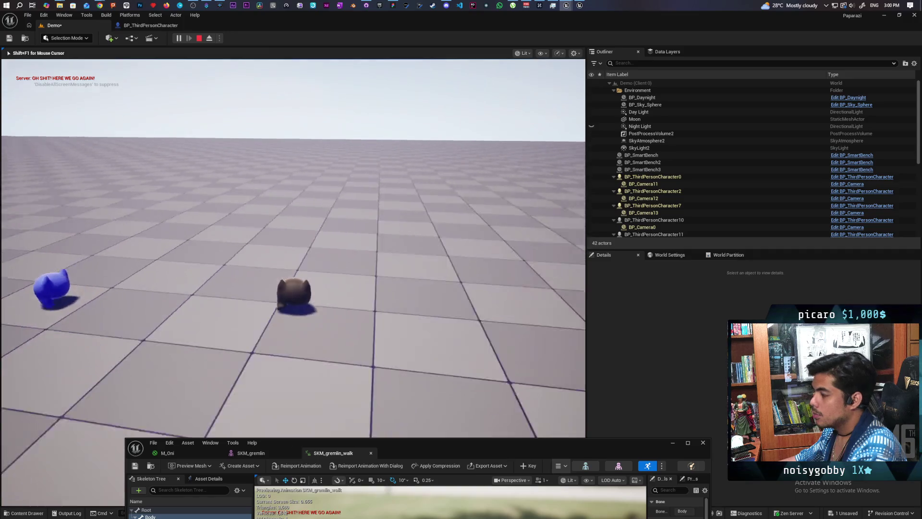
key(w)
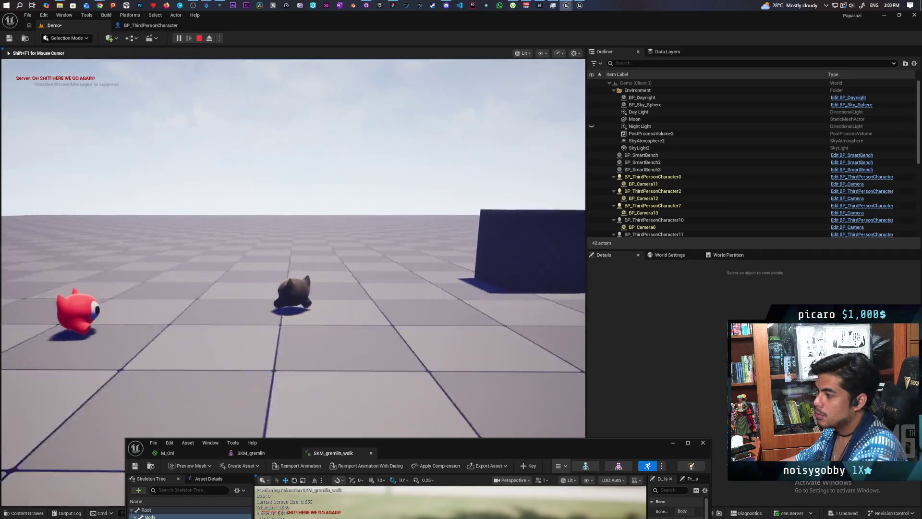
Keep walking the gremlin around the cube and benches, then stop the playtest
key(w)
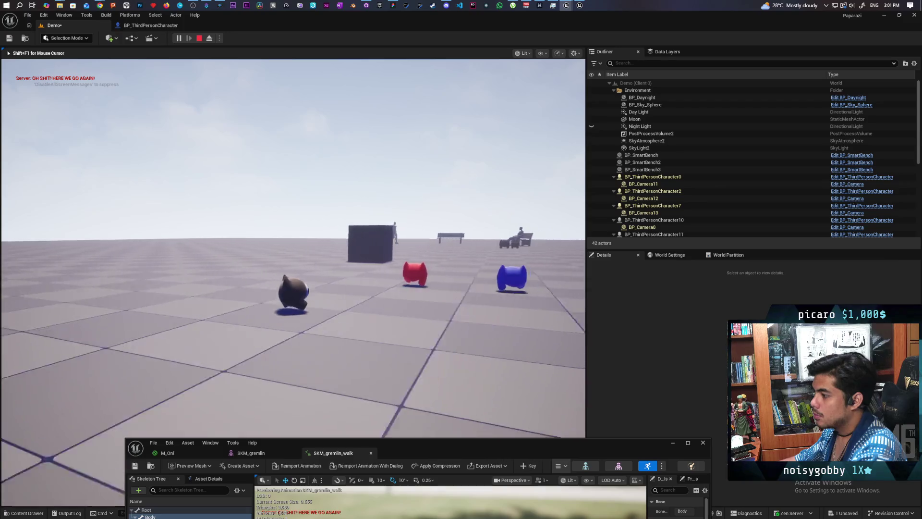
key(w)
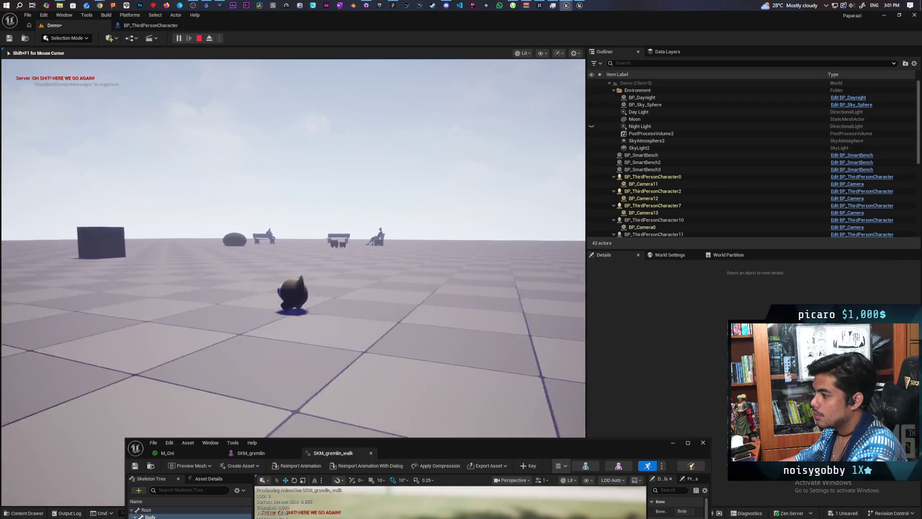
key(w)
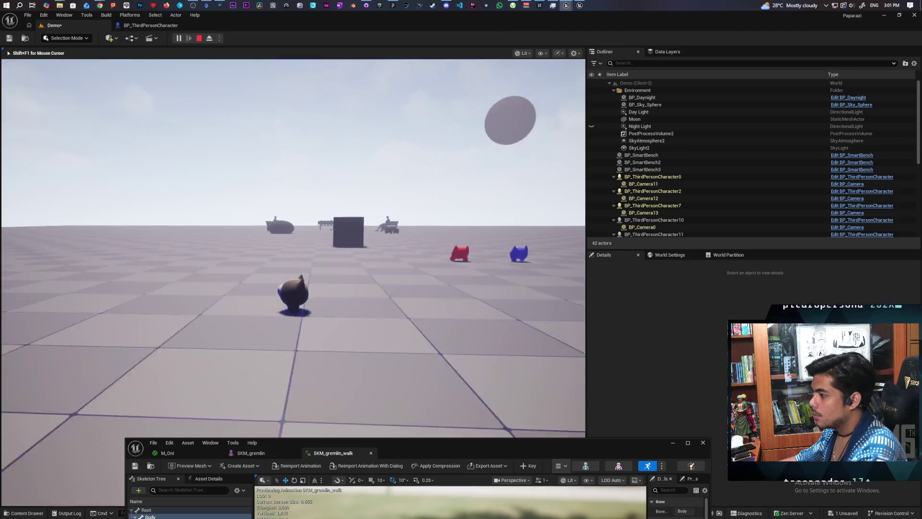
key(w)
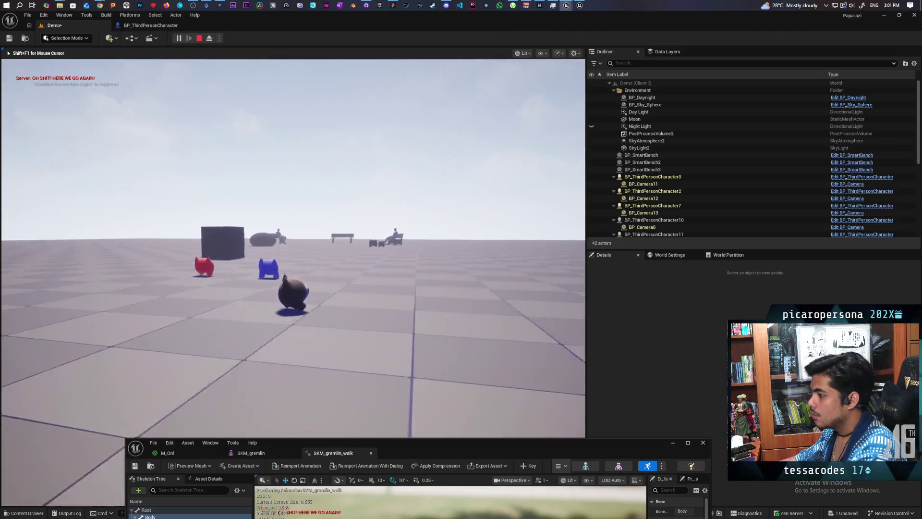
key(w)
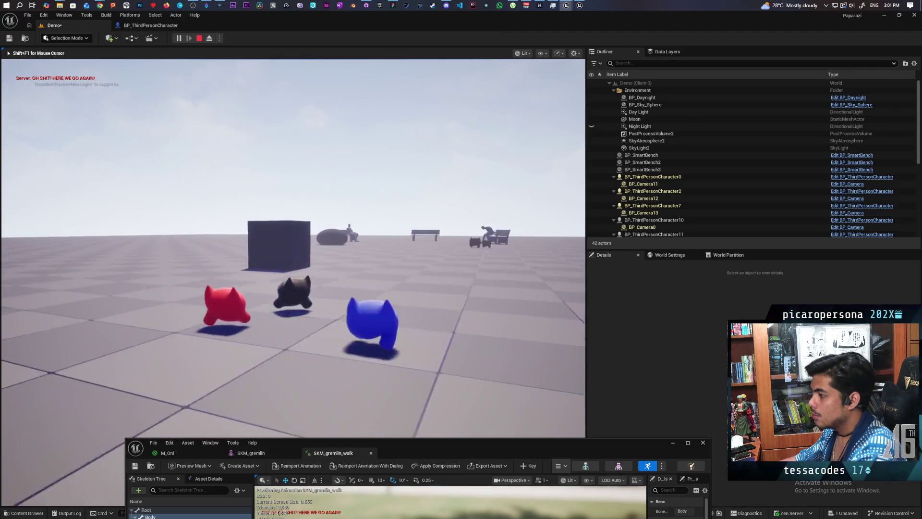
key(w)
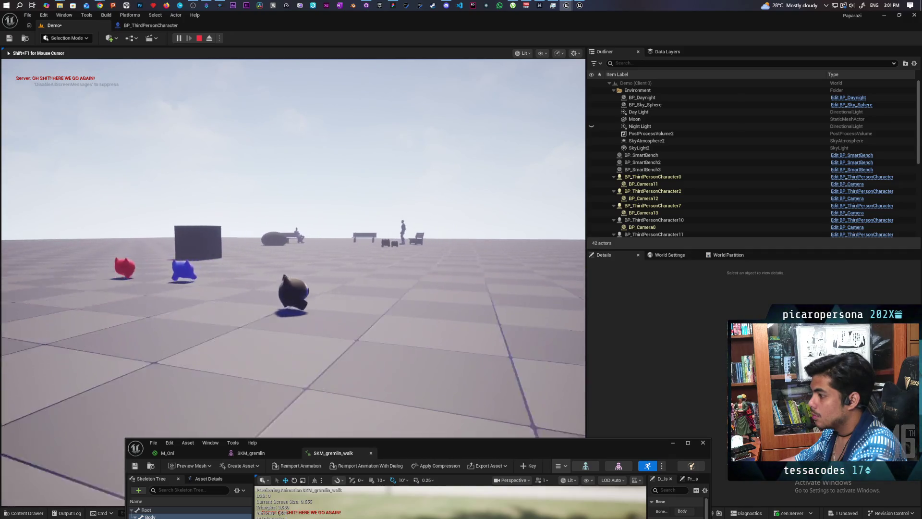
key(Escape)
mouse_move(398, 448)
mouse_down()
mouse_move(412, 170)
mouse_move(403, 126)
mouse_move(382, 130)
mouse_up()
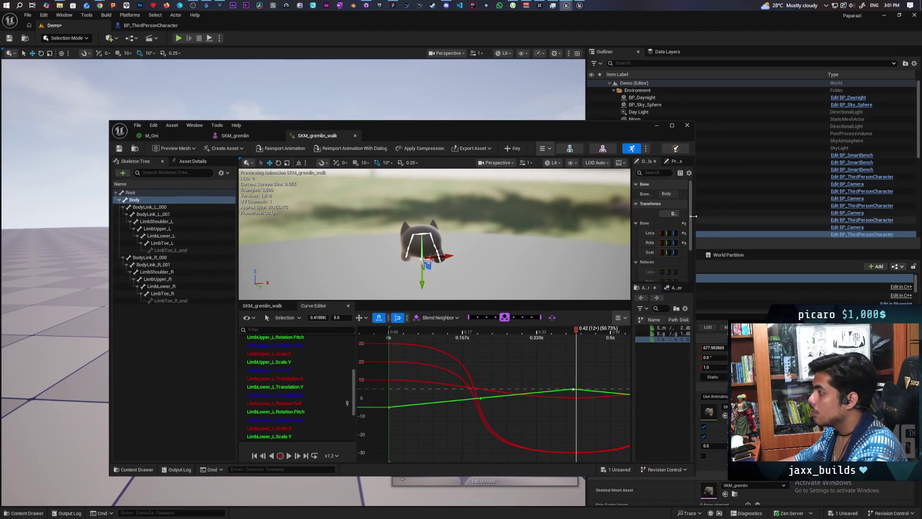
Show SKM_gremlin_walk's Asset Details with its 1.25 rate scale, then relaunch the multiplayer playtest
drag(633, 221, 527, 230)
click(194, 161)
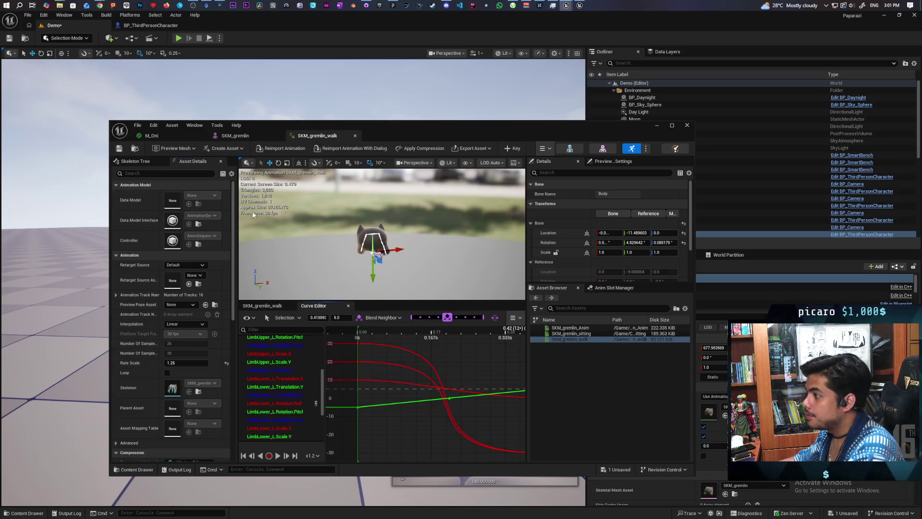
mouse_move(385, 134)
mouse_down()
mouse_move(675, 372)
mouse_move(662, 414)
mouse_up()
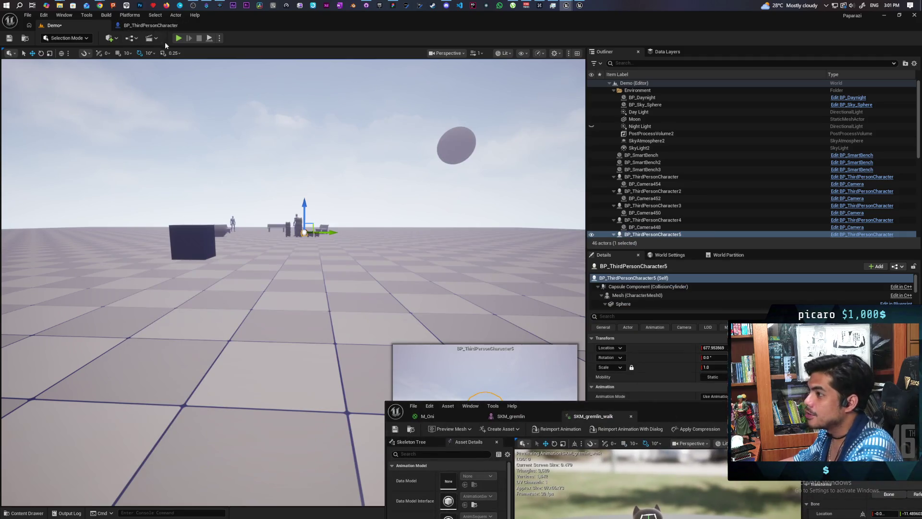
key(alt+p)
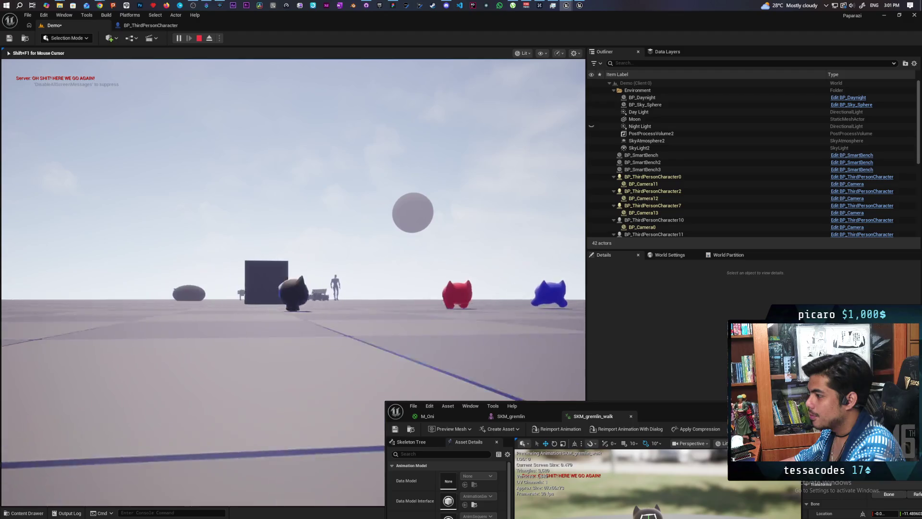
key(Escape)
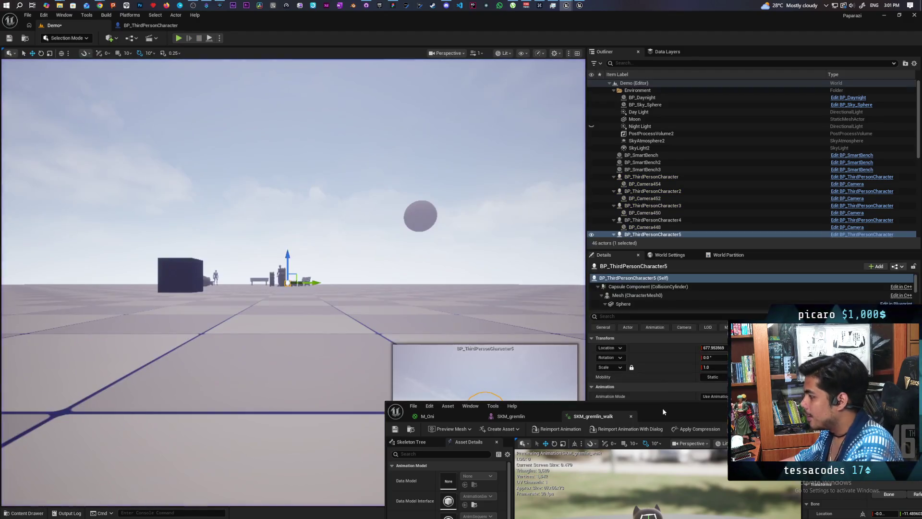
Maximize the walk animation editor and display the Body.Rotation.Yaw curve
drag(663, 411, 554, 110)
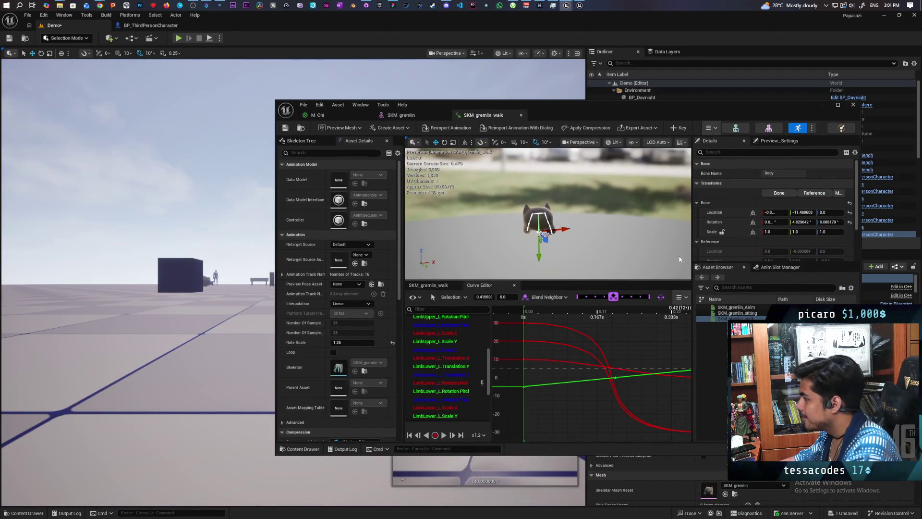
double_click(656, 117)
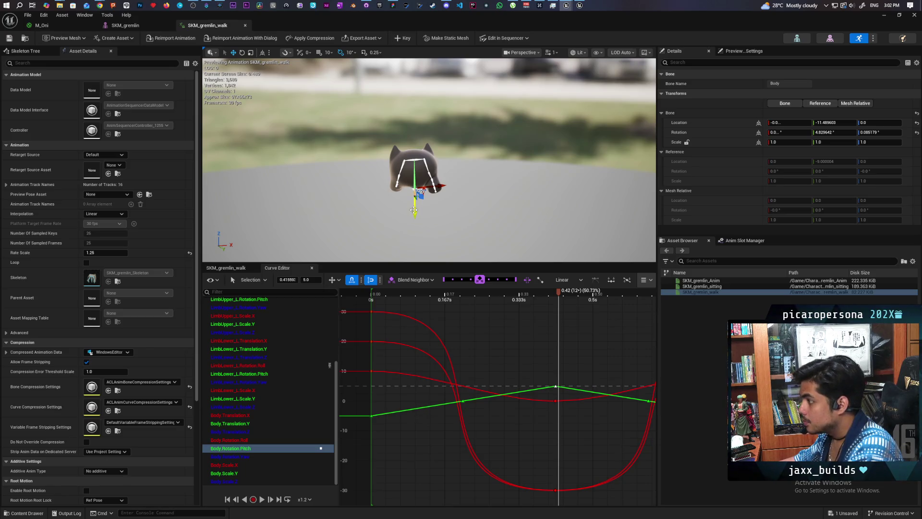
key(e)
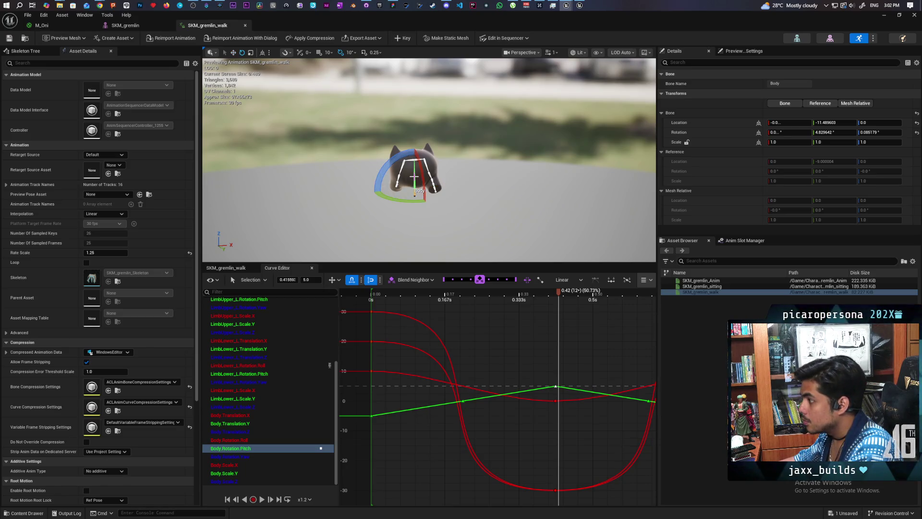
click(250, 456)
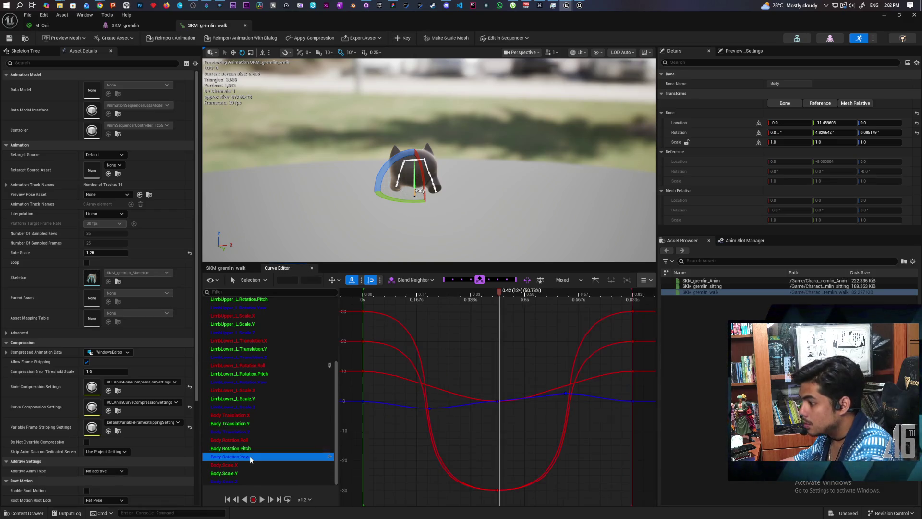
scroll(423, 424, up, 1)
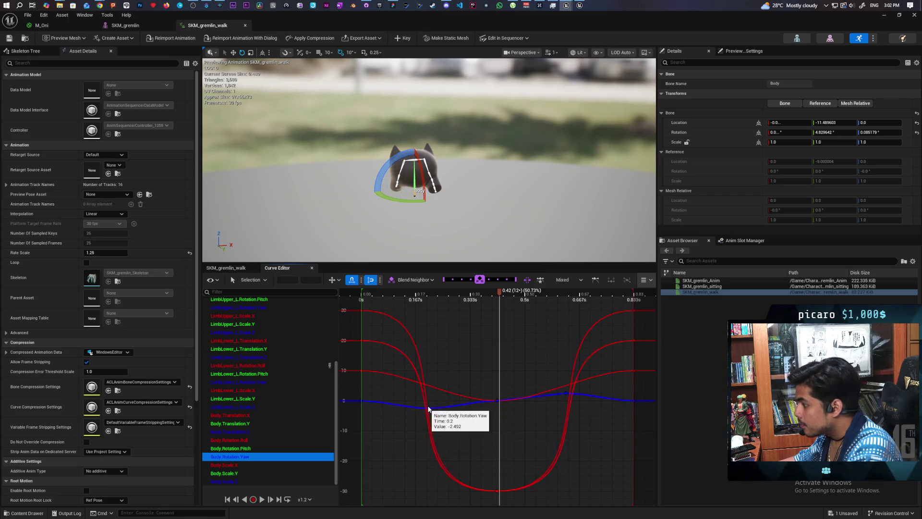
Set the Yaw key near 0.63 s to 5, then deselect keys and restore the window
click(429, 408)
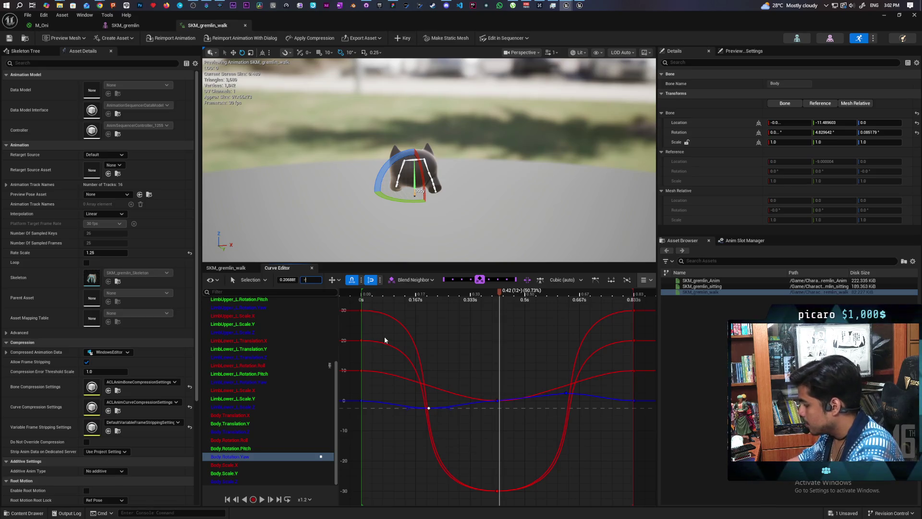
click(567, 394)
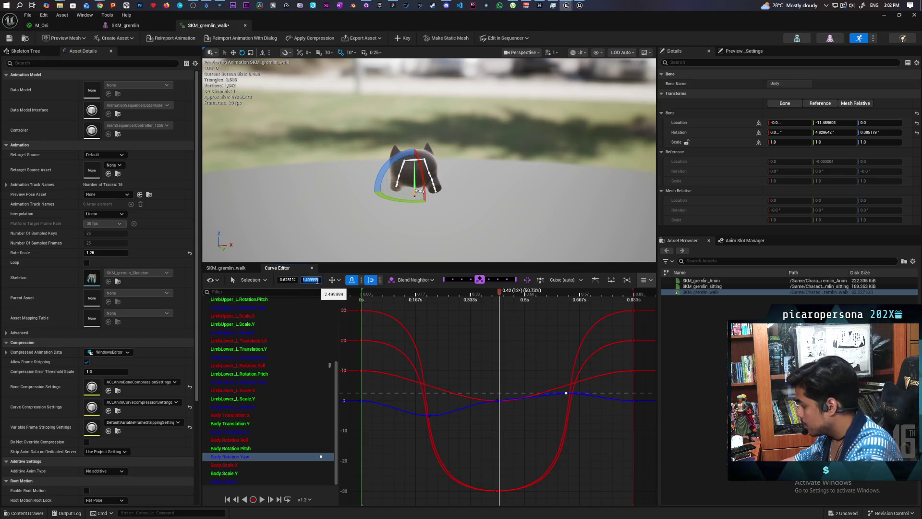
text(5)
key(Return)
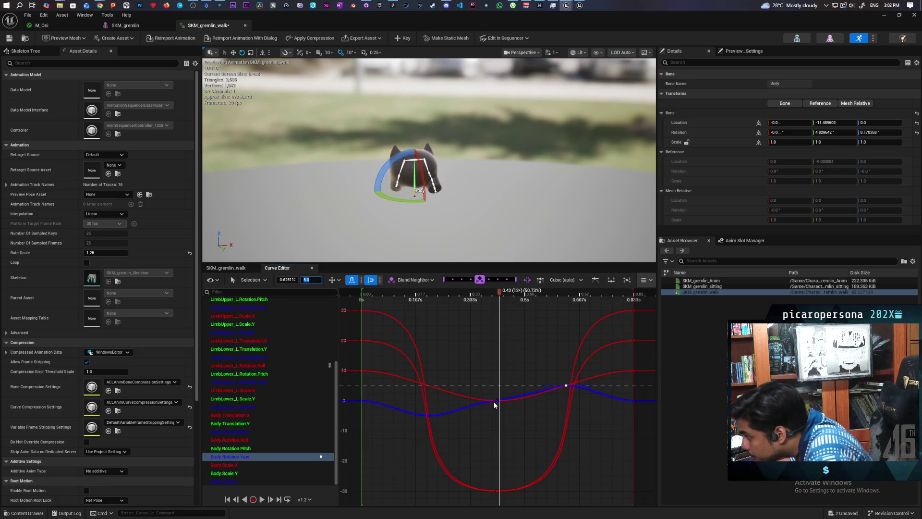
mouse_move(498, 403)
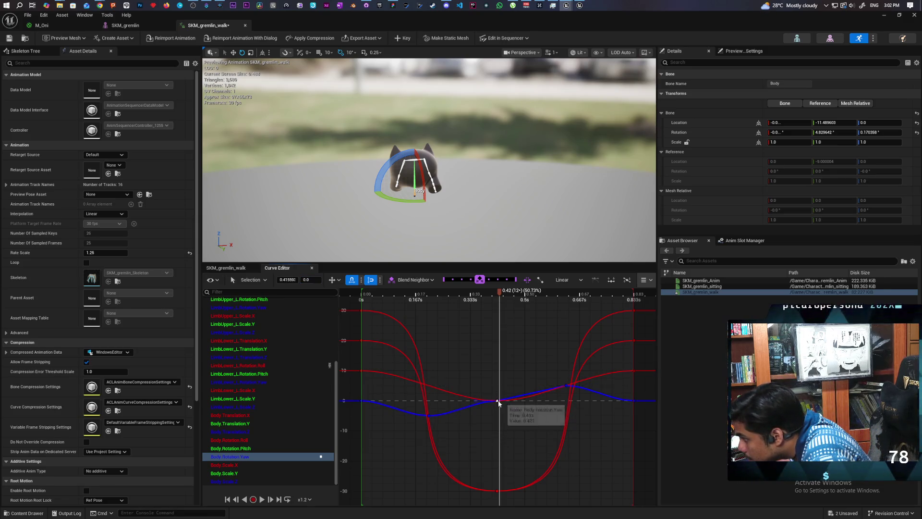
click(498, 400)
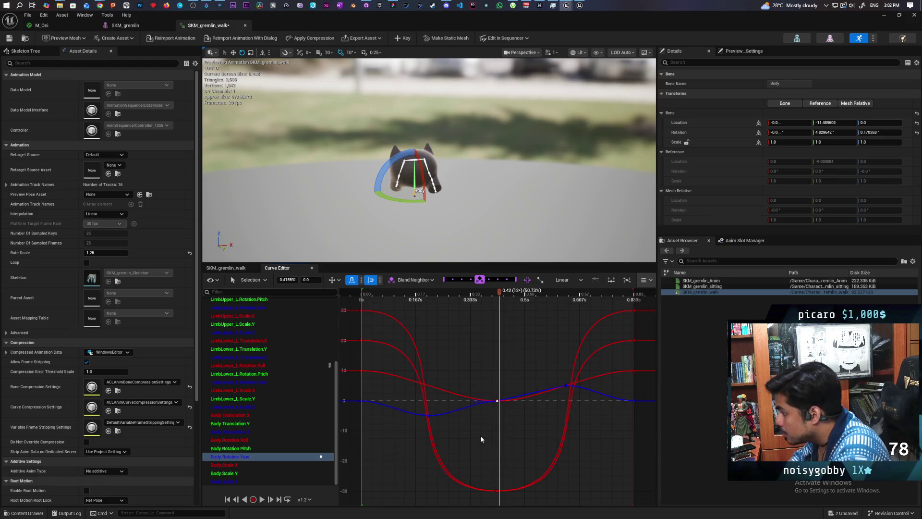
click(481, 437)
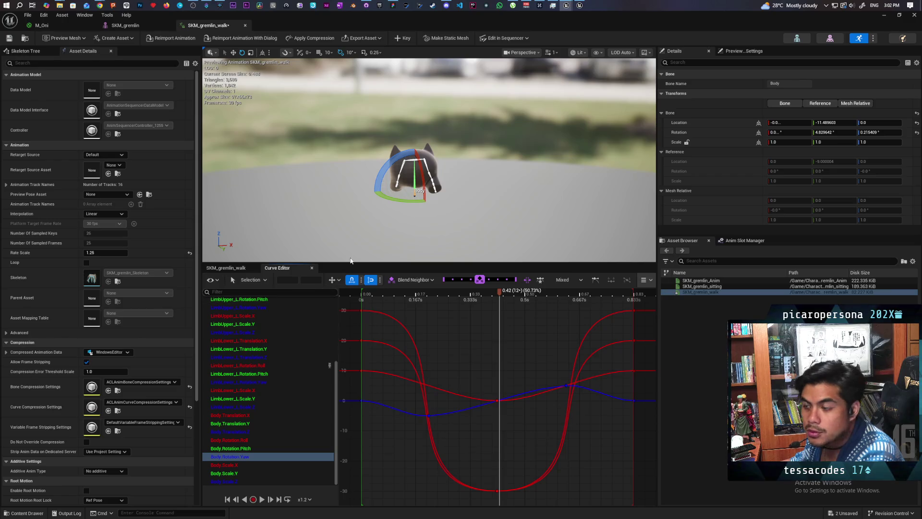
double_click(264, 25)
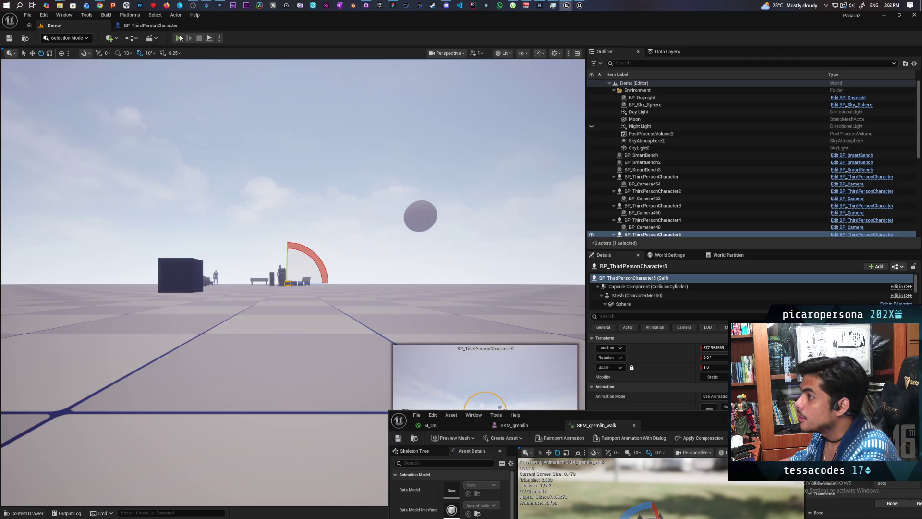
key(alt+p)
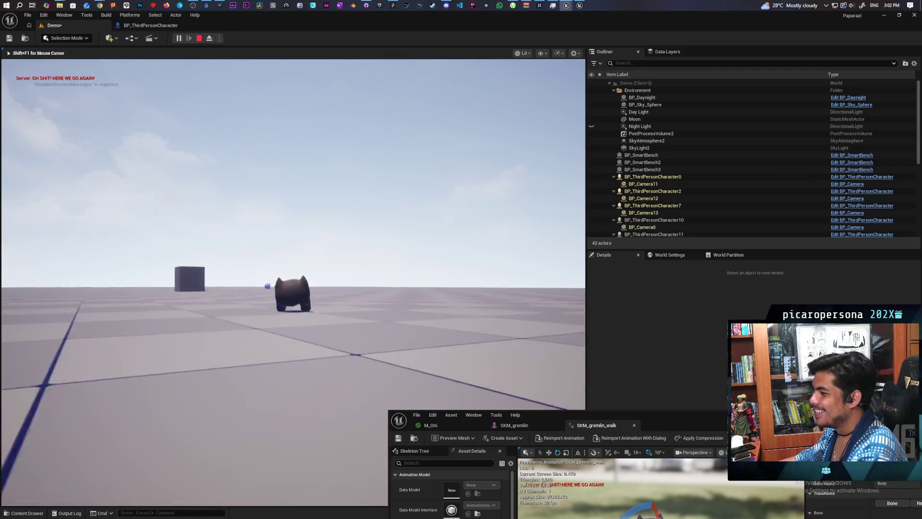
key(Escape)
click(158, 26)
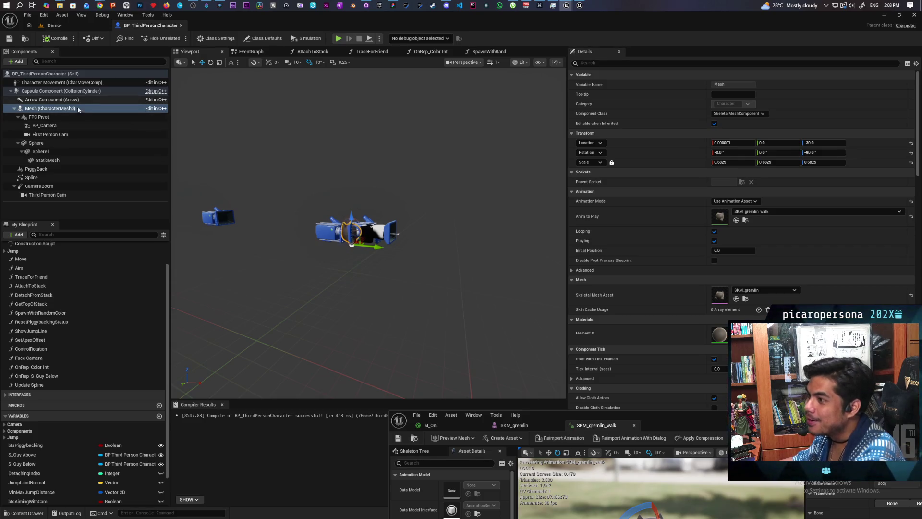
Set the Sphere component's Parent Socket to Body, compile, and save all modified assets
click(67, 144)
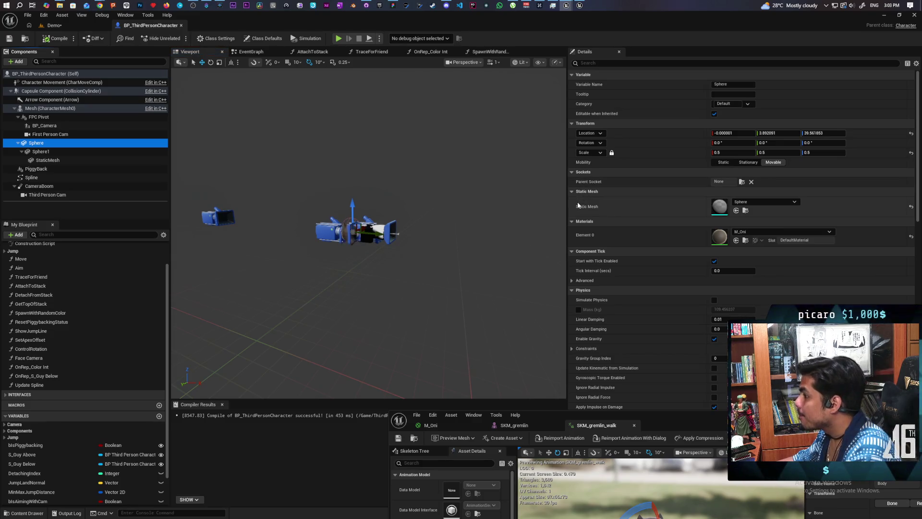
click(741, 181)
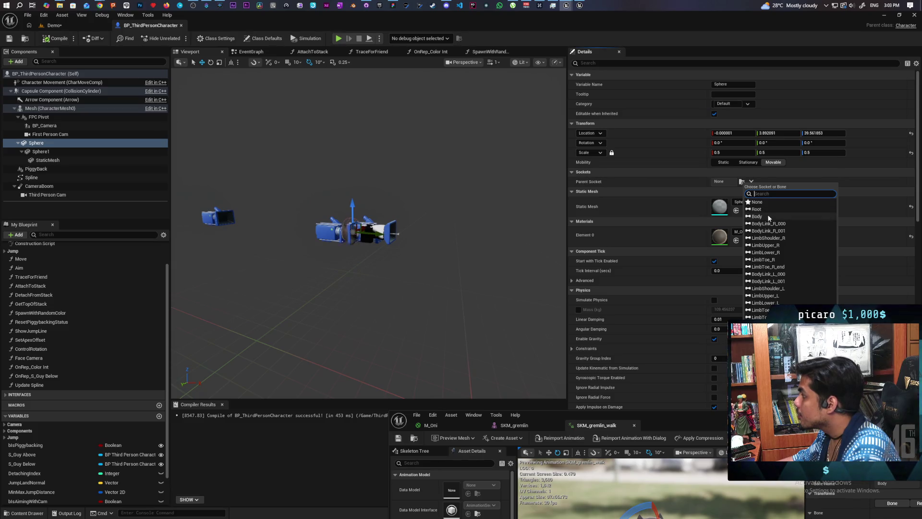
click(767, 215)
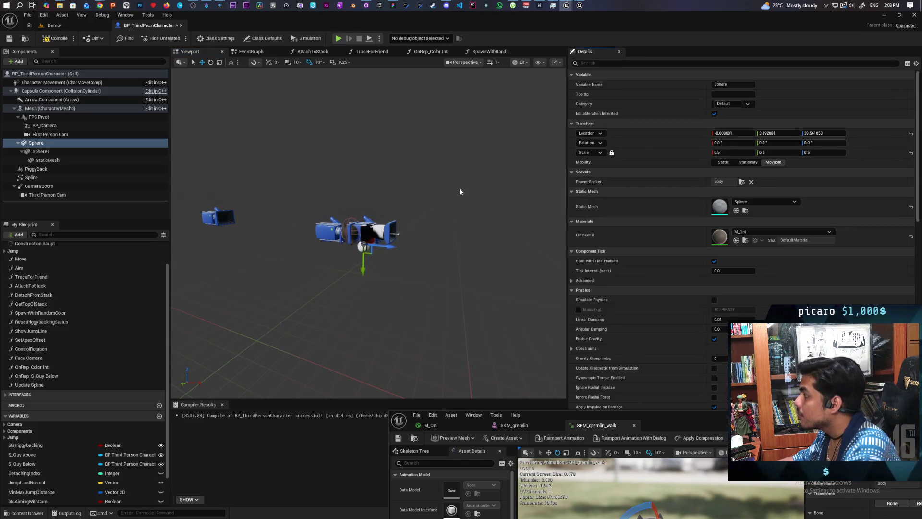
click(55, 38)
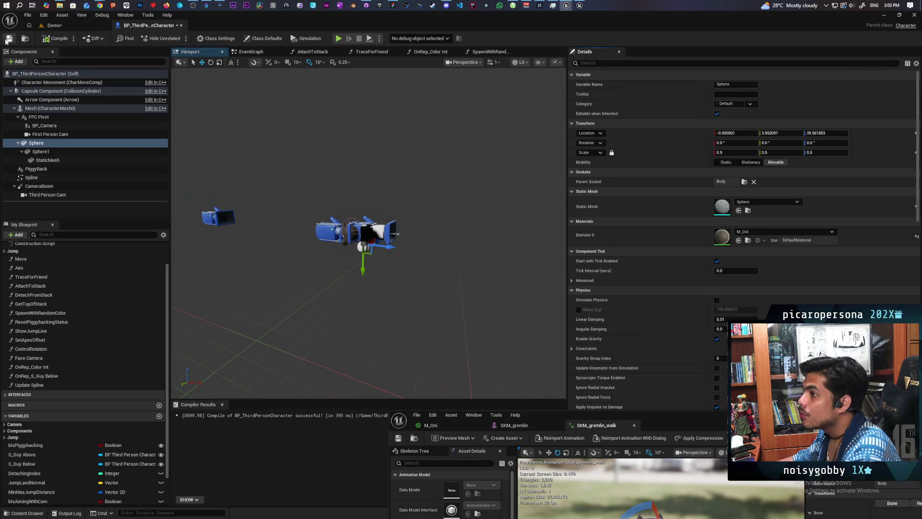
key(ctrl+shift+s)
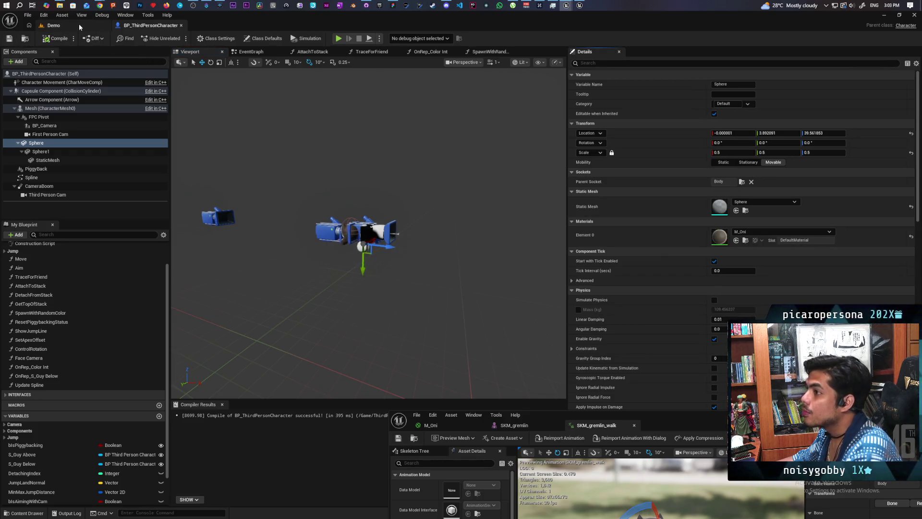
click(78, 25)
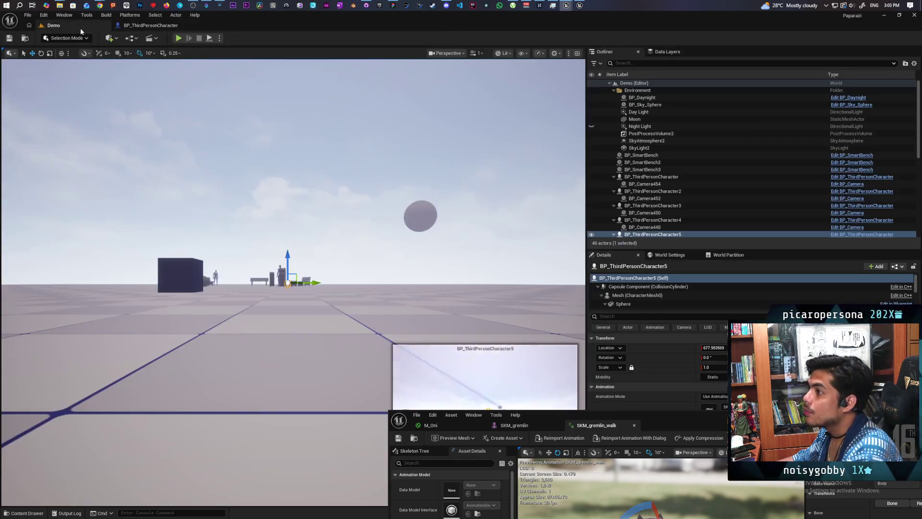
Run a quick multiplayer playtest, moving the character to check the attached sphere
click(178, 38)
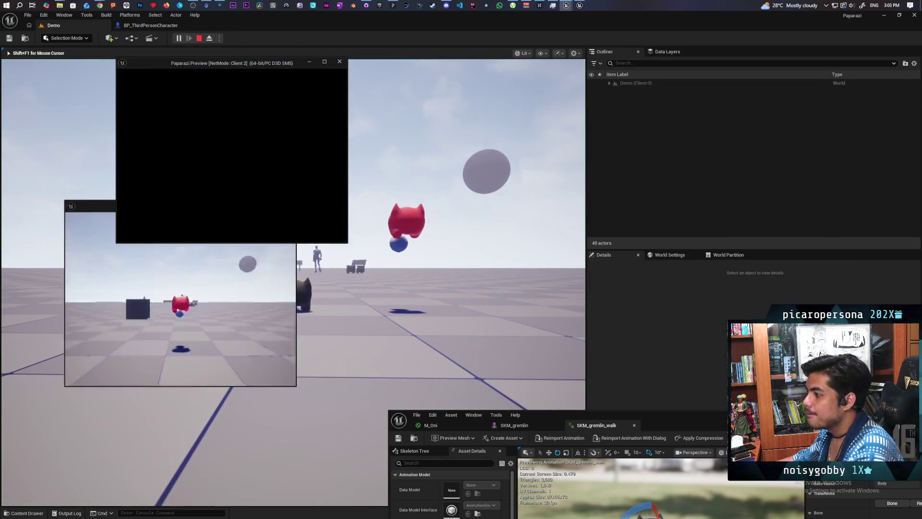
click(377, 235)
key(s)
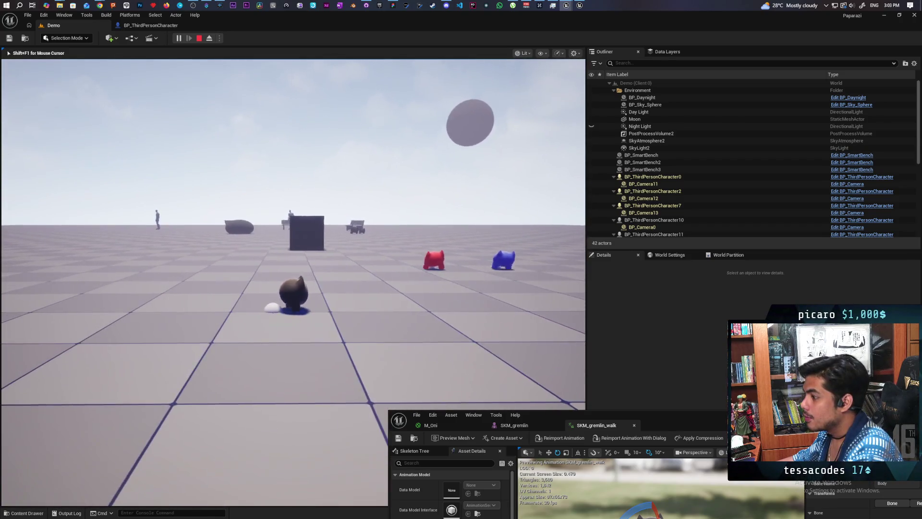
key(Escape)
In BP_ThirdPersonCharacter, frame the Sphere and clear its Parent Socket to None
click(144, 27)
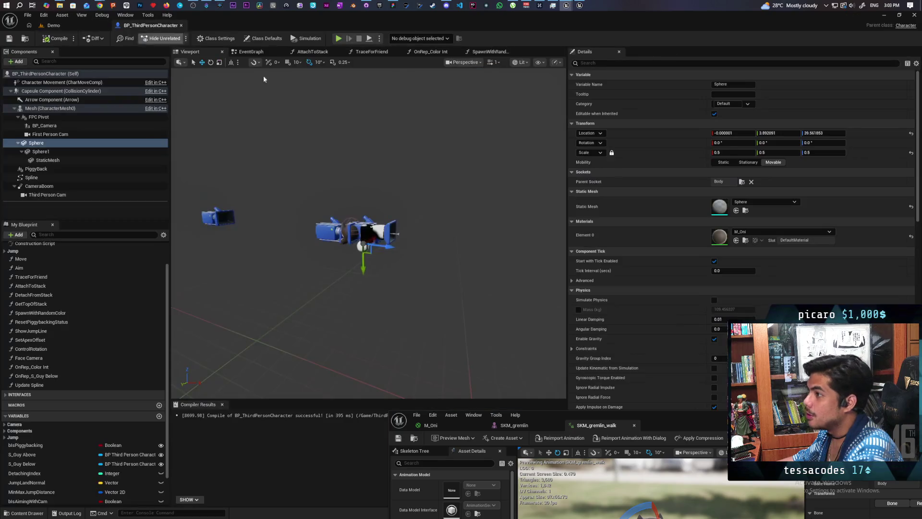
key(f)
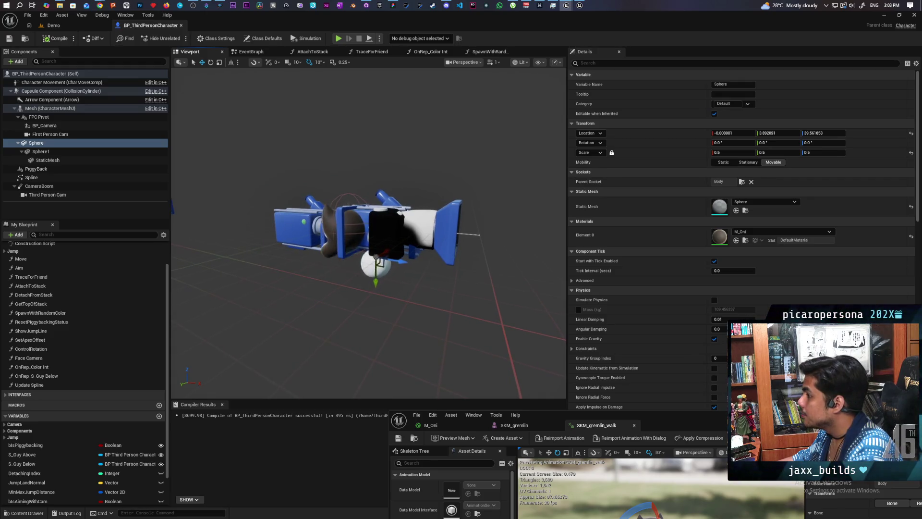
click(751, 182)
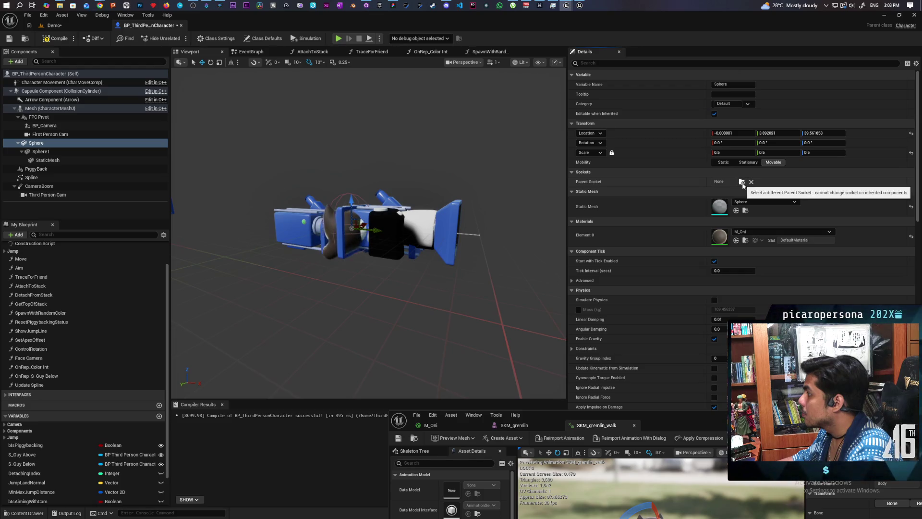
Reattach the Sphere to the Body socket and reset its location to zero
click(741, 183)
click(768, 215)
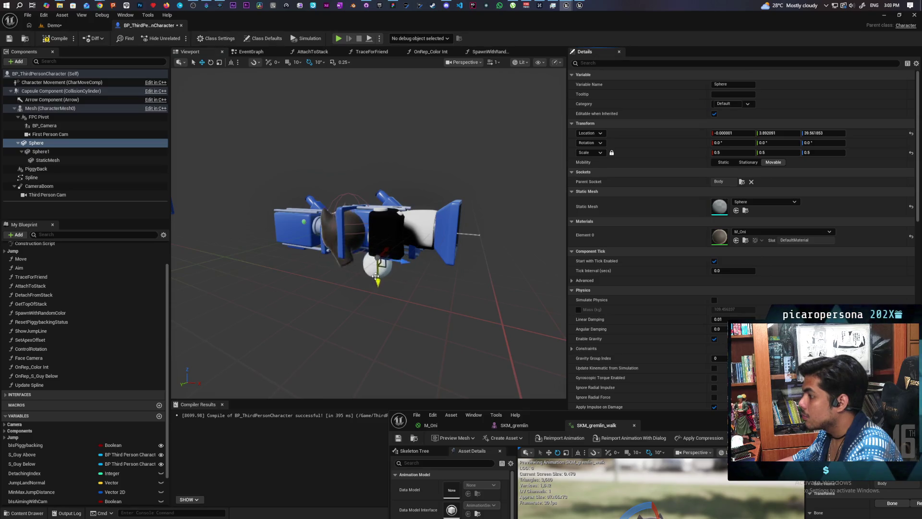
click(912, 135)
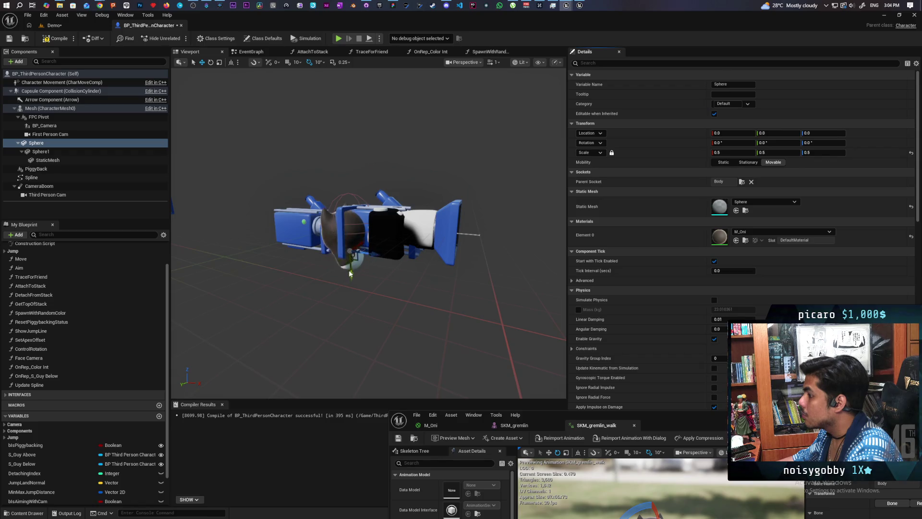
Position the Sphere on the character at Y -36 and Z 11 relative to the socket
scroll(349, 270, up, 3)
mouse_move(314, 281)
mouse_down()
mouse_move(311, 288)
mouse_move(326, 274)
mouse_move(320, 257)
mouse_move(336, 258)
mouse_up()
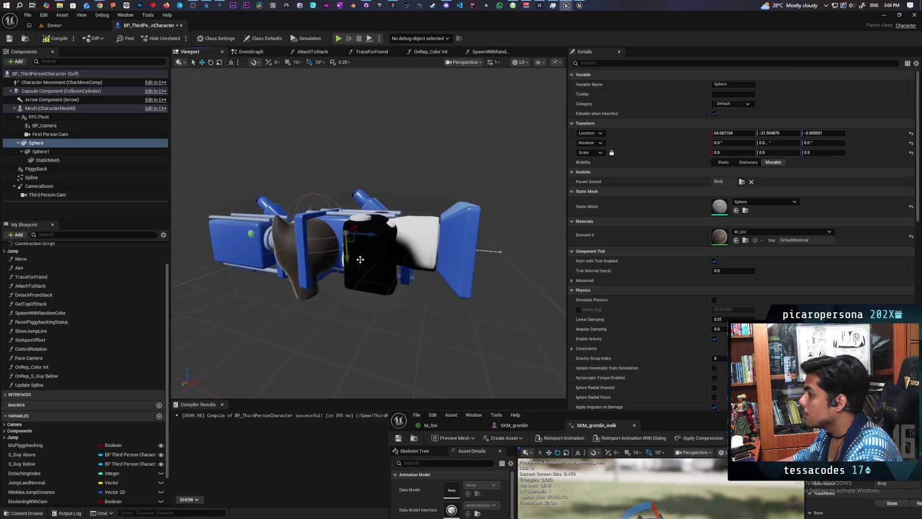
click(911, 133)
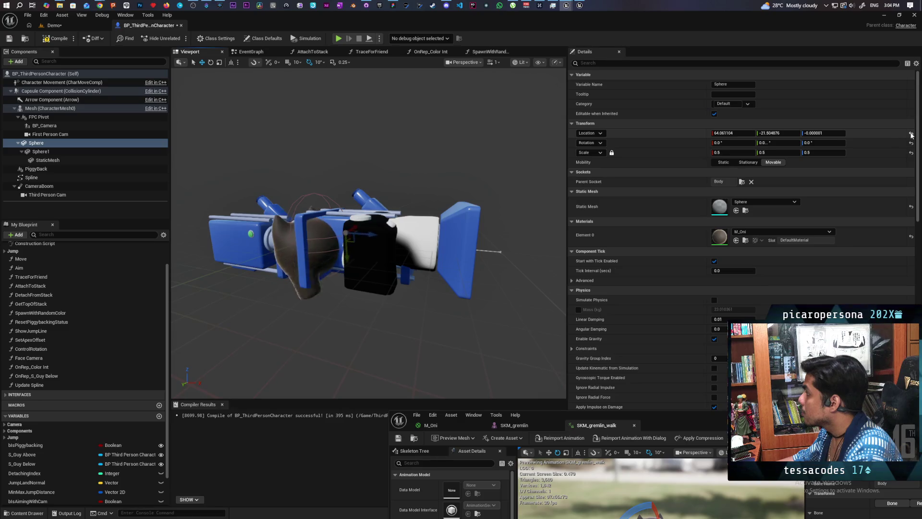
drag(778, 133, 764, 133)
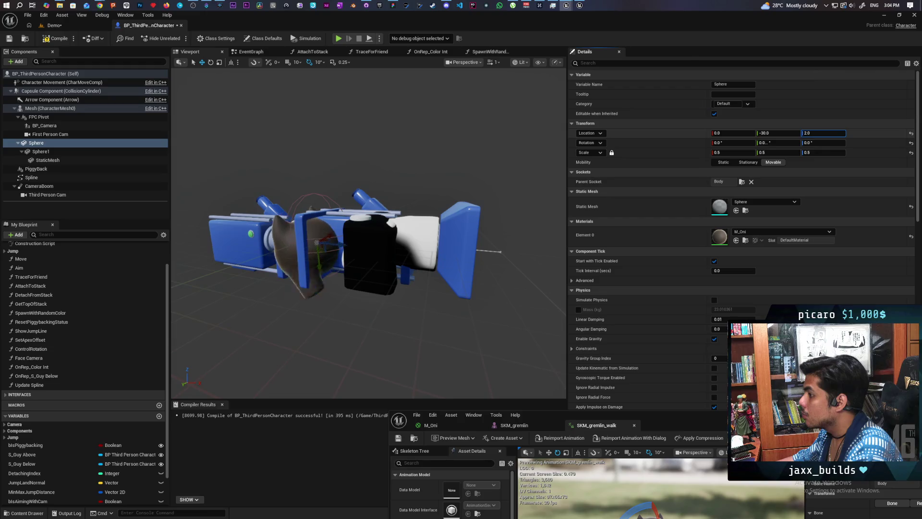
drag(823, 133, 770, 133)
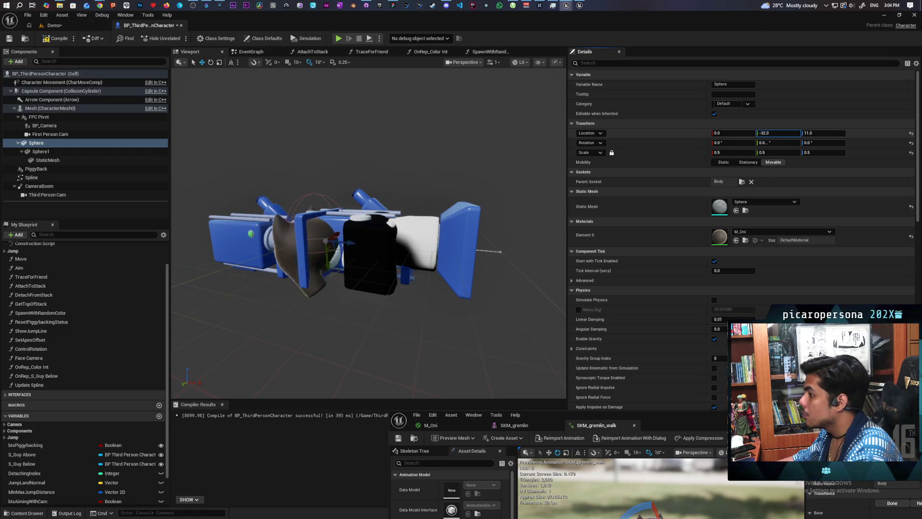
click(487, 225)
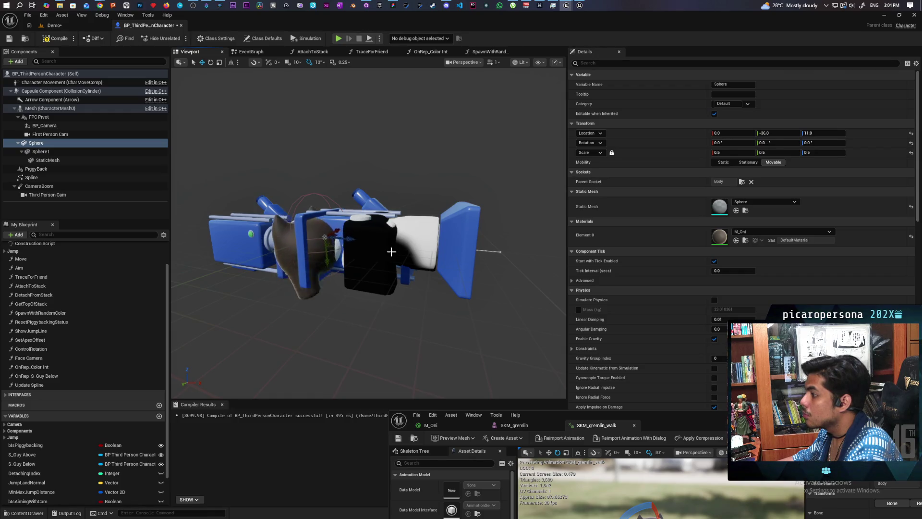
click(48, 126)
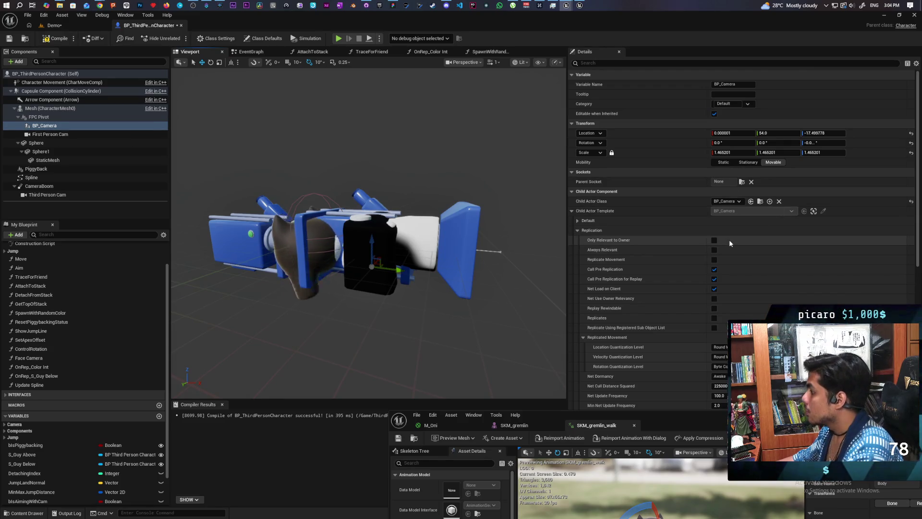
Uncheck BP_Camera's Rendering Visible setting, found by searching 'visi', then reselect the Sphere
click(596, 63)
text(visi)
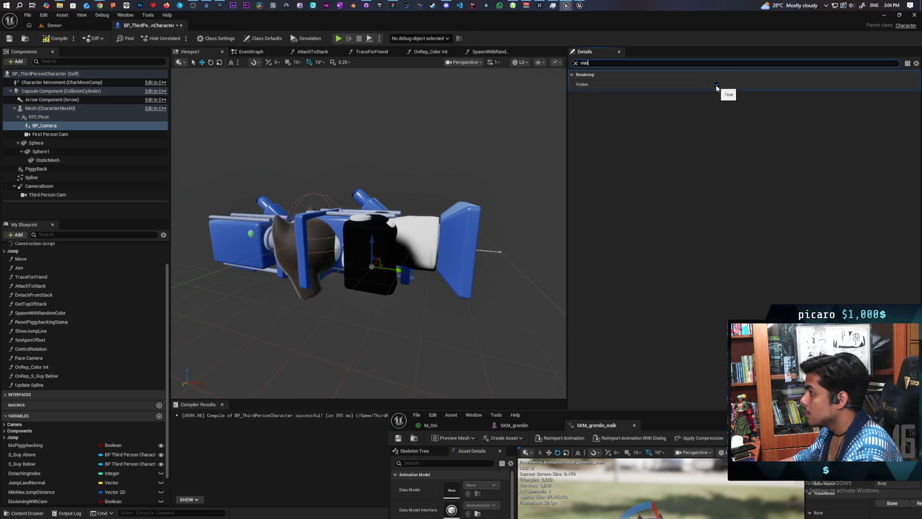
click(716, 85)
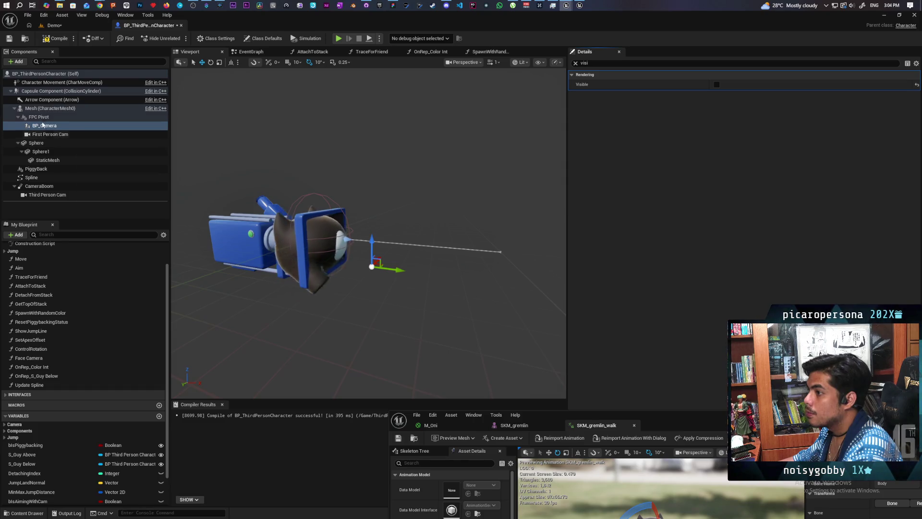
click(36, 142)
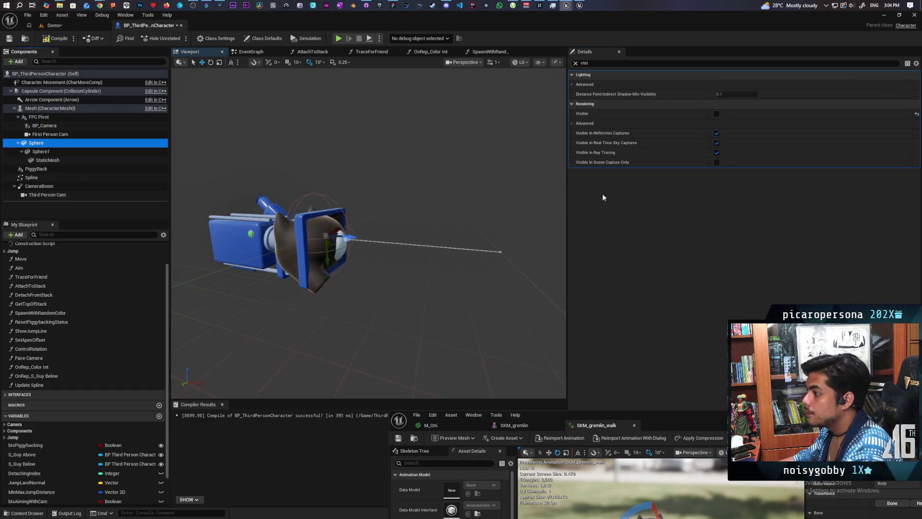
click(575, 63)
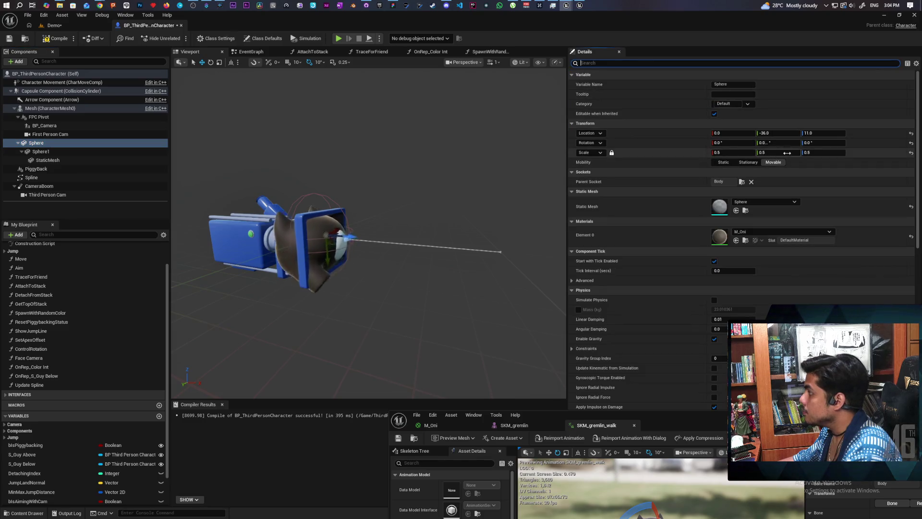
Rotate the Sphere to Z 180 and Y 0, and tilt it around X
click(822, 142)
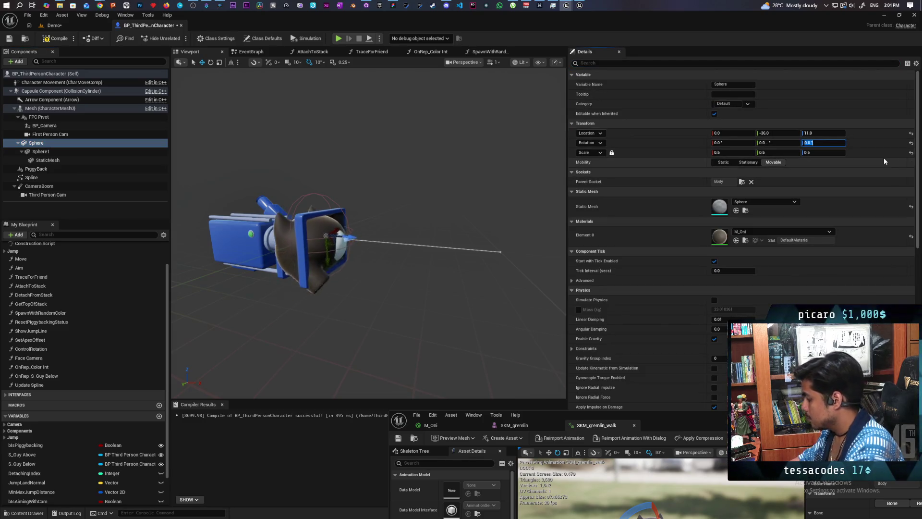
text(180)
key(Return)
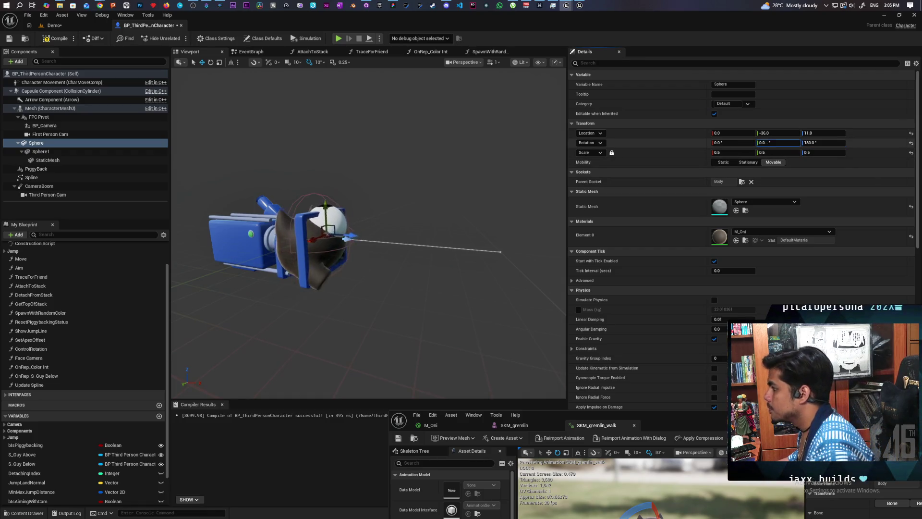
drag(778, 143, 893, 143)
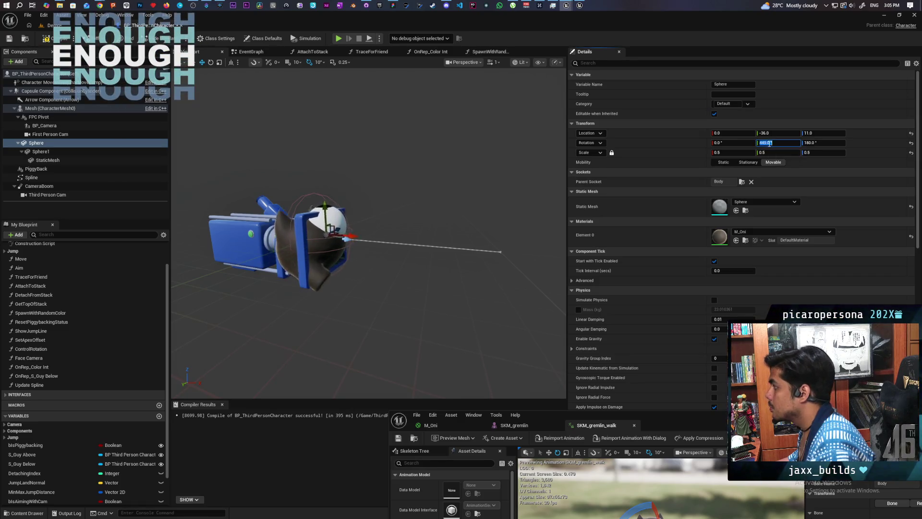
text(0)
key(Return)
drag(742, 142, 757, 143)
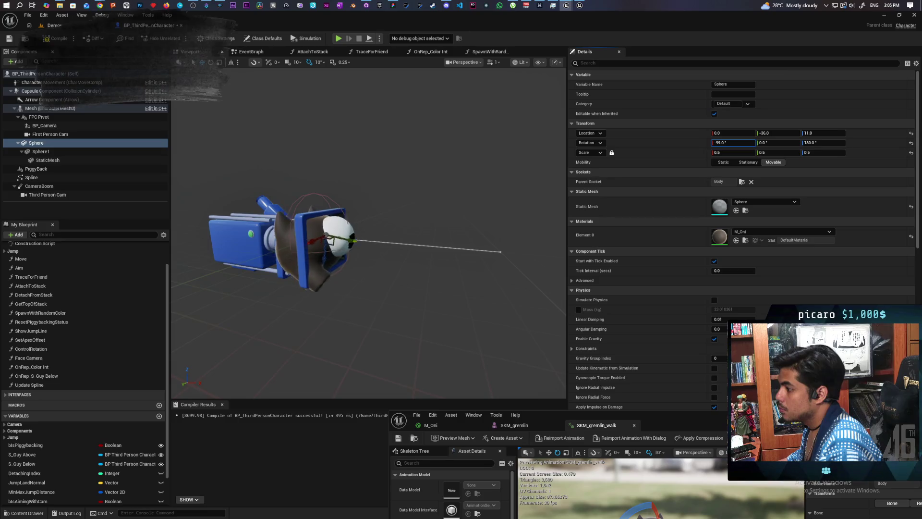
drag(742, 142, 750, 143)
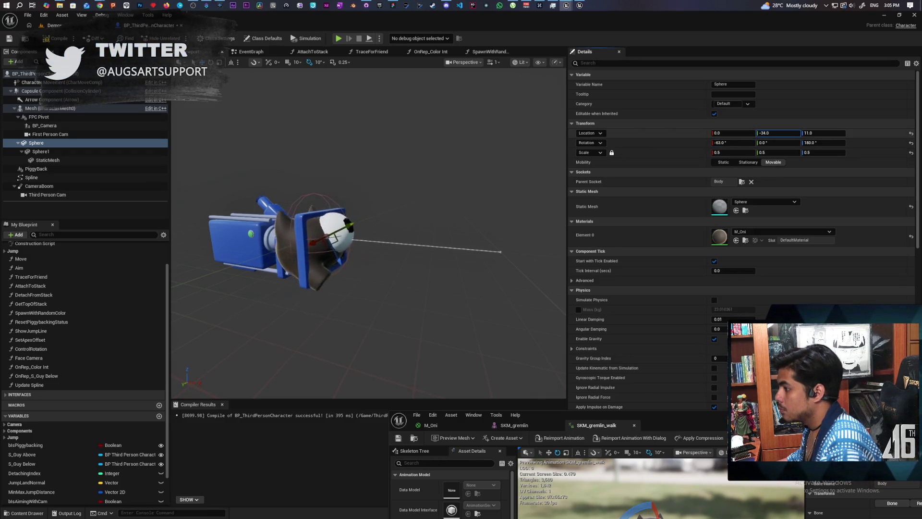
Fine-tune the Sphere to location Y -30 and rotation about -79 X, 152 Z
drag(778, 133, 783, 133)
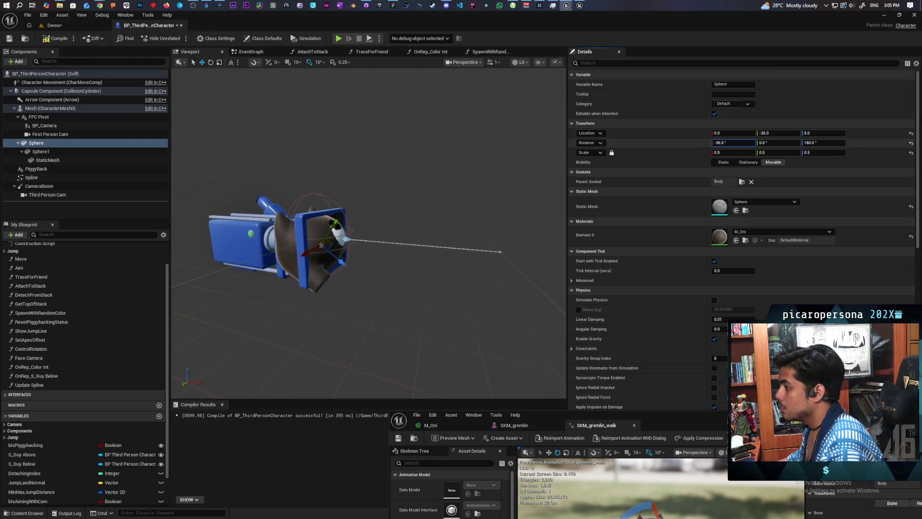
drag(732, 143, 723, 142)
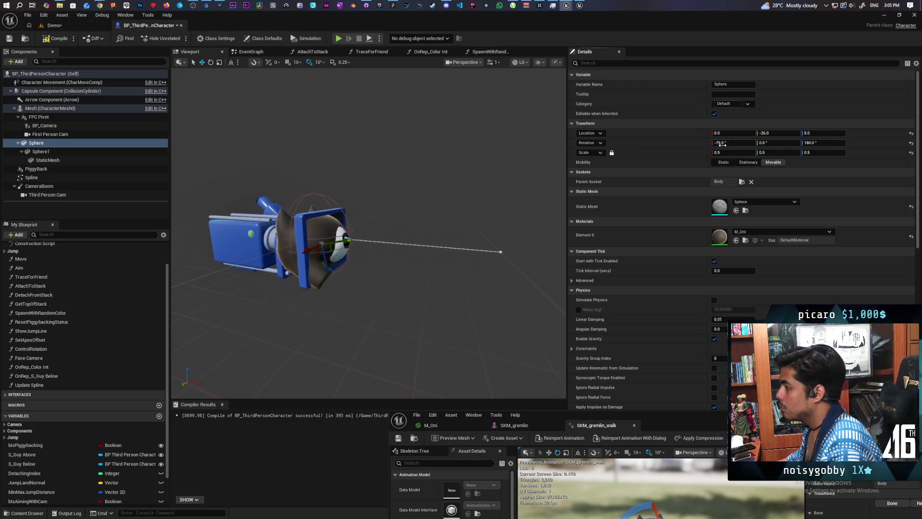
drag(810, 142, 822, 133)
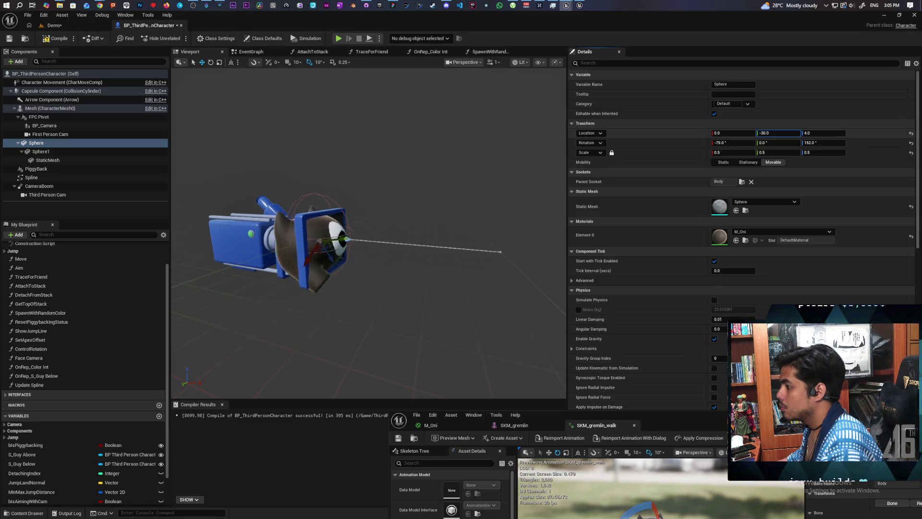
mouse_move(370, 230)
mouse_down()
mouse_move(337, 221)
mouse_move(370, 212)
mouse_move(365, 197)
mouse_move(332, 194)
mouse_up()
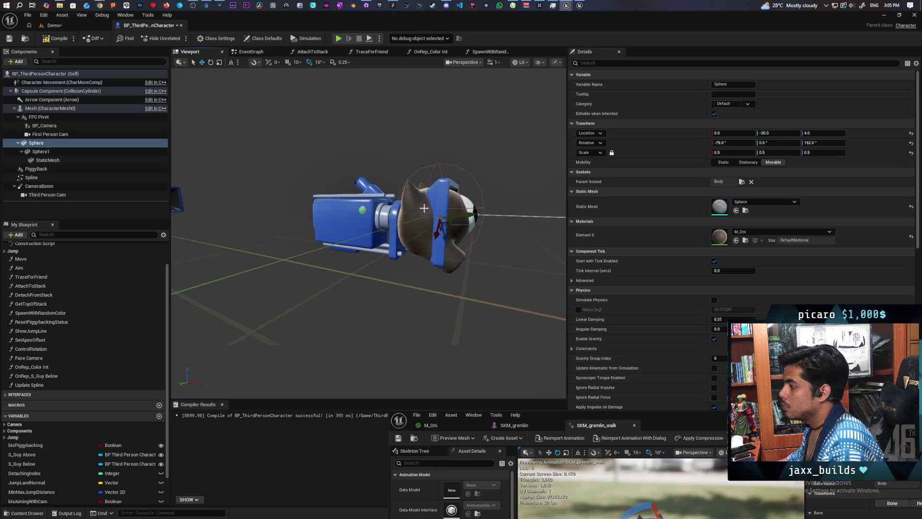
Set the Sphere's Z location to 3 and compile and save the character blueprint
click(811, 133)
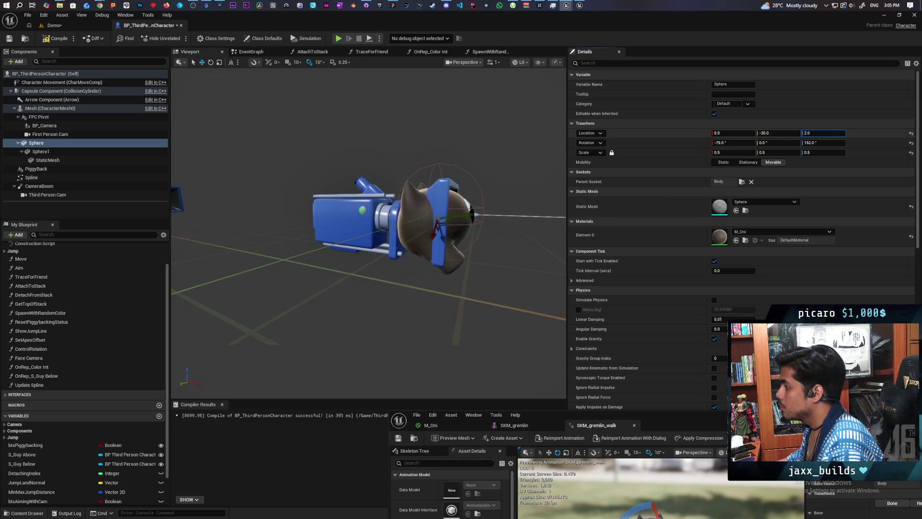
text(1)
key(Return)
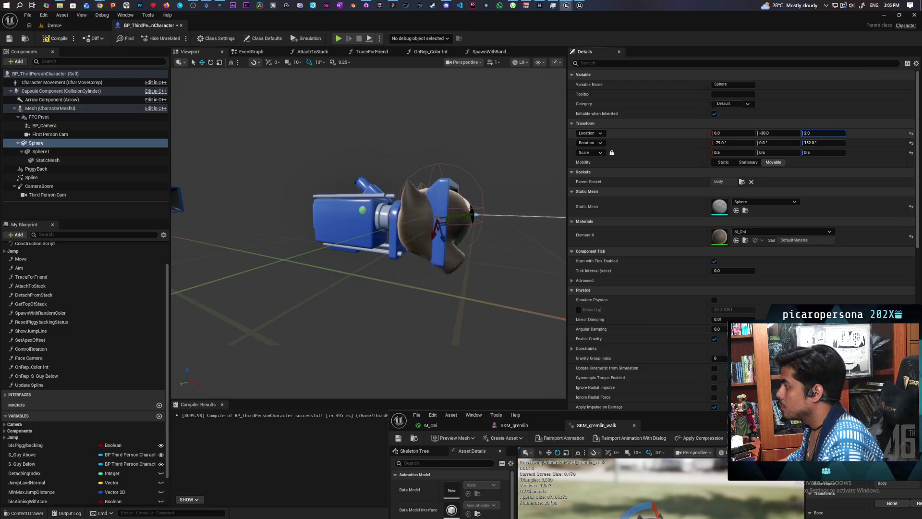
text(2)
key(Return)
text(3)
key(Return)
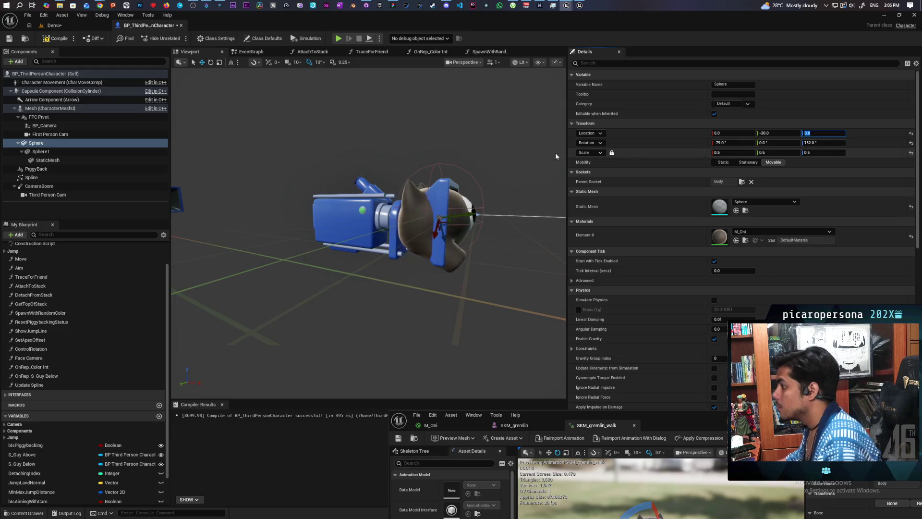
key(ctrl+s)
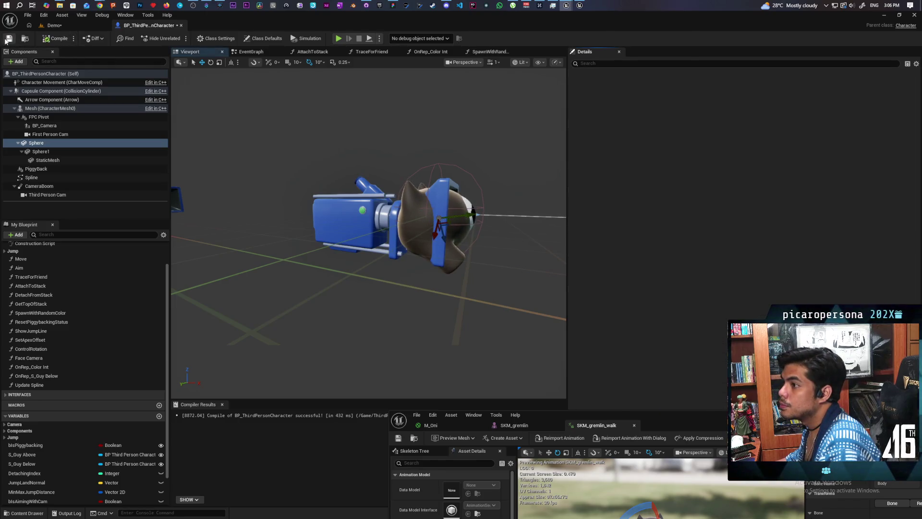
Run a multiplayer play-in-editor test in the Demo level, then stop it and save the level
click(91, 24)
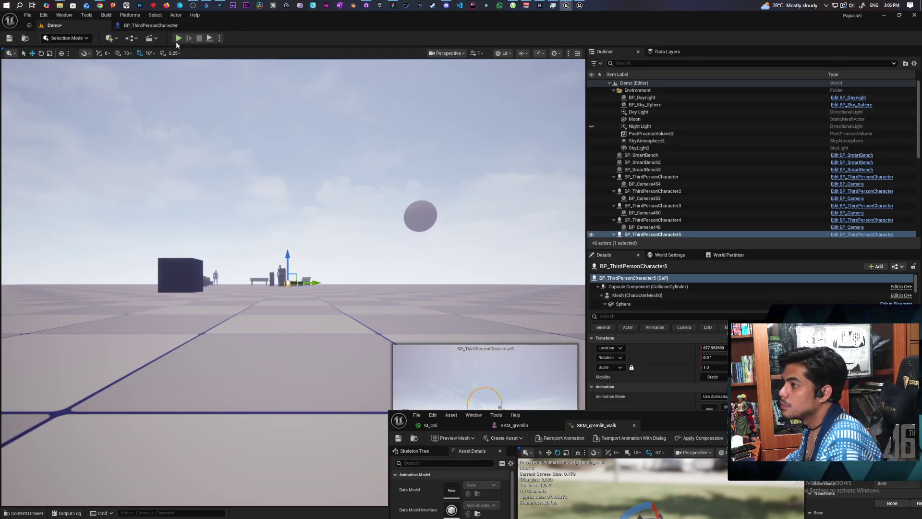
click(176, 42)
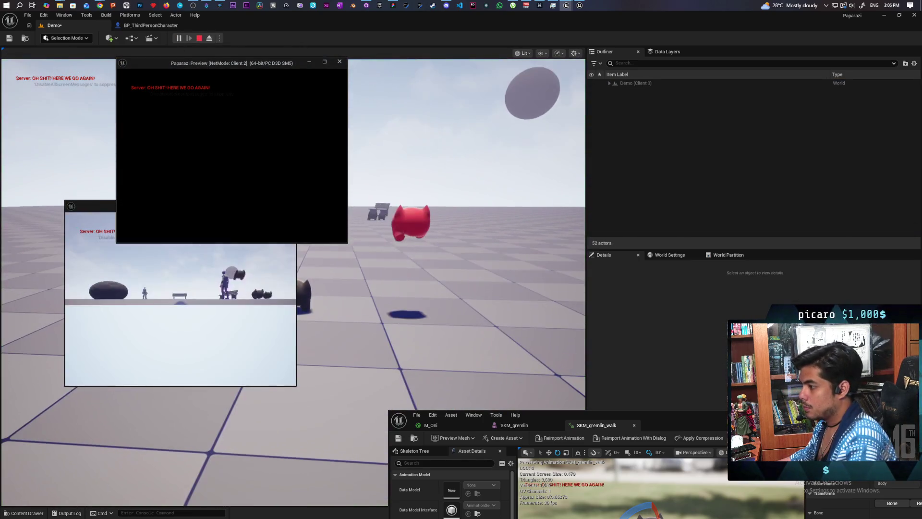
click(356, 296)
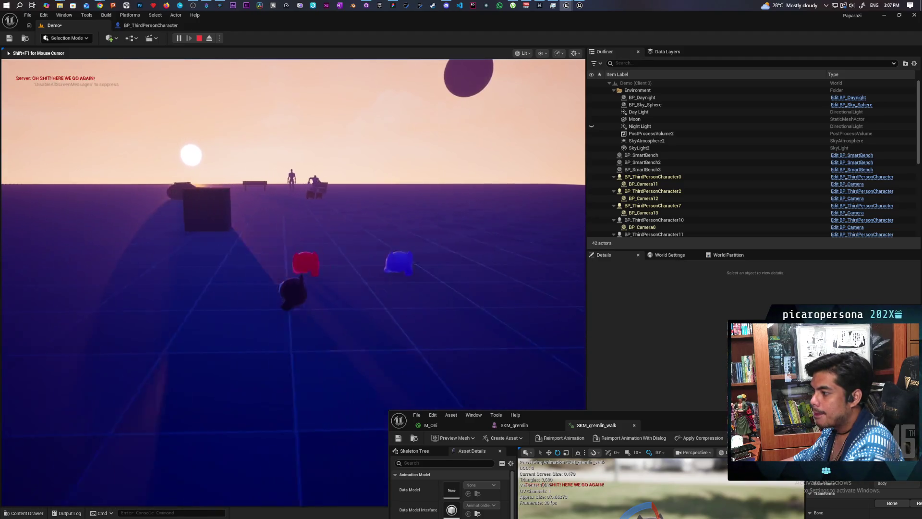
key(Escape)
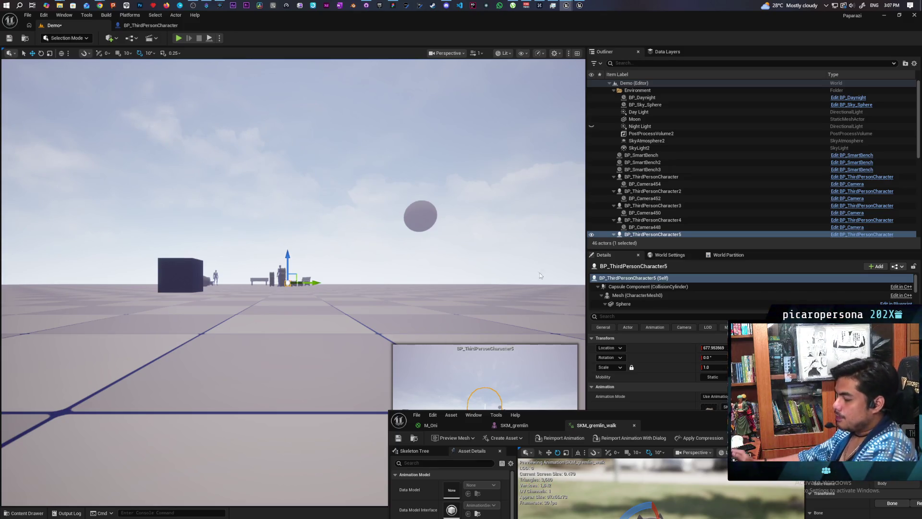
key(ctrl+s)
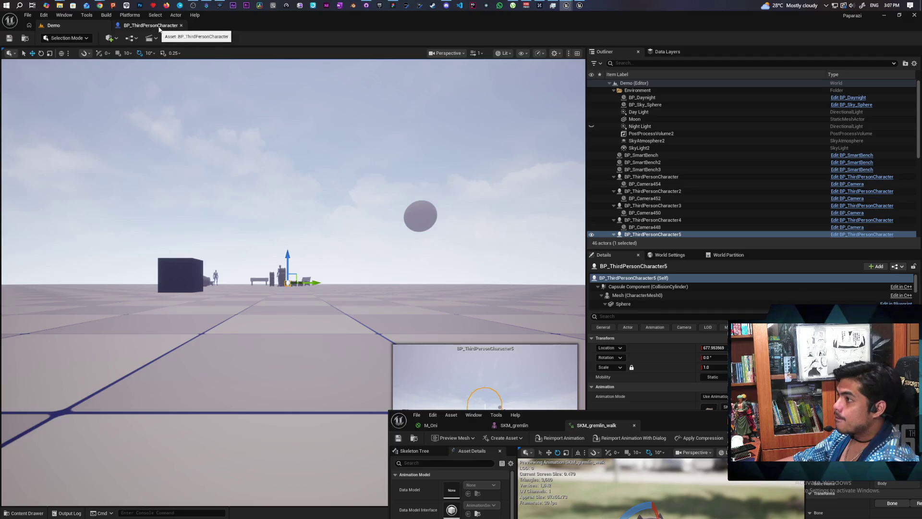
Return to BP_ThirdPersonCharacter, enlarge the Content Drawer and browse ThirdPerson > Blueprints
click(158, 27)
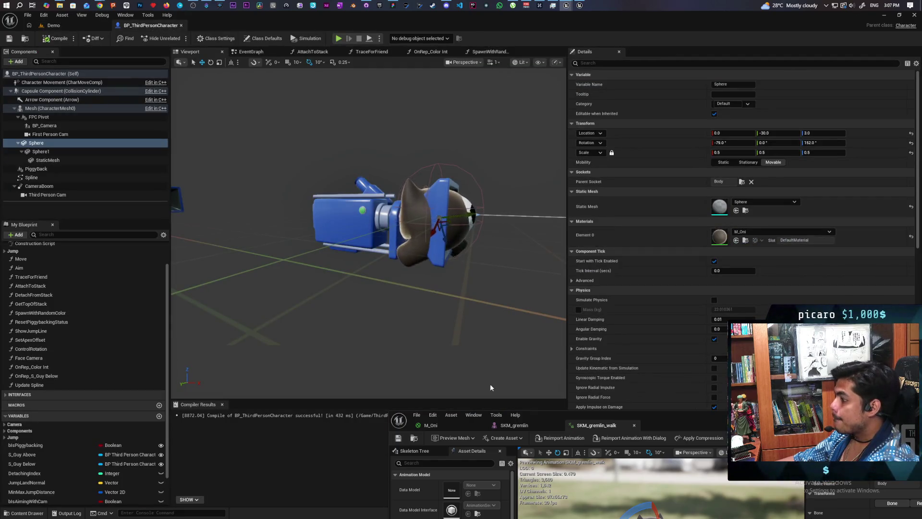
mouse_move(670, 419)
mouse_down()
mouse_move(541, 248)
mouse_move(488, 106)
mouse_move(463, 172)
mouse_move(494, 232)
mouse_move(465, 150)
mouse_up()
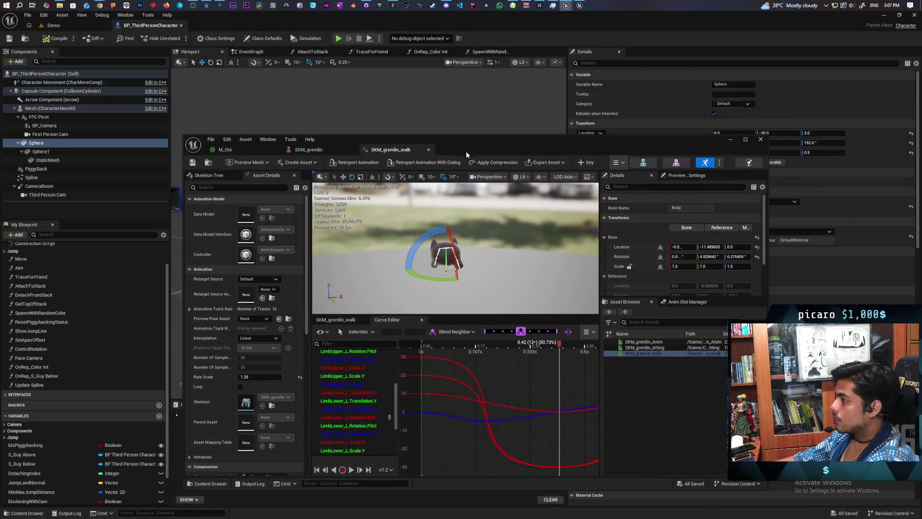
click(212, 164)
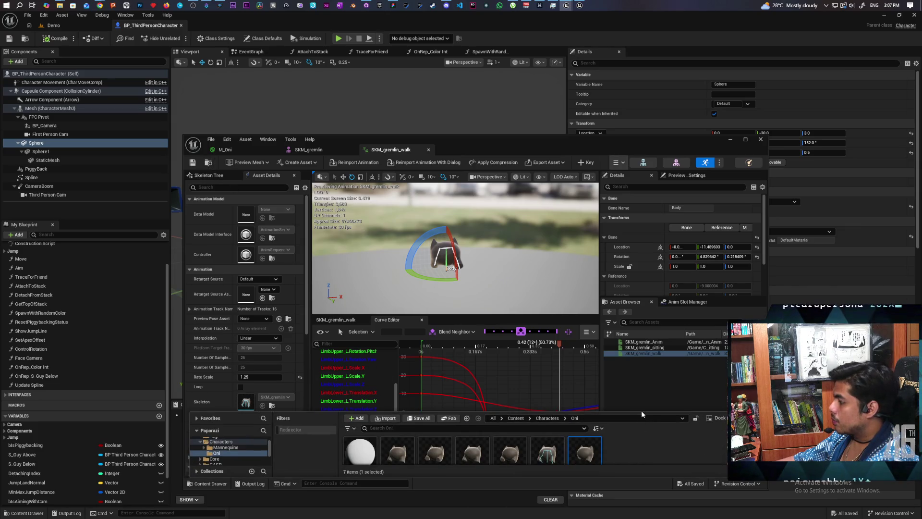
mouse_move(641, 412)
mouse_down()
mouse_move(629, 262)
mouse_move(625, 273)
mouse_up()
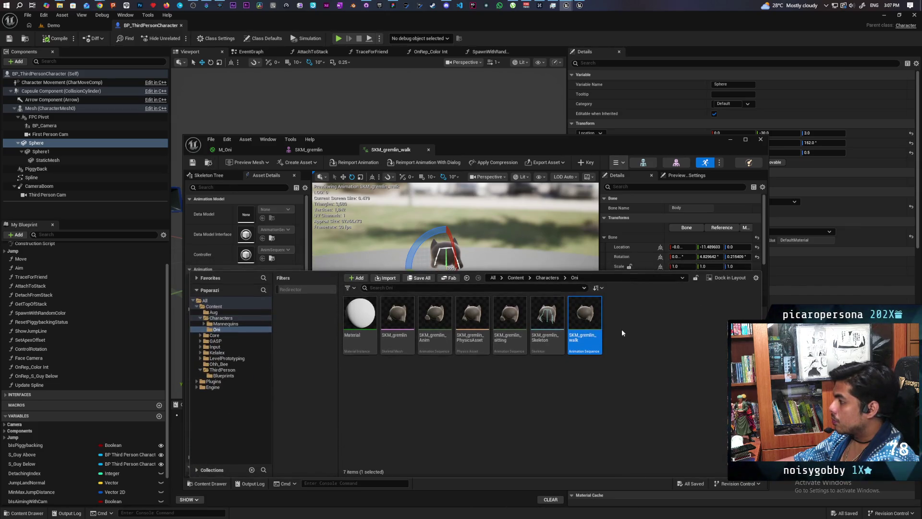
click(513, 279)
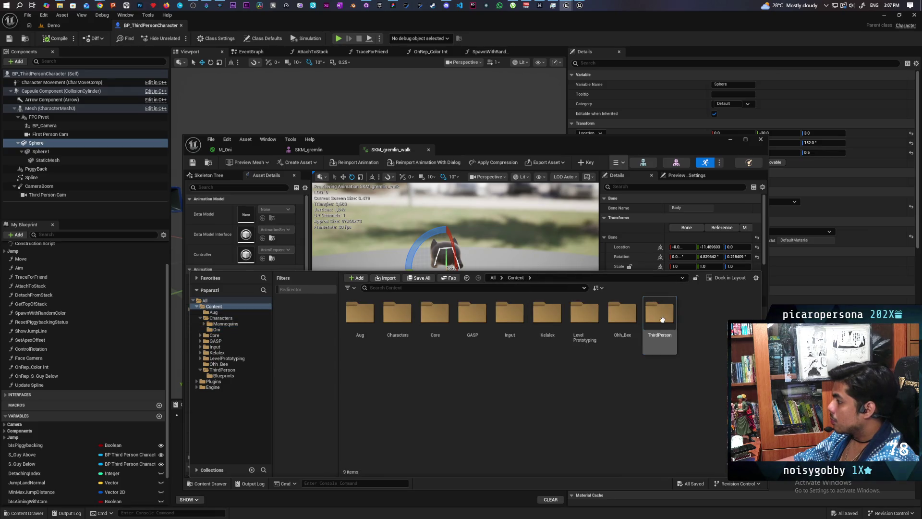
double_click(660, 314)
double_click(356, 330)
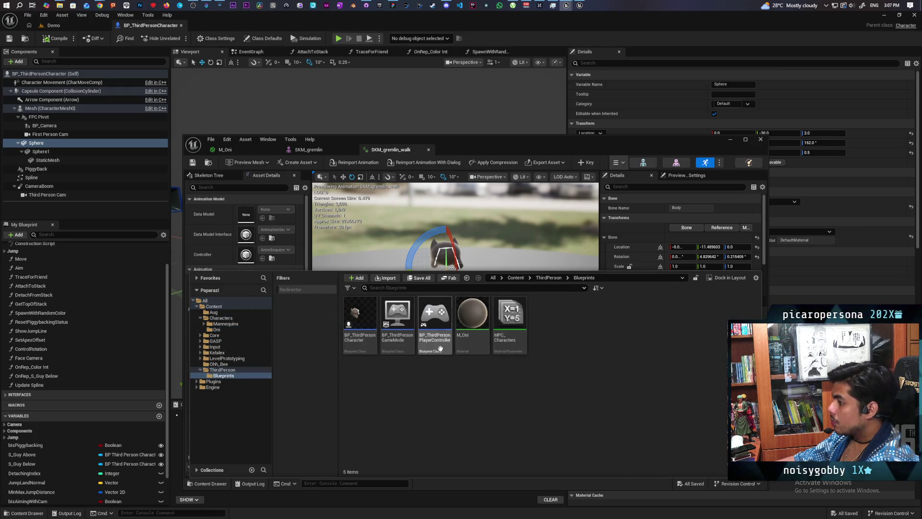
Browse Characters > Mannequins, its Anims and Rigs folders, then go back to ThirdPerson
click(548, 277)
click(516, 278)
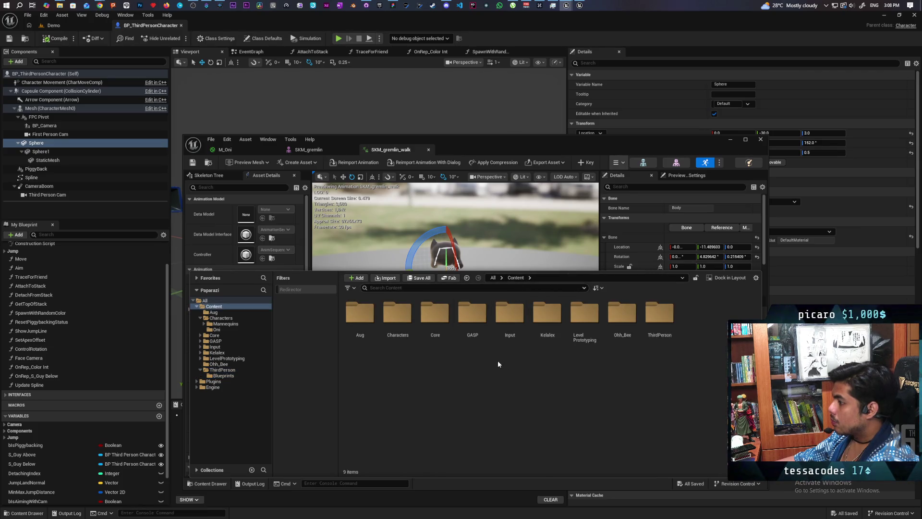
double_click(397, 313)
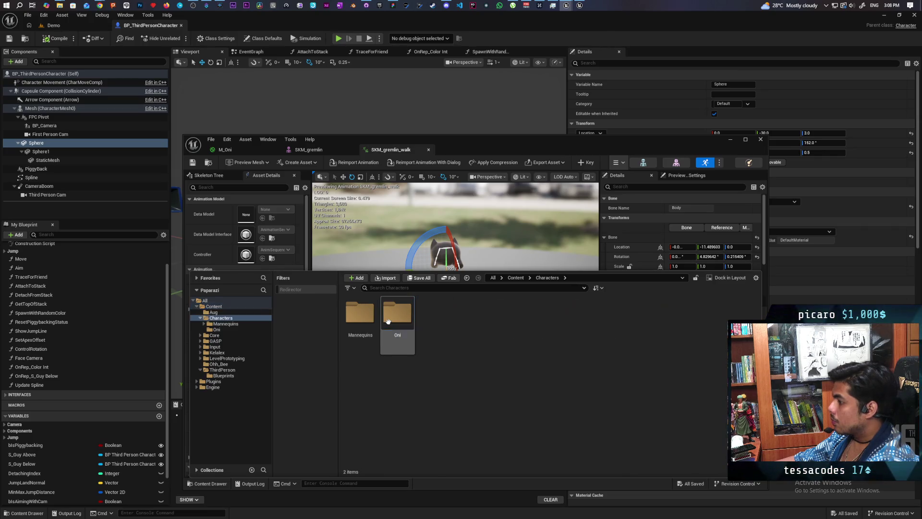
click(365, 316)
double_click(365, 315)
double_click(360, 314)
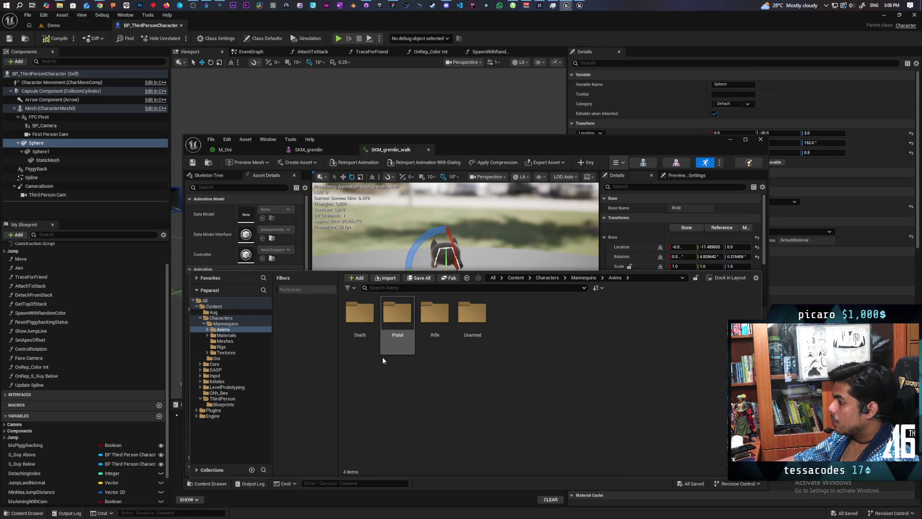
click(581, 278)
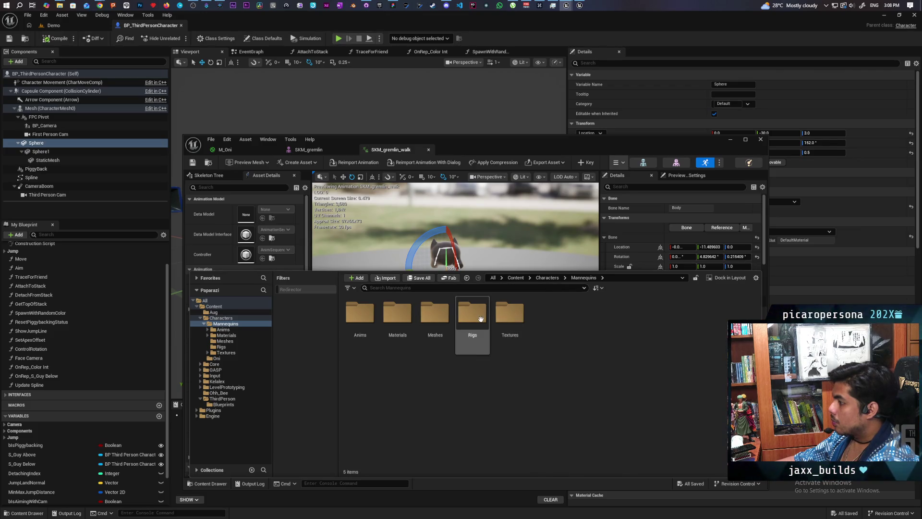
click(480, 319)
double_click(480, 319)
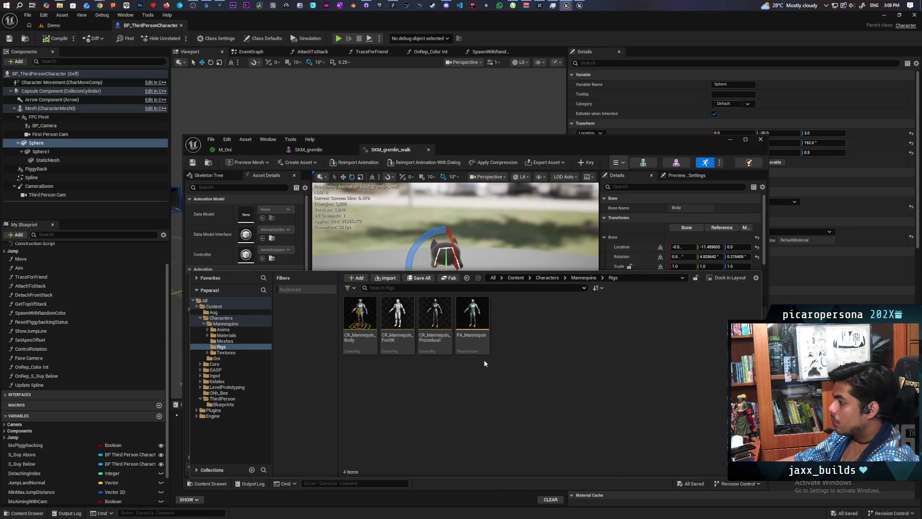
click(576, 279)
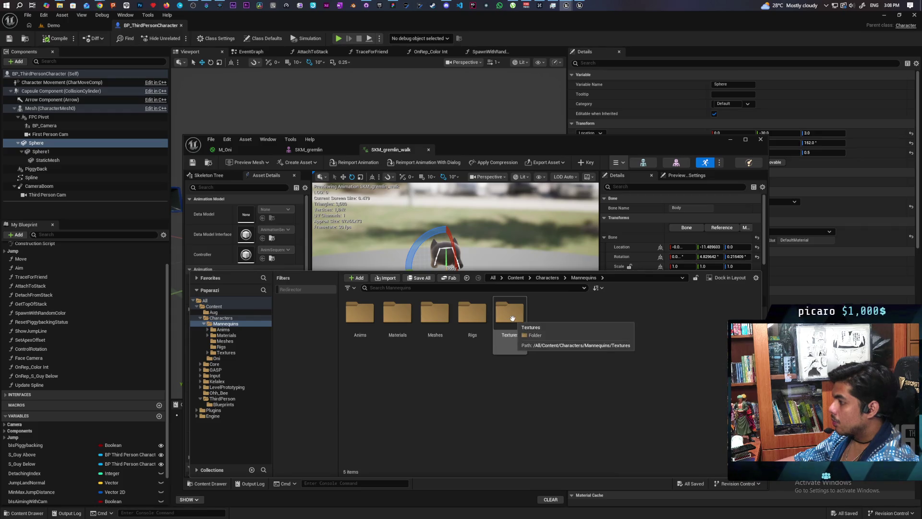
click(515, 279)
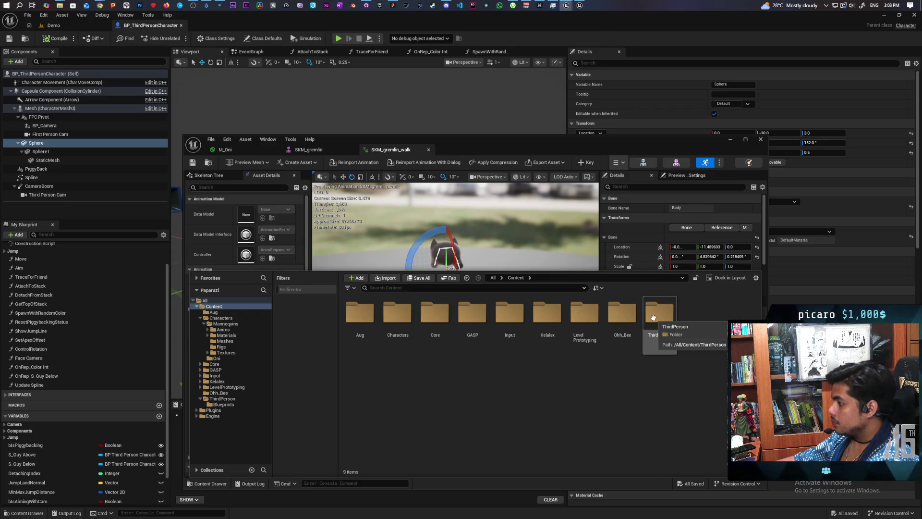
double_click(653, 318)
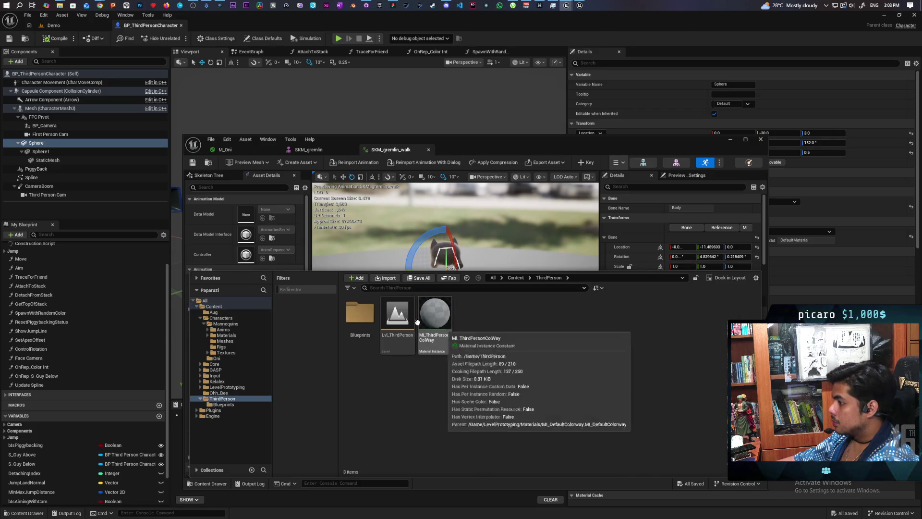
Navigate to Characters > Oni and select the SKM_gremlin skeletal mesh
double_click(361, 314)
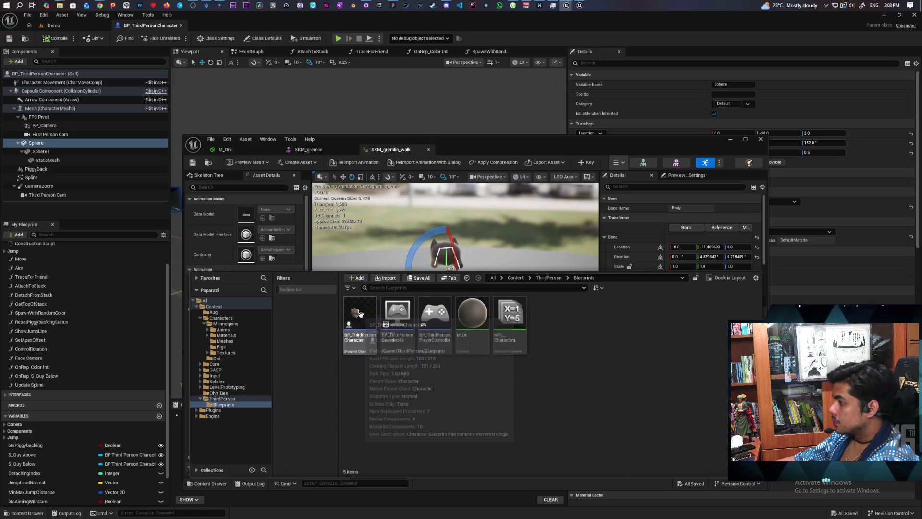
click(511, 279)
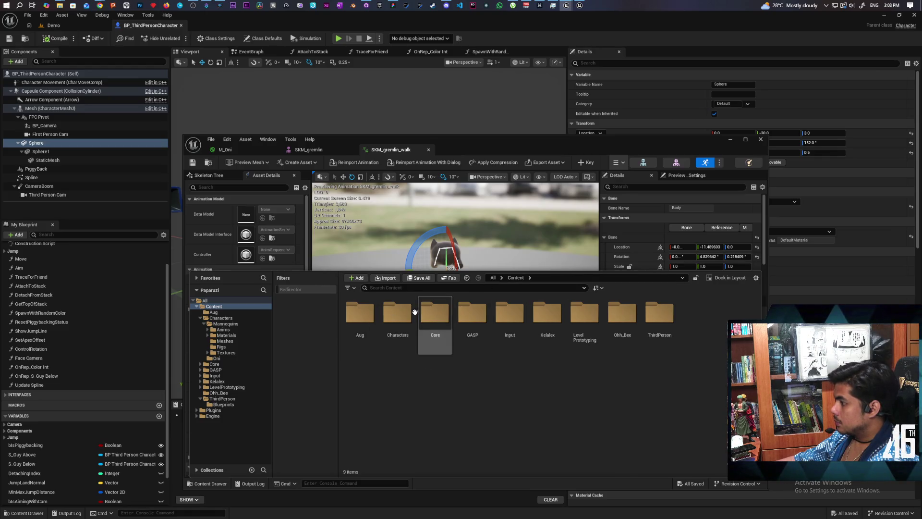
double_click(415, 312)
double_click(397, 313)
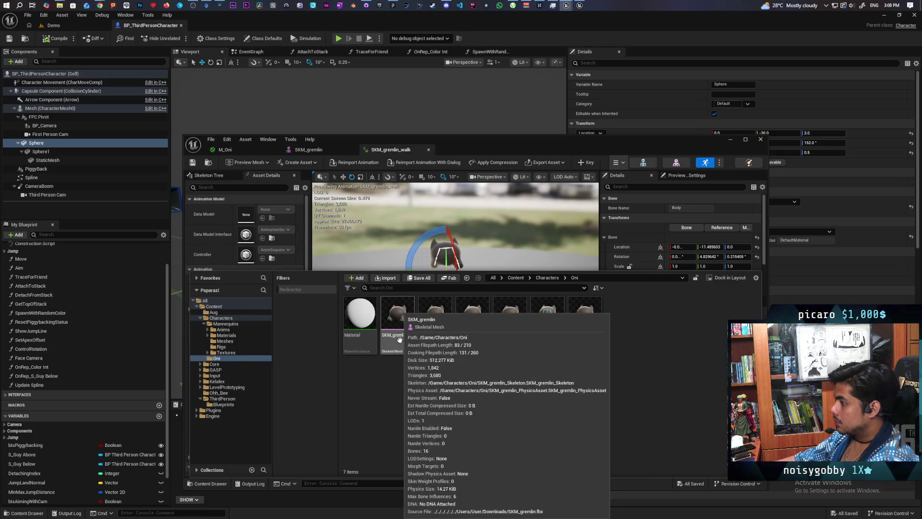
right_click(392, 355)
click(386, 347)
Create an Anim Blueprint from SKM_gremlin named ABP_Oni
right_click(385, 346)
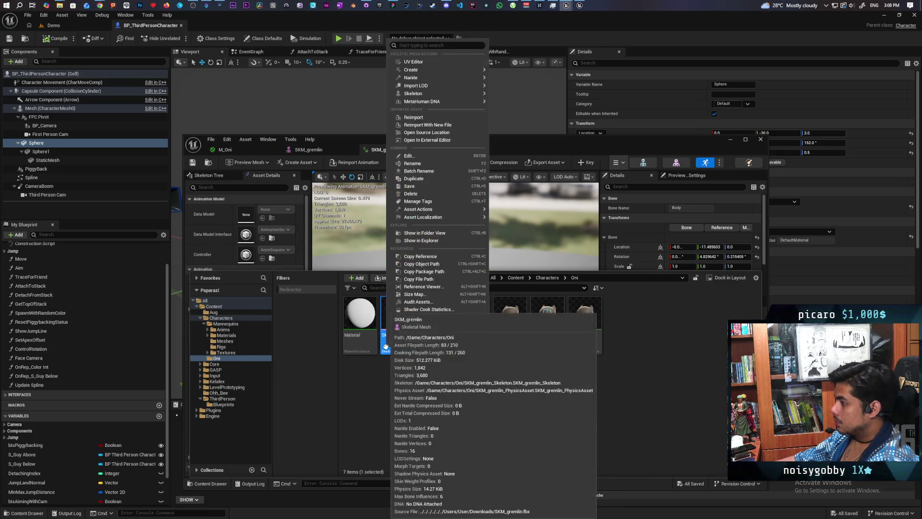
mouse_move(455, 97)
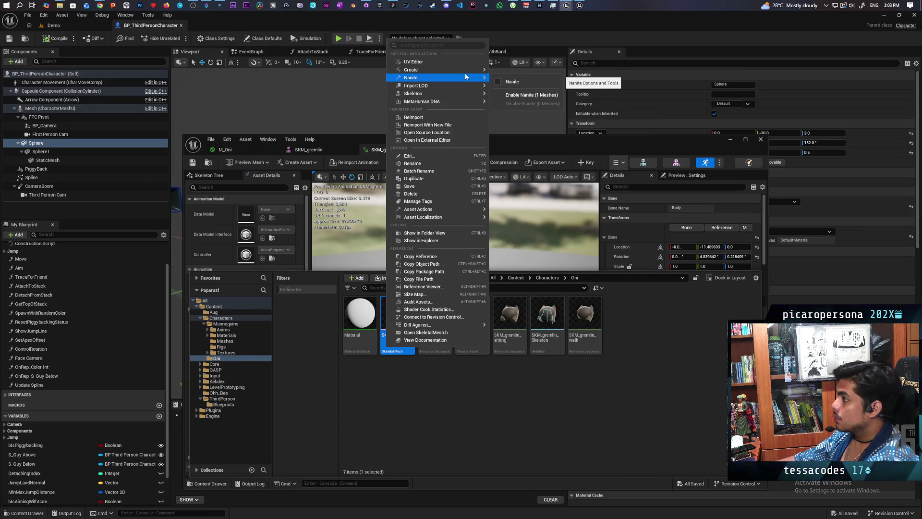
mouse_move(468, 71)
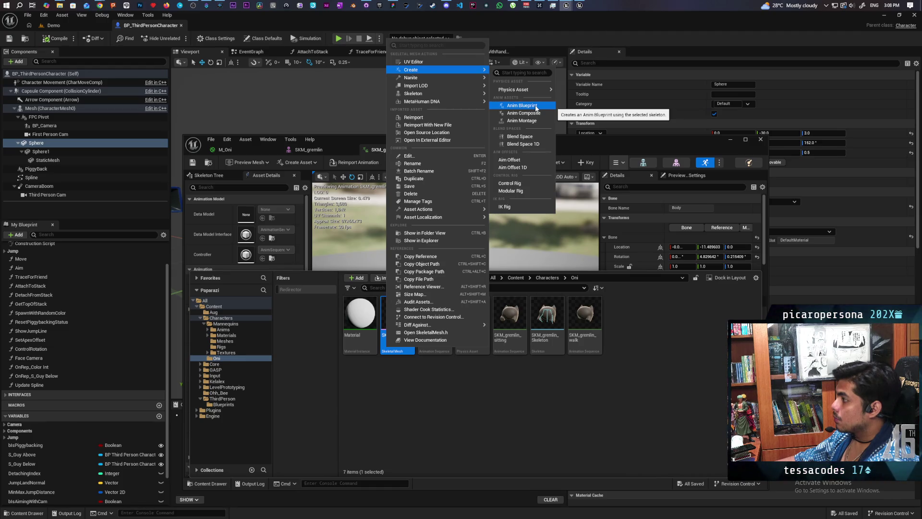
click(537, 107)
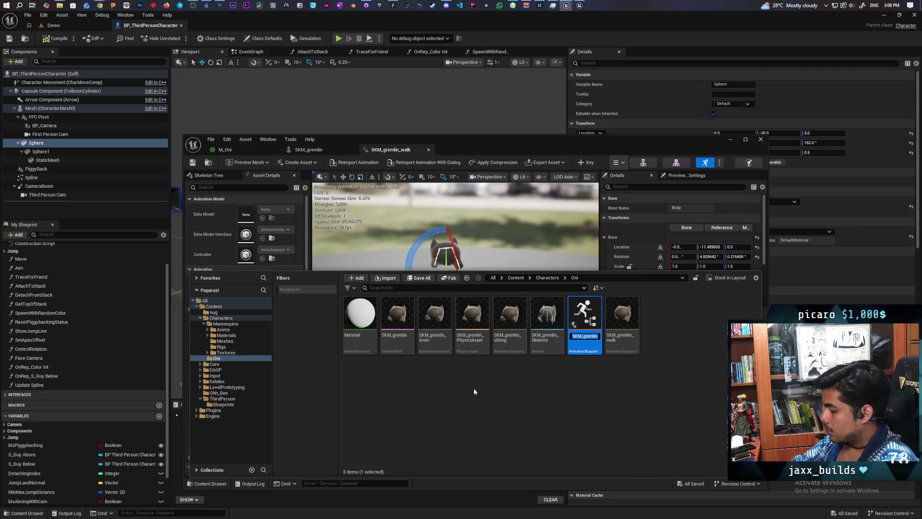
text(ABP_)
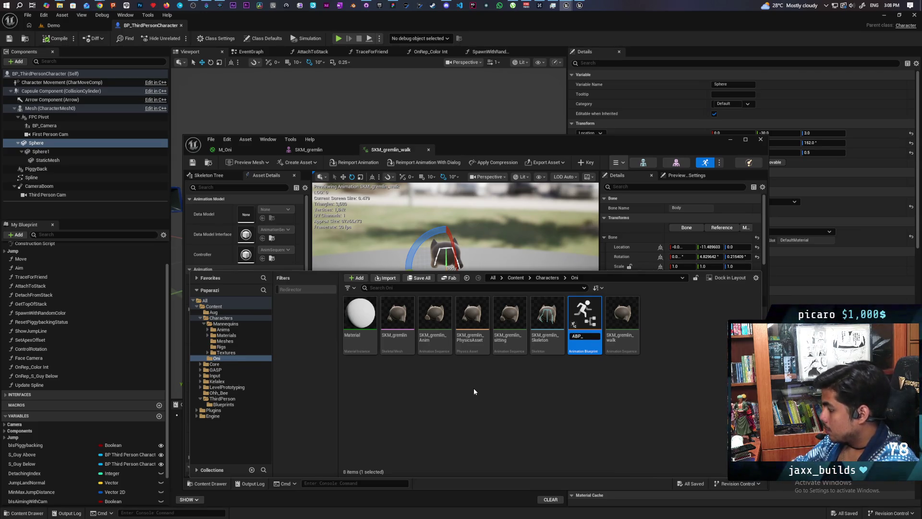
text(Oni)
key(Return)
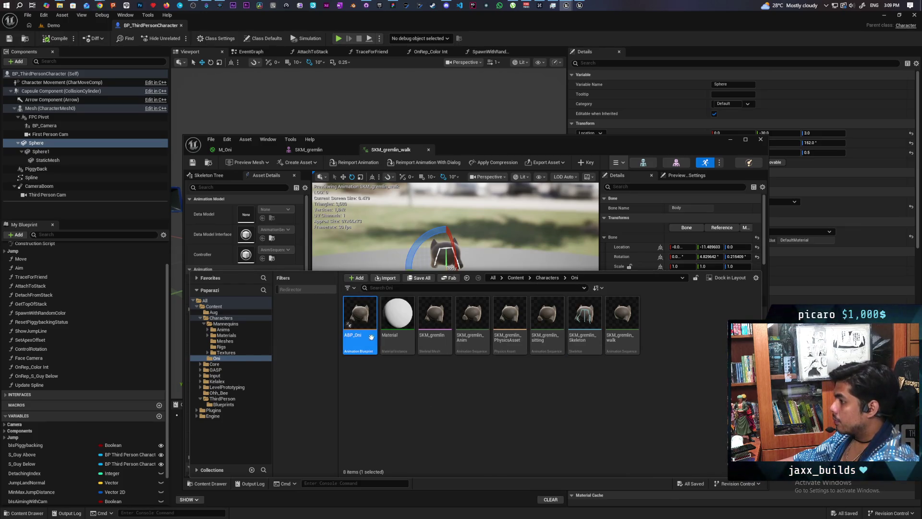
Open ABP_Oni in its editor, then bring the Expedition project editor forward
double_click(367, 317)
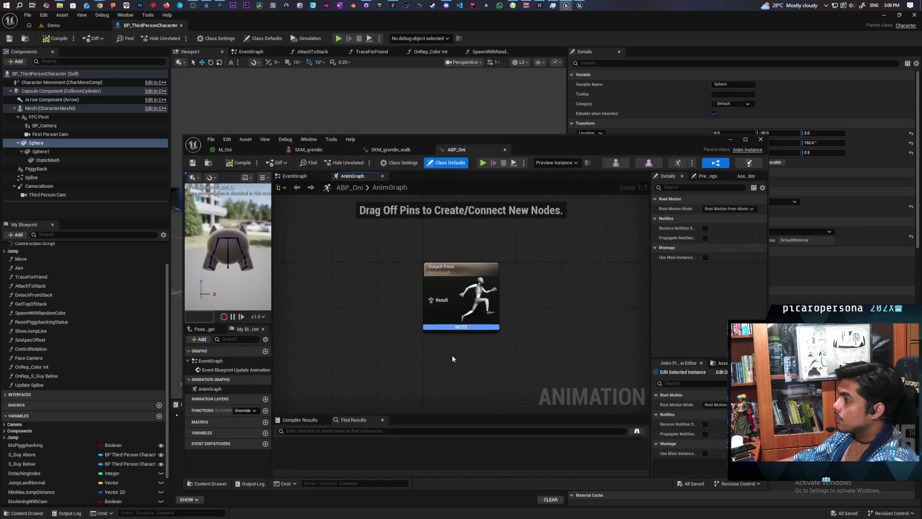
scroll(405, 326, down, 4)
mouse_move(395, 338)
mouse_down()
mouse_move(486, 279)
mouse_move(465, 298)
mouse_move(468, 309)
mouse_up()
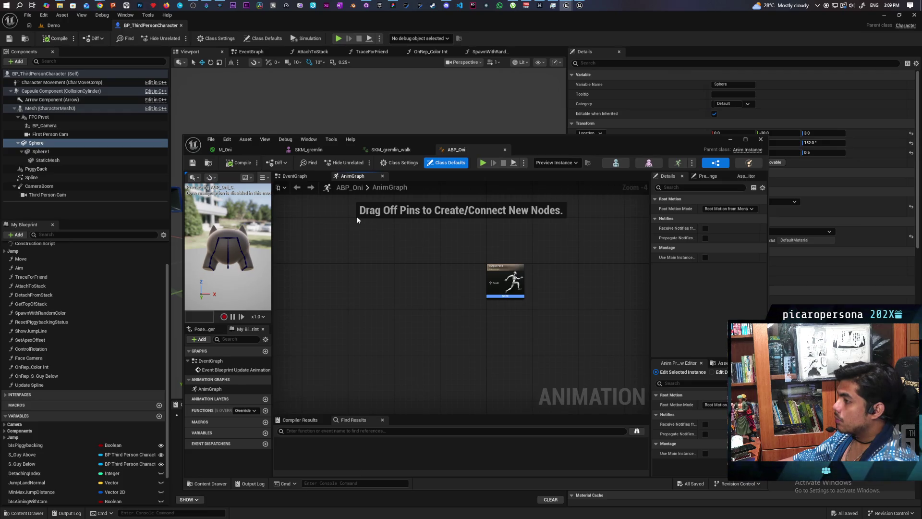
mouse_move(555, 137)
mouse_down()
mouse_move(422, 112)
mouse_move(412, 132)
mouse_up()
click(578, 6)
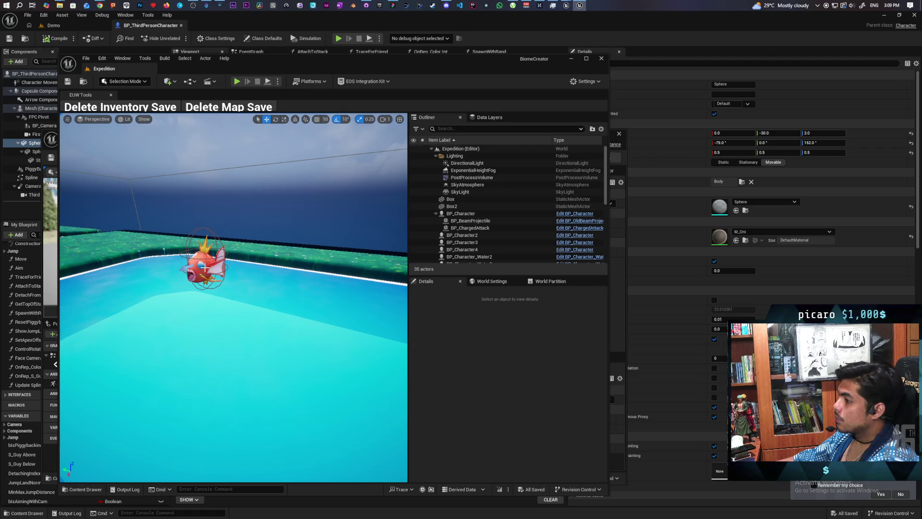
Select the fish character and open its ABP_Magikarp animation blueprint
click(205, 267)
scroll(528, 418, down, 3)
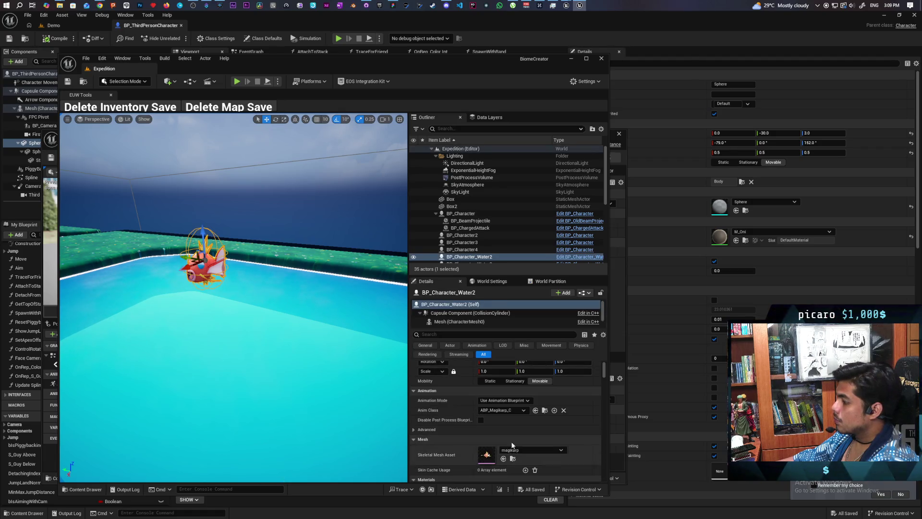
click(545, 411)
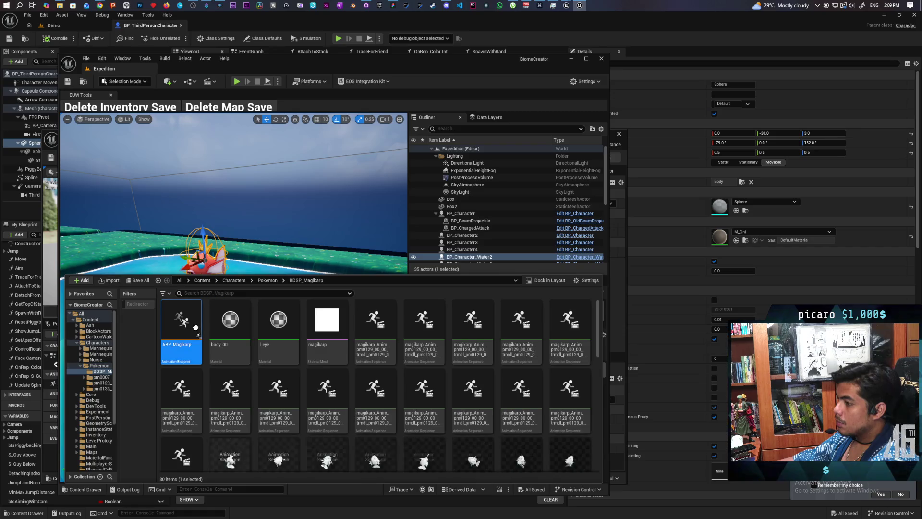
double_click(196, 328)
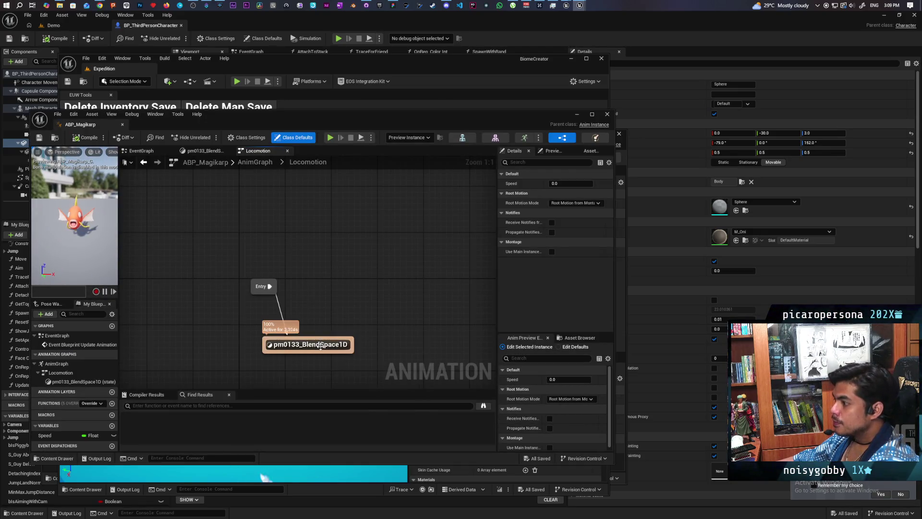
drag(322, 351, 350, 294)
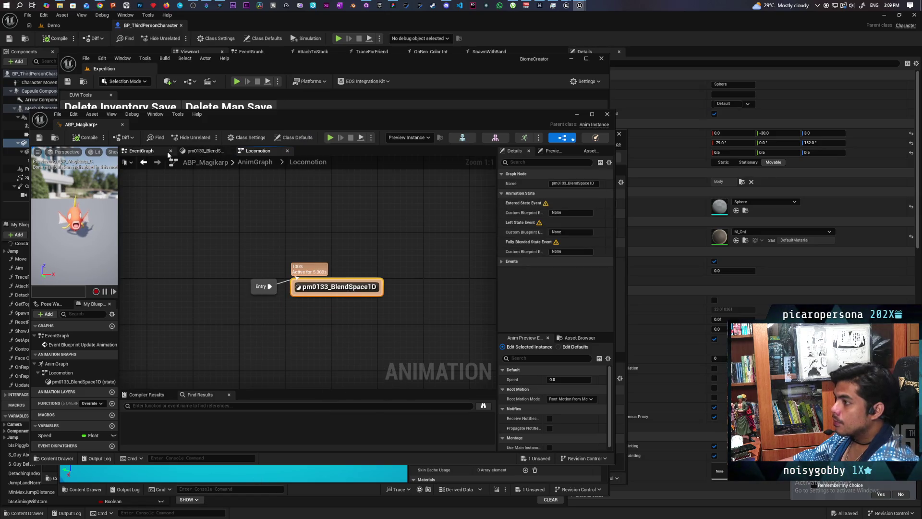
Review ABP_Magikarp's EventGraph and box-select the whole speed-update node chain
click(141, 151)
scroll(301, 228, down, 2)
scroll(301, 228, up, 3)
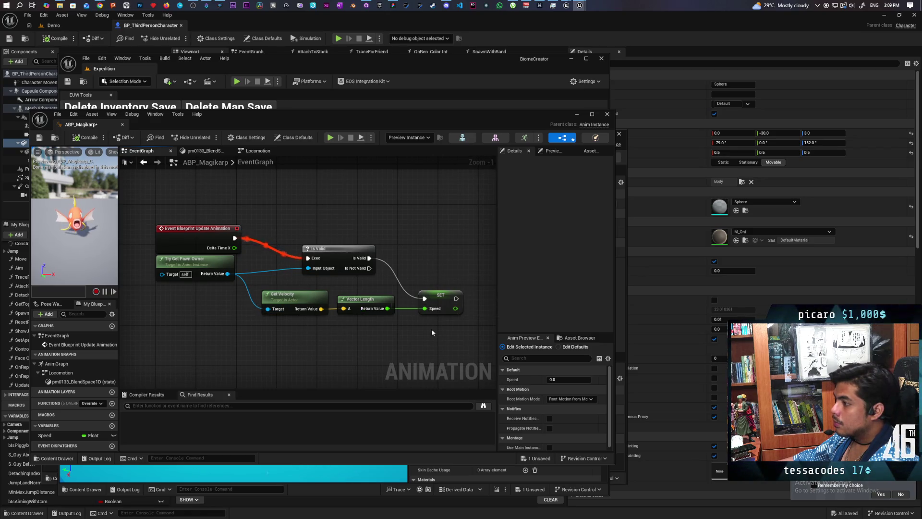
scroll(315, 328, down, 1)
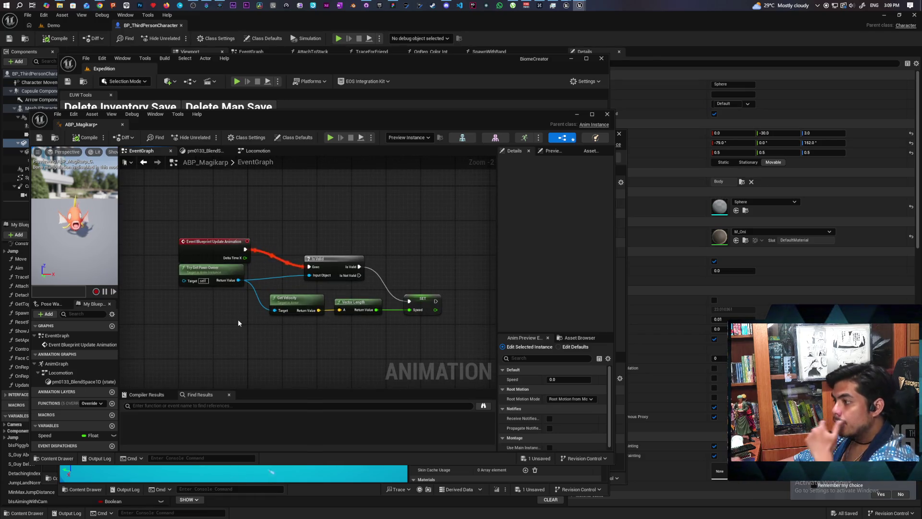
drag(223, 268, 225, 297)
scroll(226, 298, down, 2)
mouse_move(288, 302)
mouse_down()
mouse_move(280, 341)
mouse_move(222, 277)
mouse_move(322, 230)
mouse_up()
scroll(322, 230, up, 4)
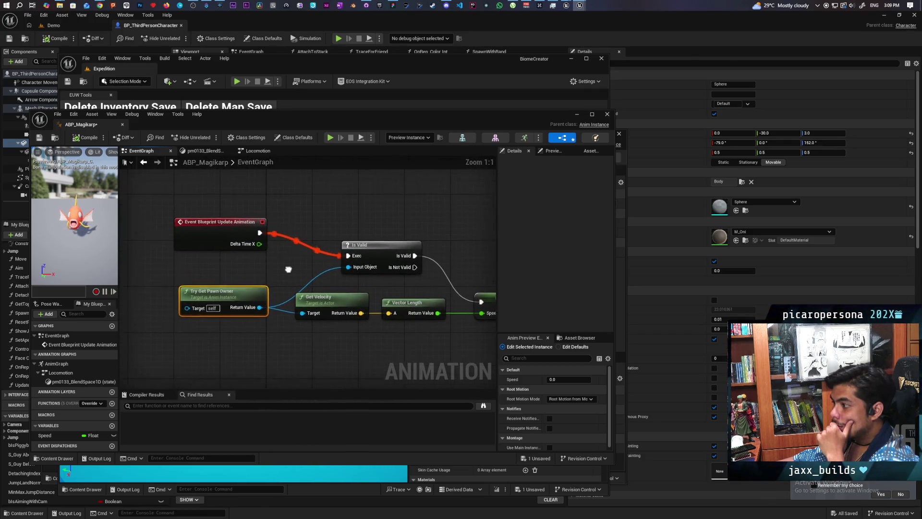
drag(288, 262, 266, 283)
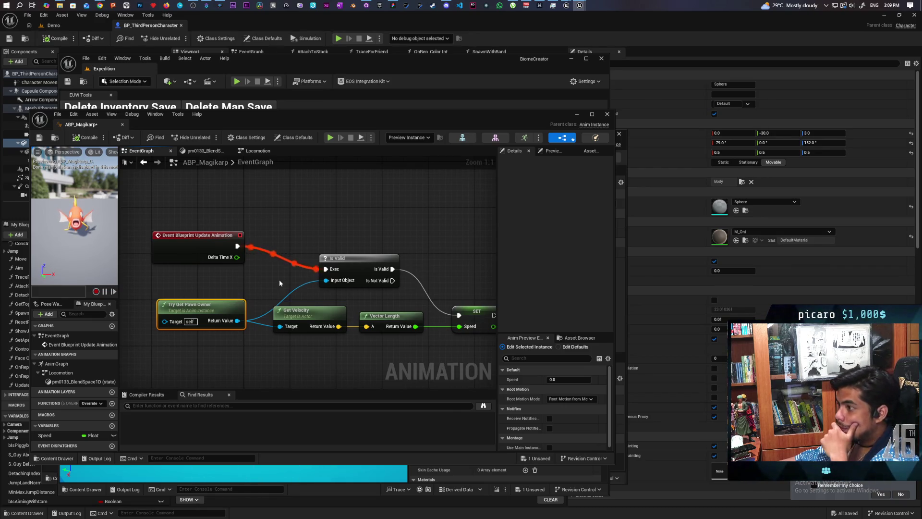
drag(267, 281, 230, 255)
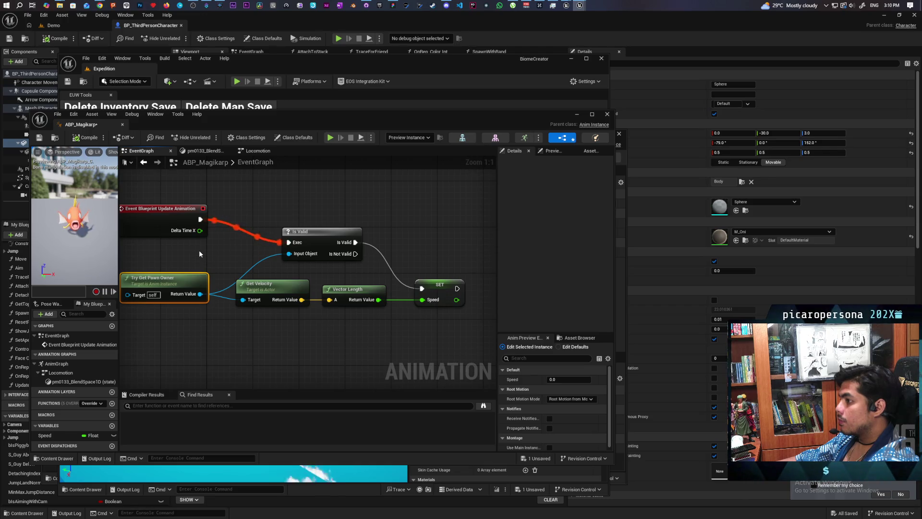
drag(200, 250, 432, 318)
Move the ABP_Magikarp window aside and return to the ABP_Oni editor
mouse_move(345, 125)
mouse_down()
mouse_move(368, 151)
mouse_move(580, 268)
mouse_move(549, 159)
mouse_move(521, 135)
mouse_up()
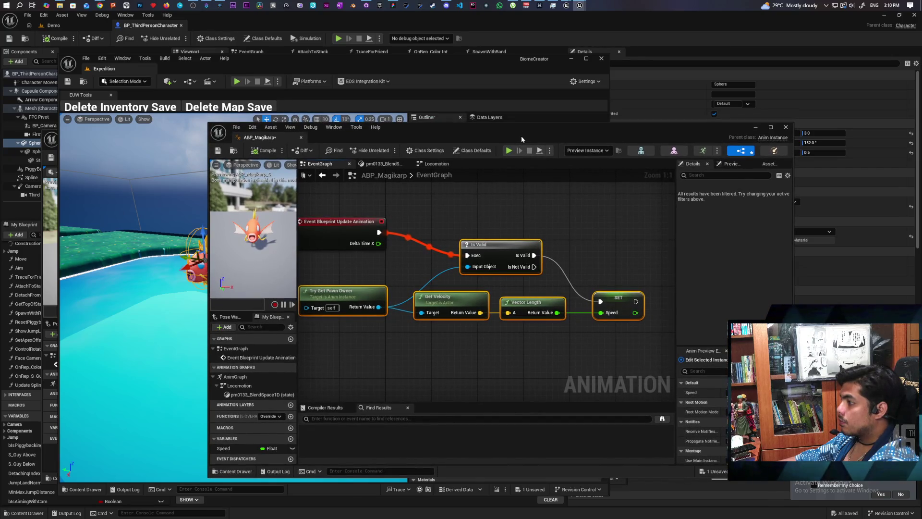
mouse_move(520, 136)
mouse_down()
mouse_move(492, 143)
mouse_move(496, 161)
mouse_move(490, 150)
mouse_move(363, 132)
mouse_up()
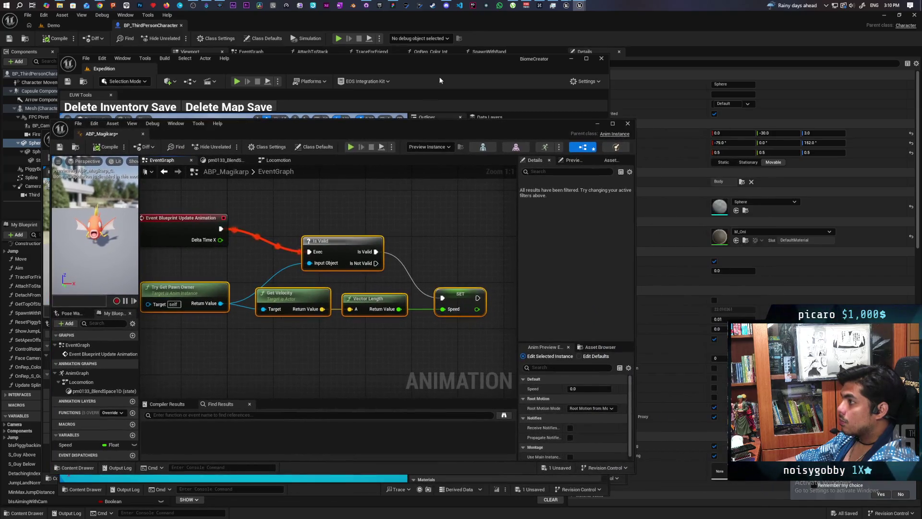
click(449, 30)
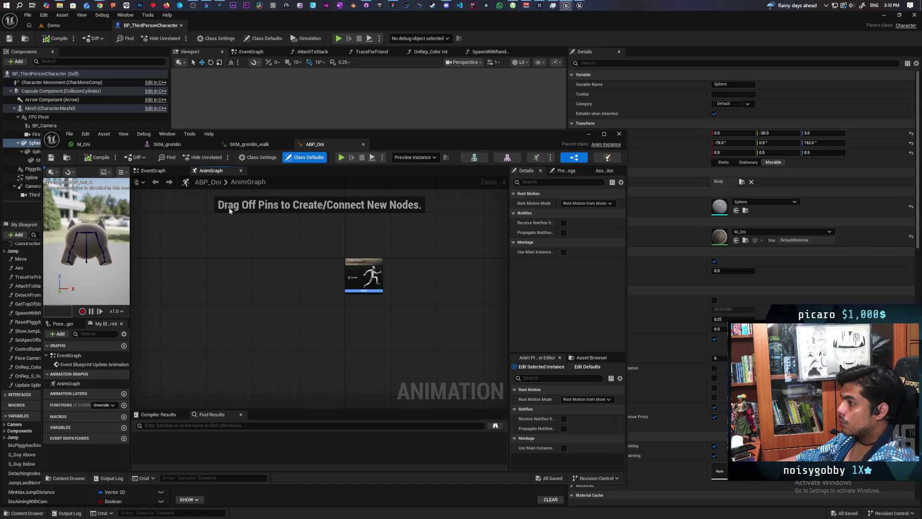
Paste the speed-update nodes into ABP_Oni's EventGraph and wire Try Get Pawn Owner to Is Valid
click(159, 172)
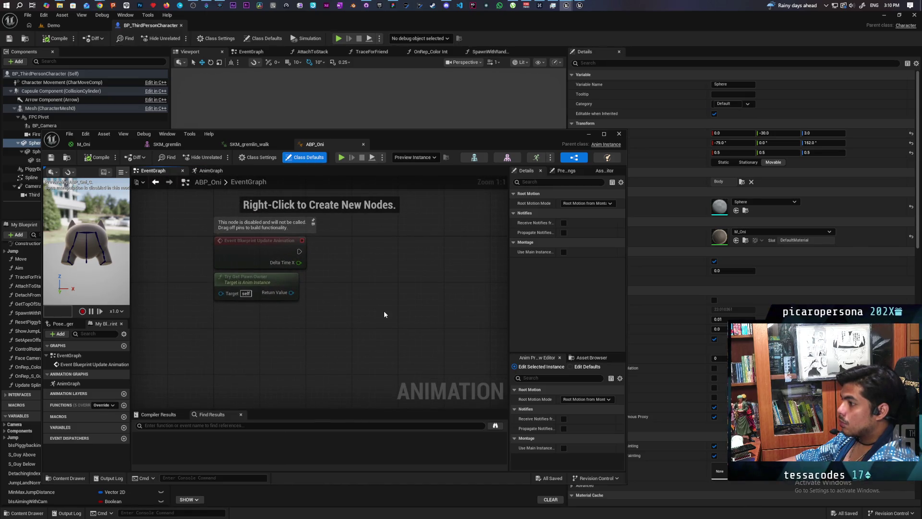
key(ctrl+v)
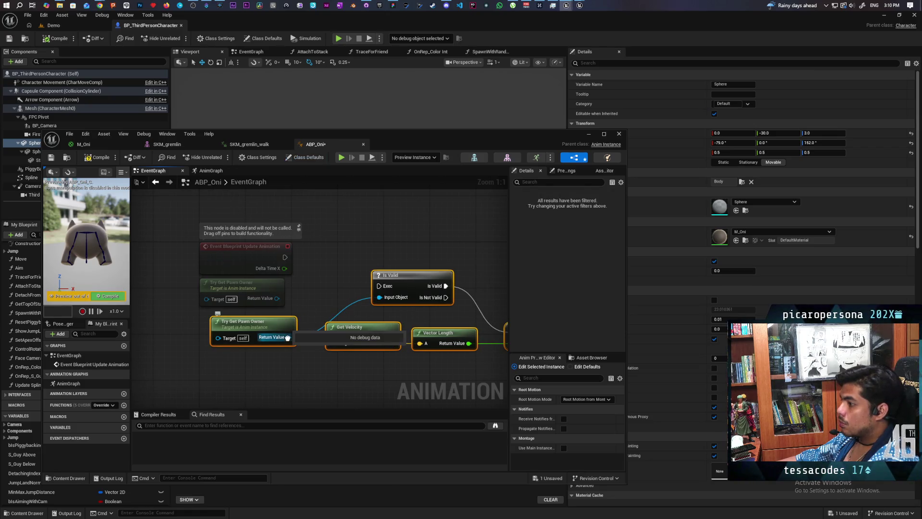
mouse_move(277, 298)
mouse_down()
mouse_move(317, 308)
mouse_move(380, 297)
mouse_up()
ctrl+click(257, 340)
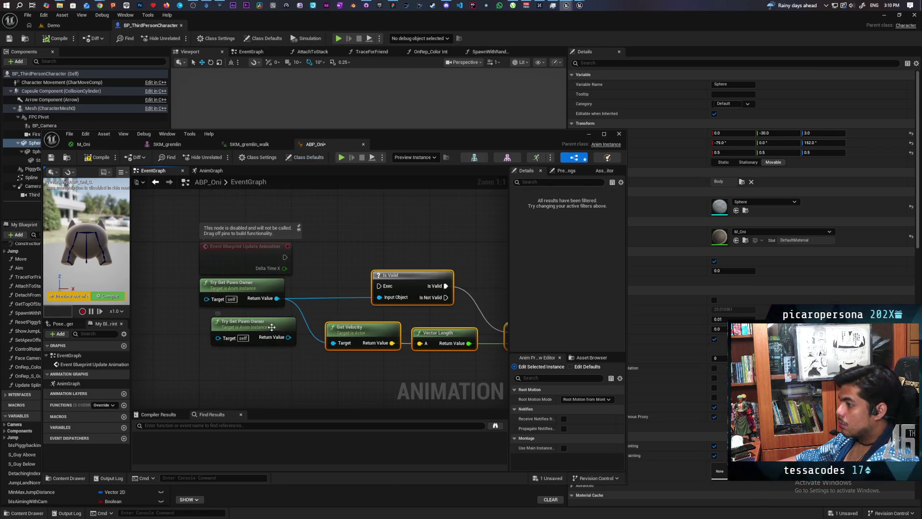
key(Delete)
Delete the duplicate Try Get Pawn Owner and wire the update event's execution into Is Valid
drag(289, 264, 290, 264)
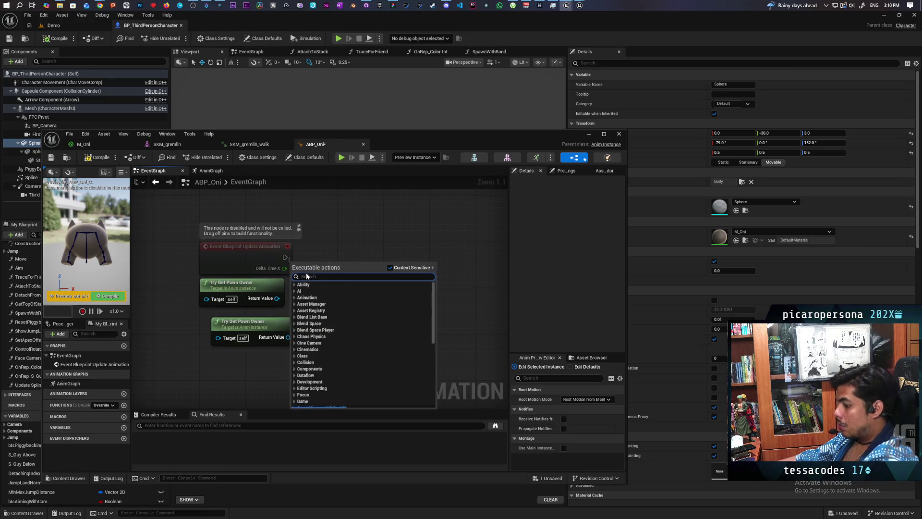
click(357, 245)
key(ctrl+z)
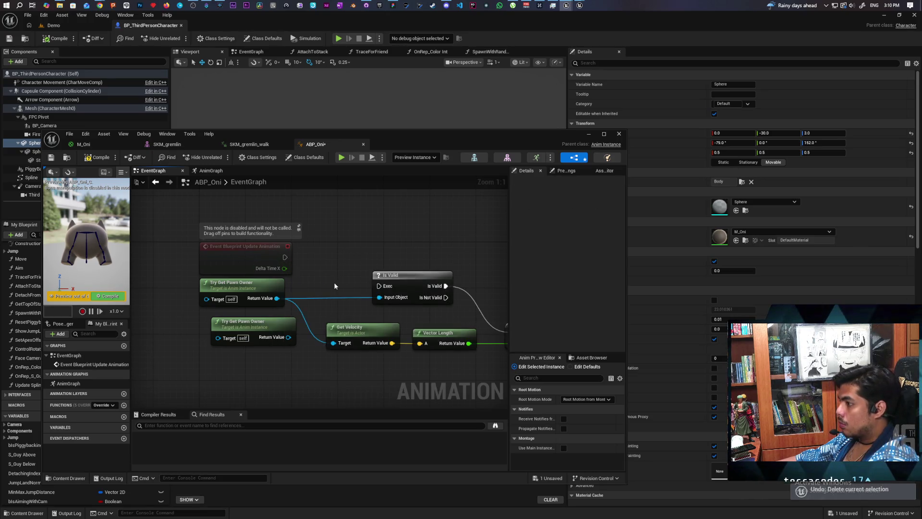
click(253, 331)
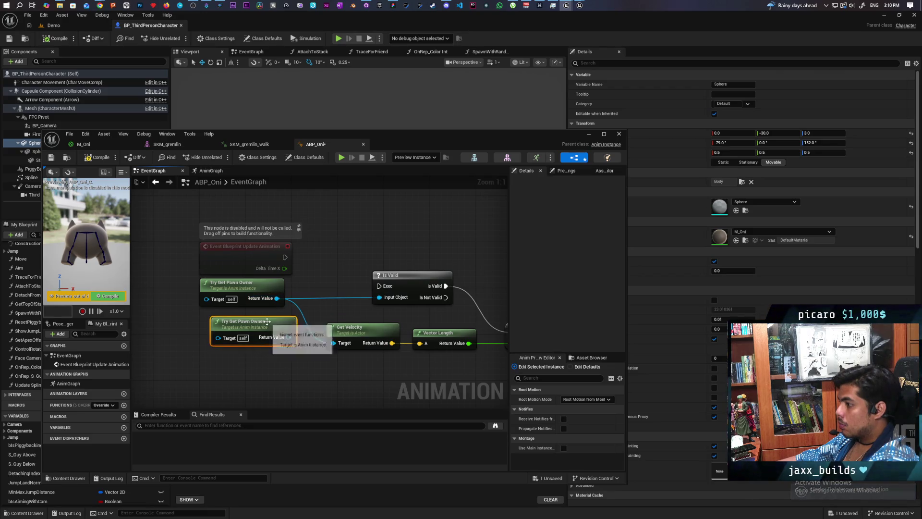
key(Delete)
mouse_move(285, 257)
mouse_down()
mouse_move(294, 269)
mouse_move(379, 285)
mouse_move(396, 254)
mouse_up()
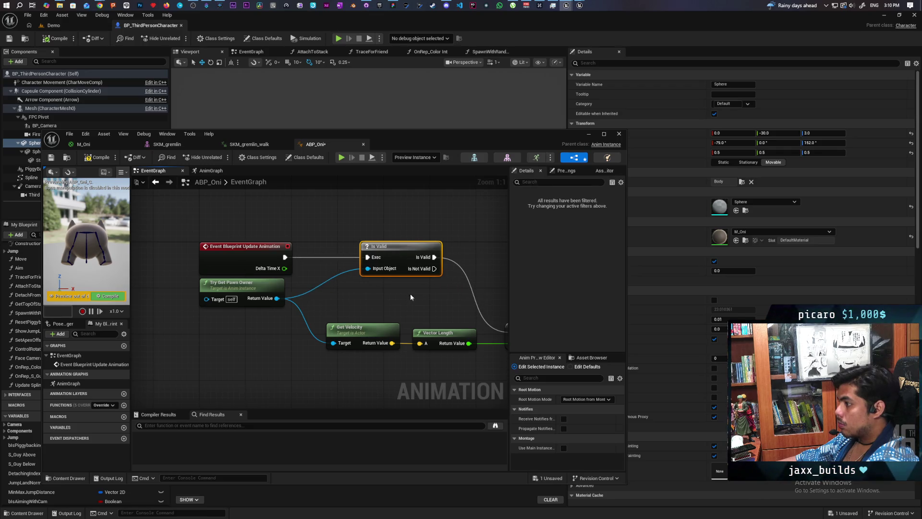
Check the pasted SET Speed node, then bring ABP_Magikarp back to the front
drag(481, 336, 369, 319)
click(419, 318)
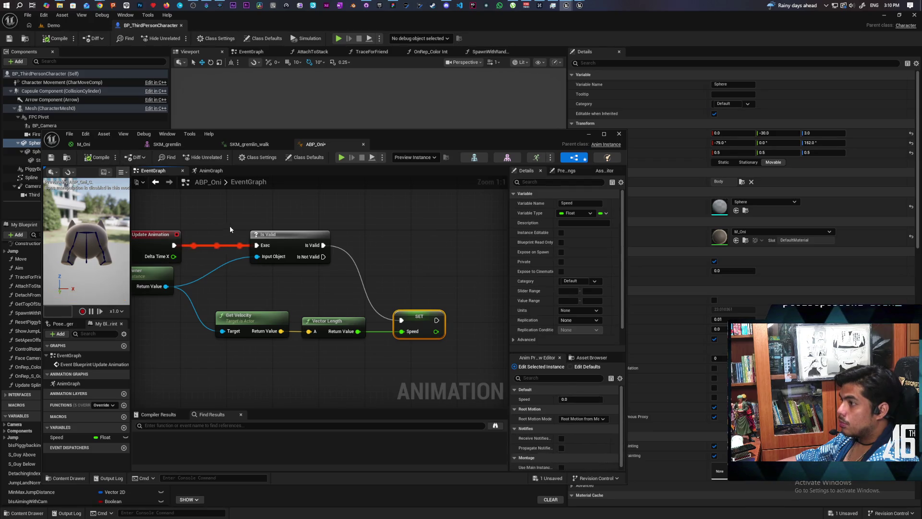
scroll(348, 343, down, 3)
drag(347, 343, 266, 299)
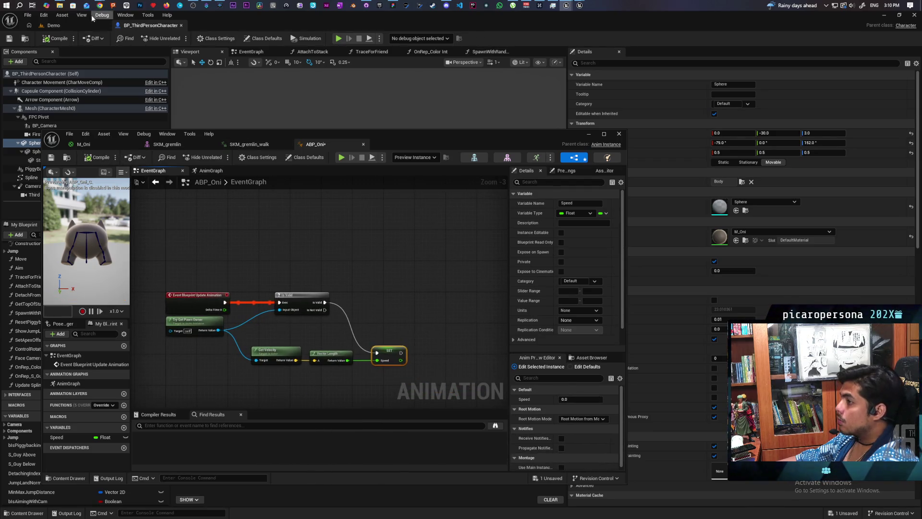
mouse_move(101, 6)
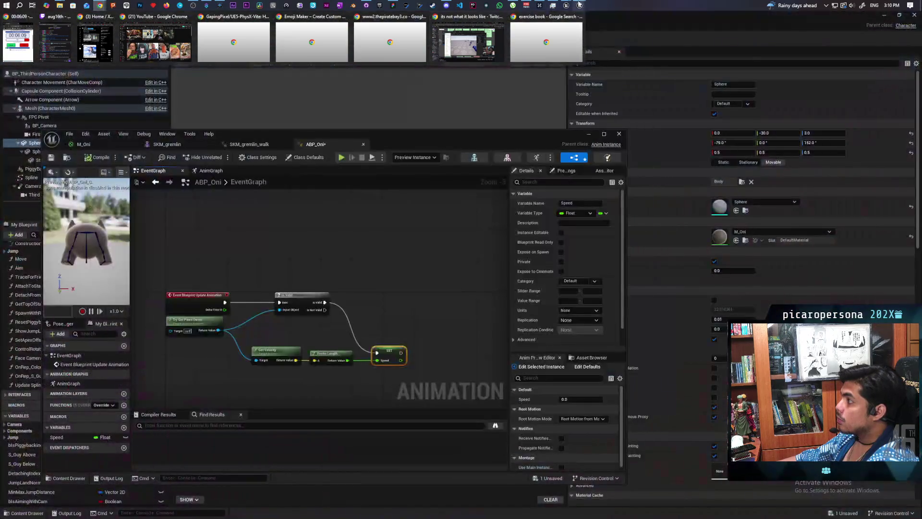
mouse_move(570, 5)
click(608, 43)
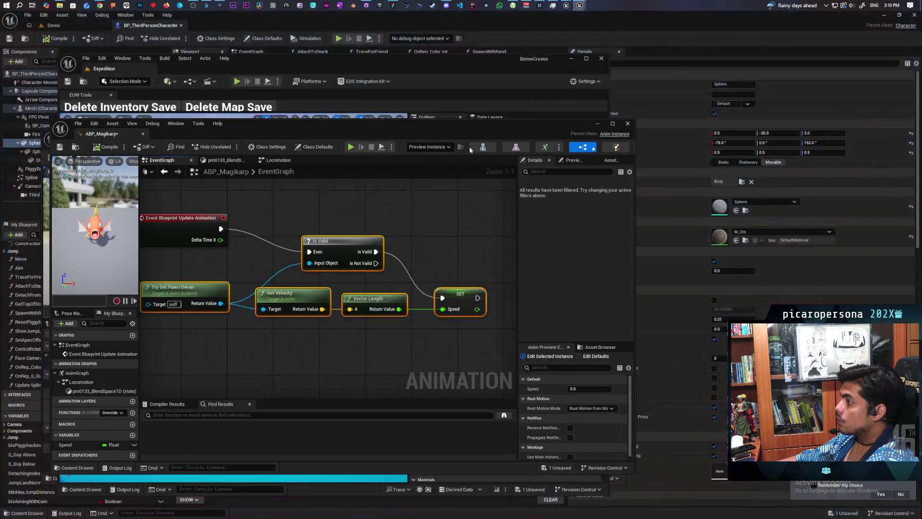
Select the Locomotion state machine node in Magikarp's AnimGraph
scroll(355, 200, down, 2)
mouse_move(354, 199)
mouse_down()
mouse_move(322, 324)
mouse_move(275, 254)
mouse_up()
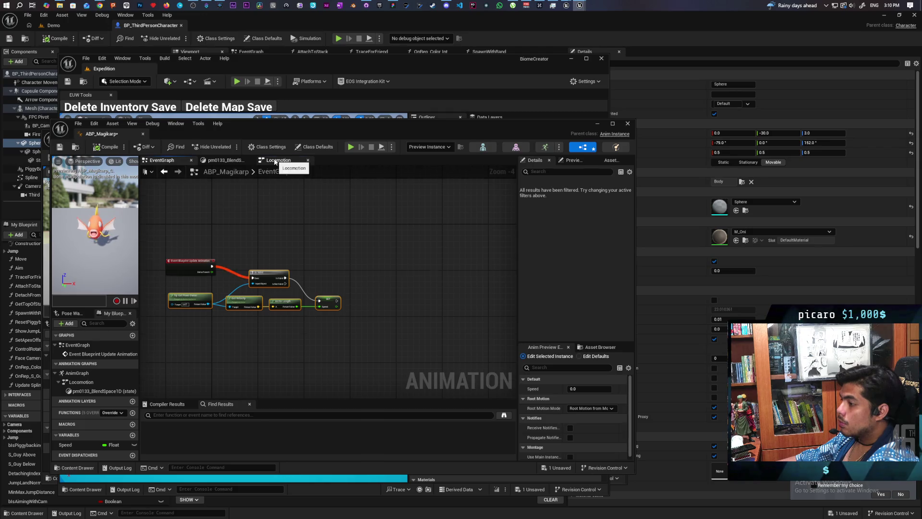
click(276, 160)
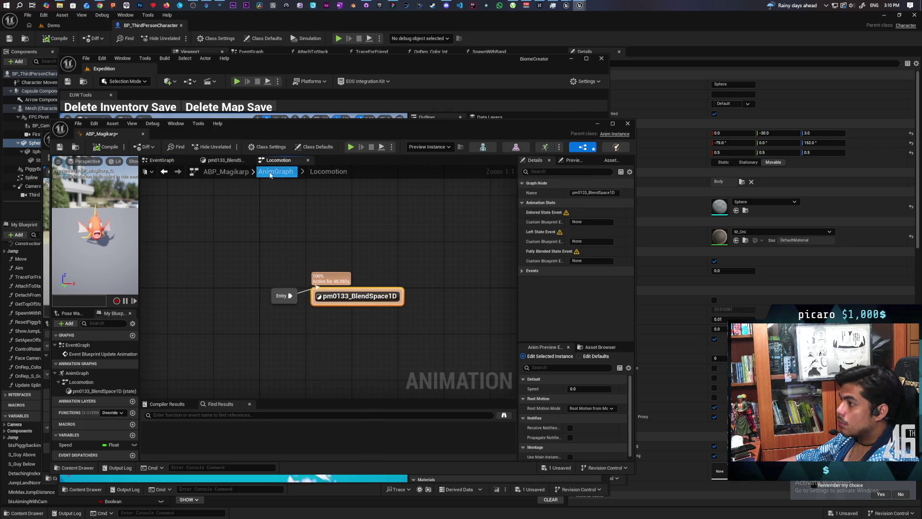
click(276, 173)
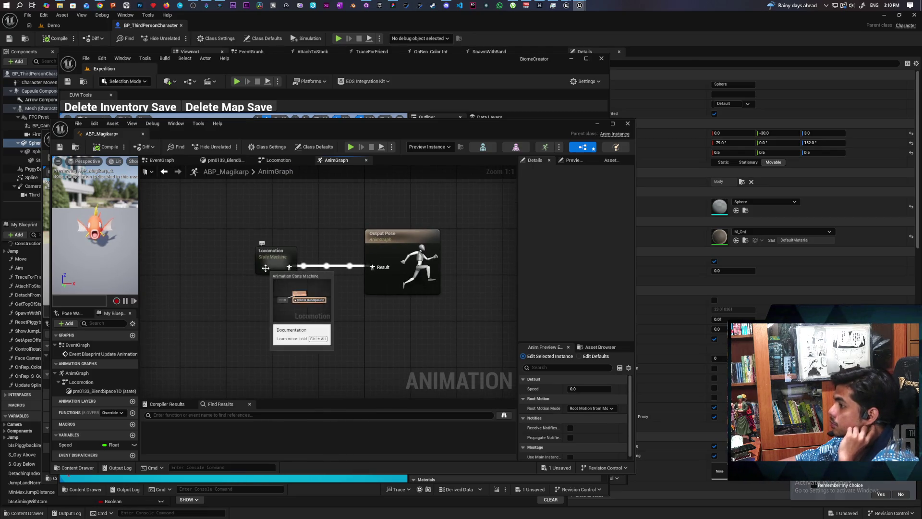
click(276, 264)
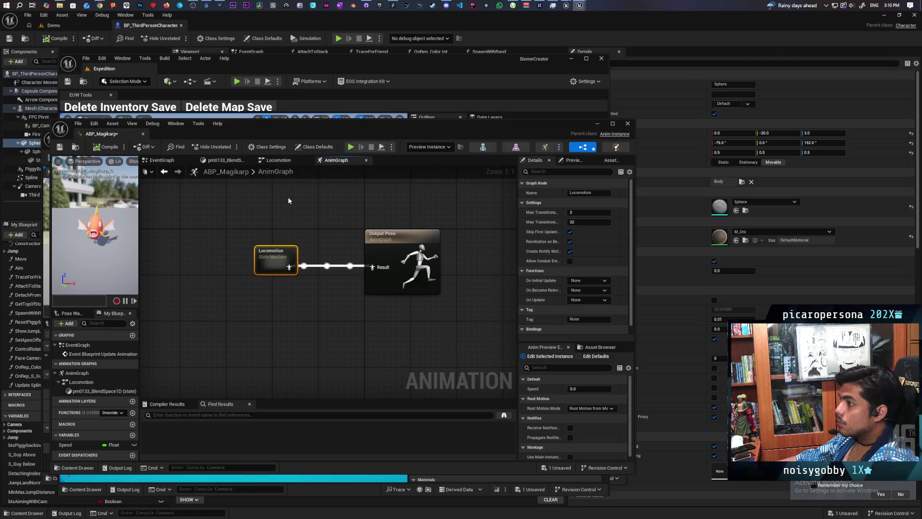
mouse_move(289, 131)
mouse_down()
mouse_move(305, 150)
mouse_move(414, 209)
mouse_move(538, 151)
mouse_up()
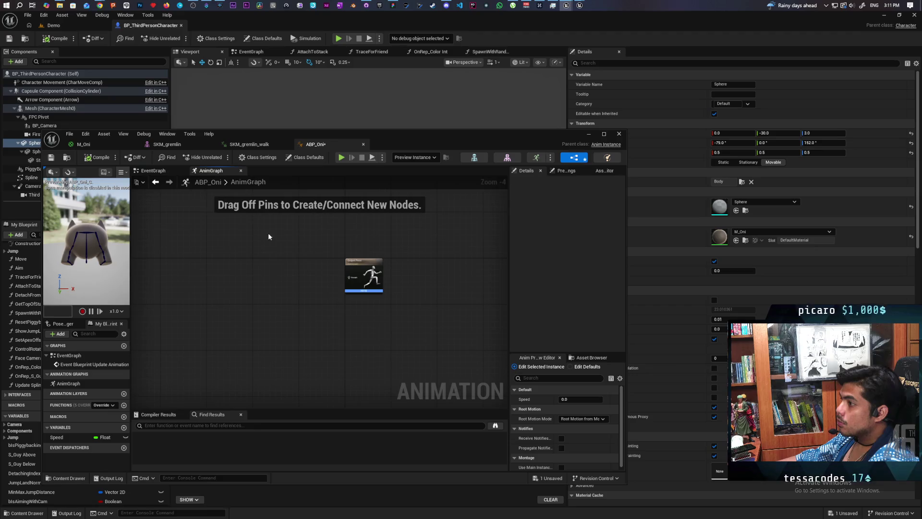
Paste Locomotion into ABP_Oni's AnimGraph, connect it to Output Pose, compile, and open it
key(ctrl+v)
scroll(288, 282, up, 3)
drag(269, 286, 396, 280)
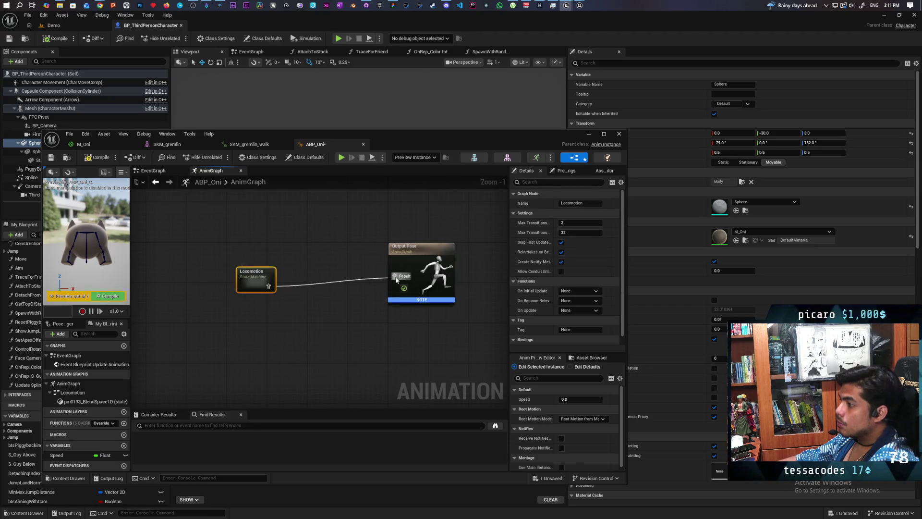
drag(260, 282, 320, 271)
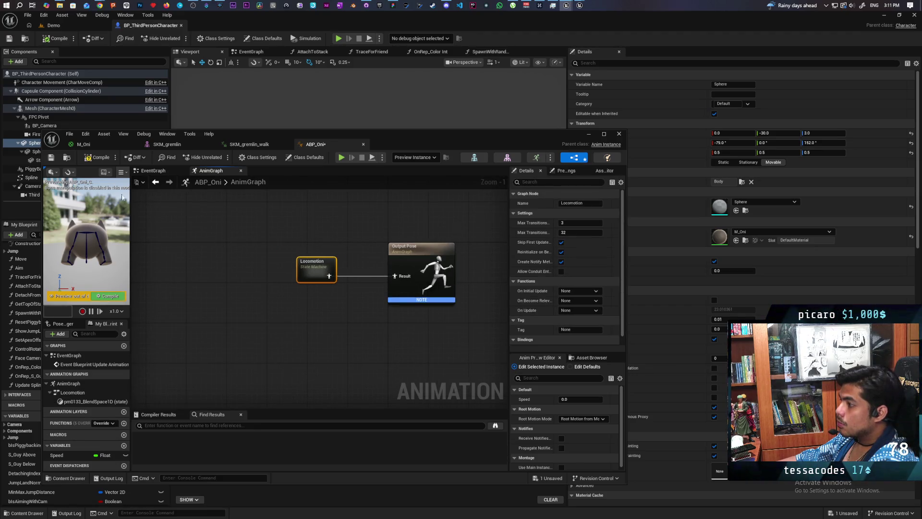
click(98, 157)
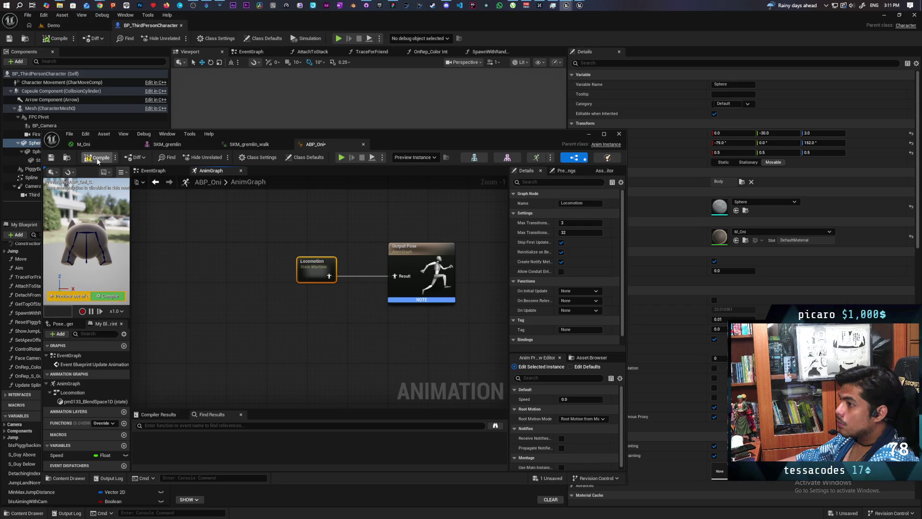
double_click(315, 277)
mouse_move(273, 282)
mouse_down()
mouse_move(241, 265)
mouse_move(257, 235)
mouse_move(253, 258)
mouse_up()
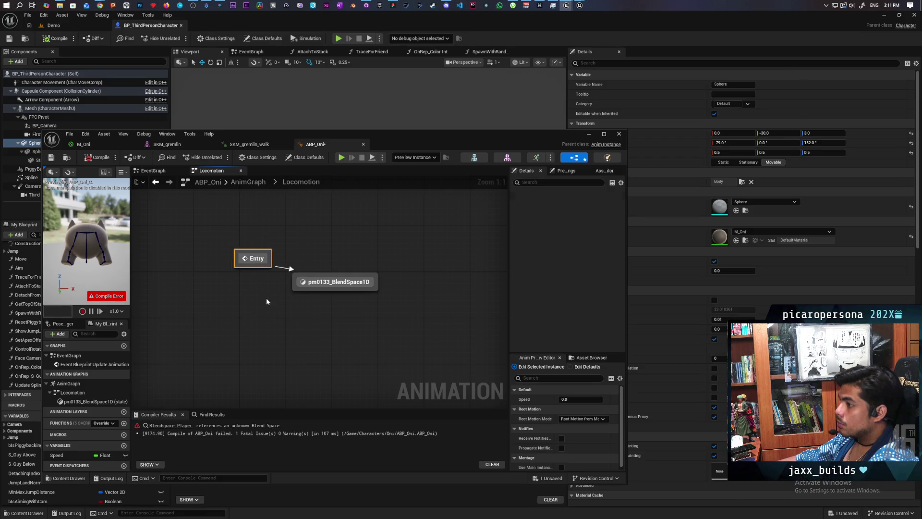
Delete the old blend space state and add a new state named Idle
key(ctrl+a)
key(Delete)
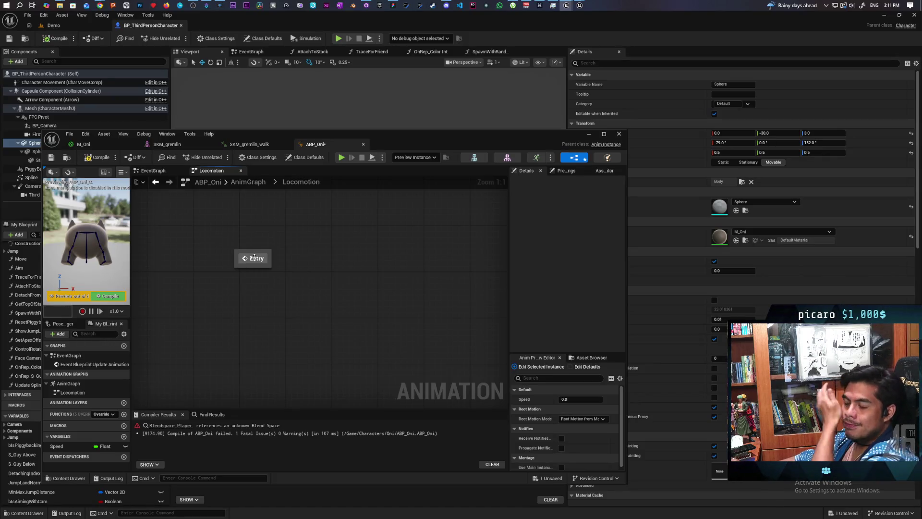
mouse_move(258, 258)
mouse_down()
mouse_move(324, 254)
mouse_move(264, 259)
mouse_up()
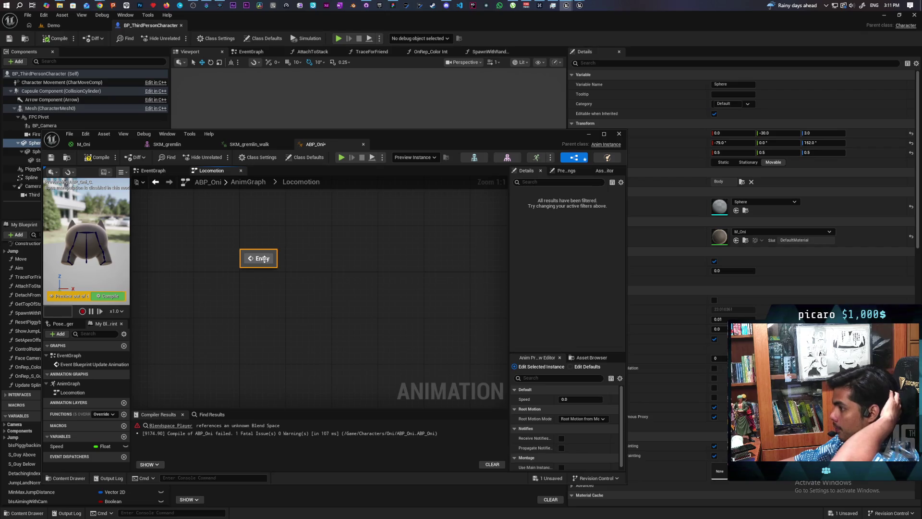
right_click(264, 259)
right_click(299, 246)
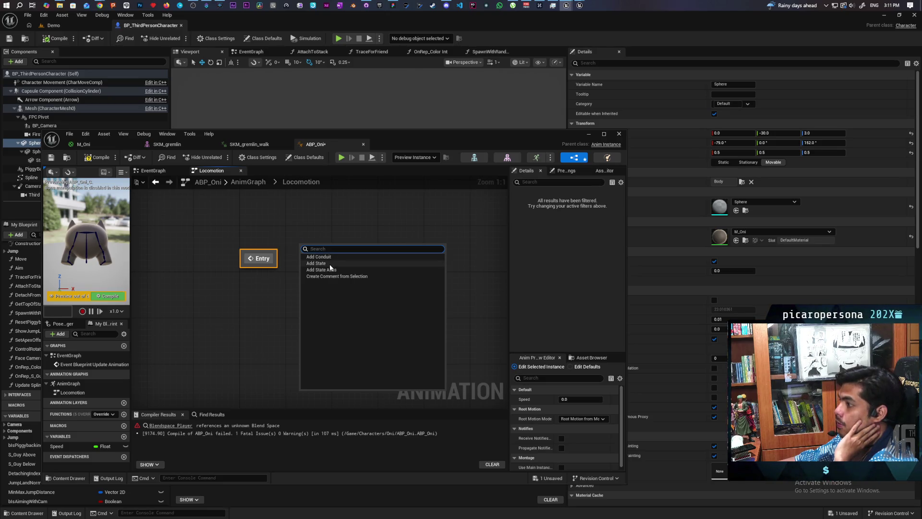
click(330, 265)
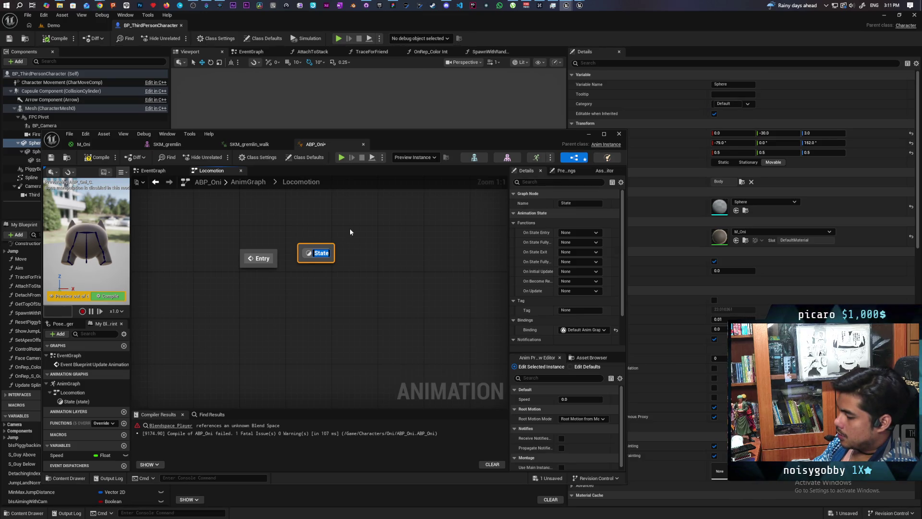
text(Idle)
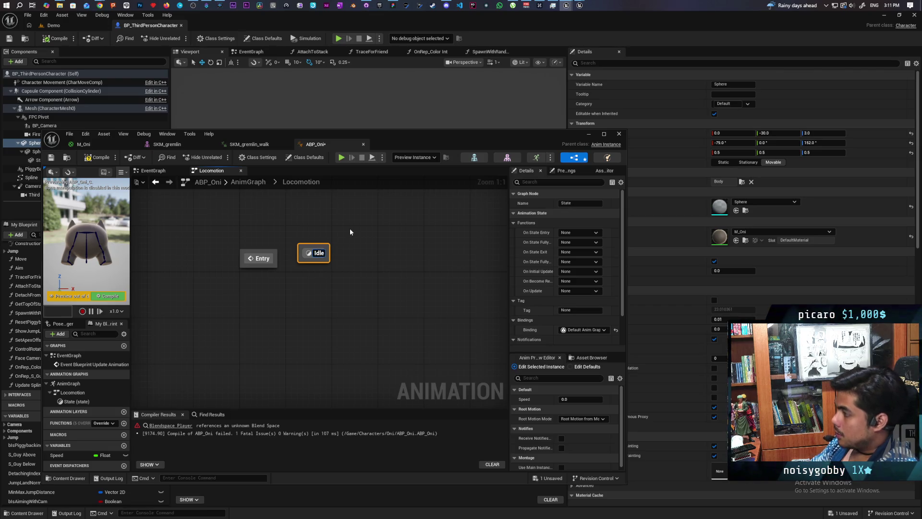
click(349, 229)
Add a second state named Walking beside Idle
right_click(353, 251)
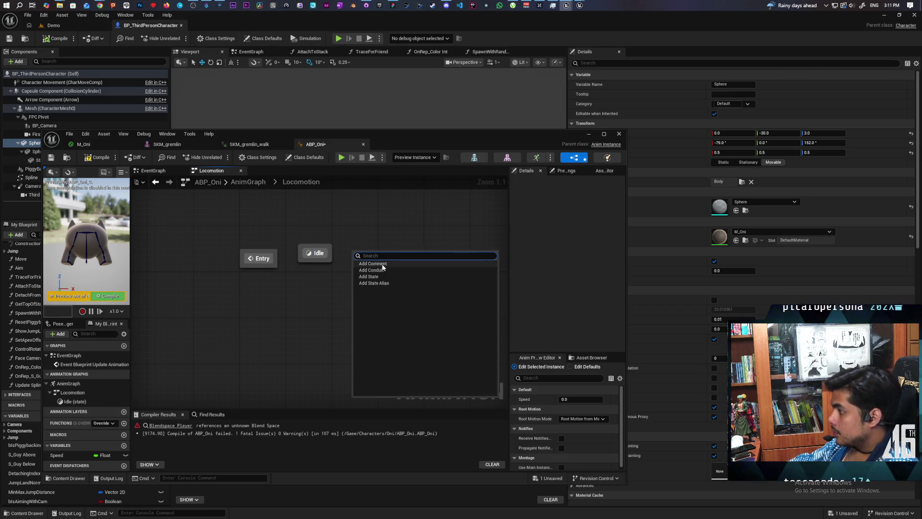
click(385, 276)
text(Walking)
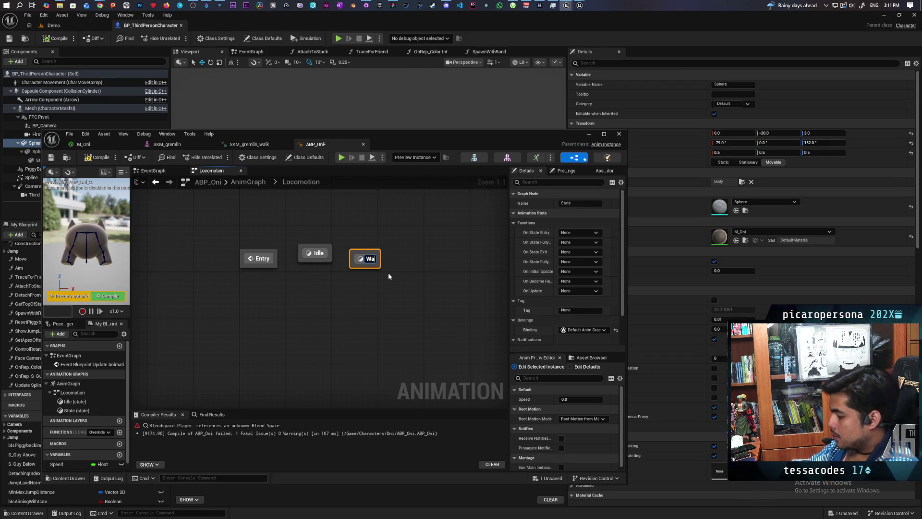
click(301, 301)
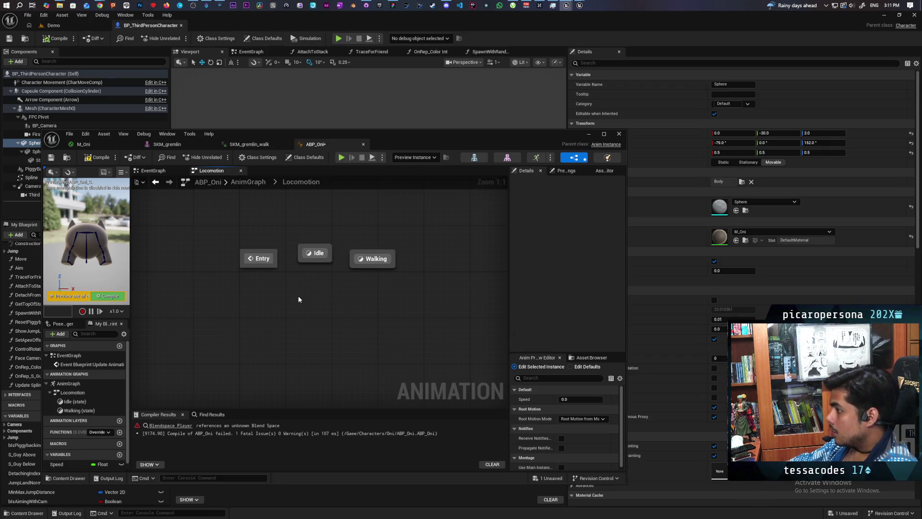
Wire transitions Entry→Idle, Idle→Walking and Walking→Idle
mouse_move(275, 259)
mouse_down()
mouse_move(313, 256)
mouse_move(266, 260)
mouse_move(267, 269)
mouse_up()
click(271, 264)
click(295, 278)
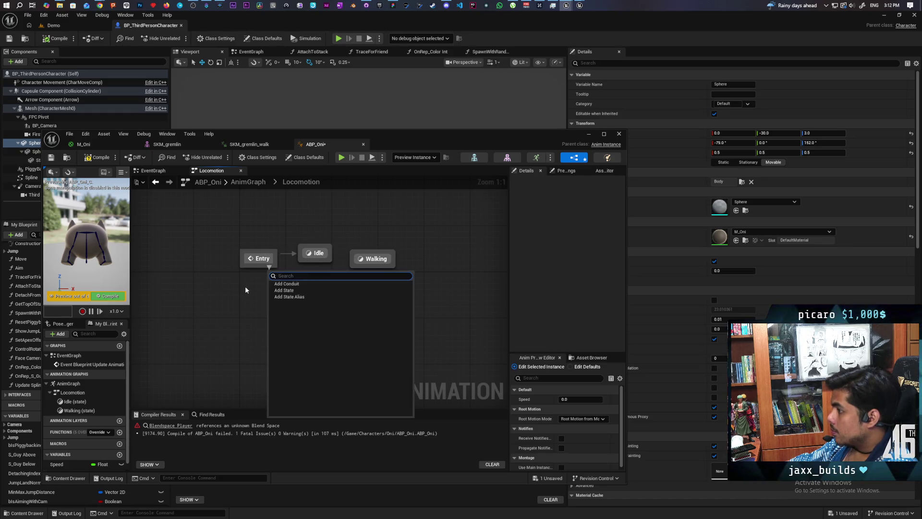
key(Escape)
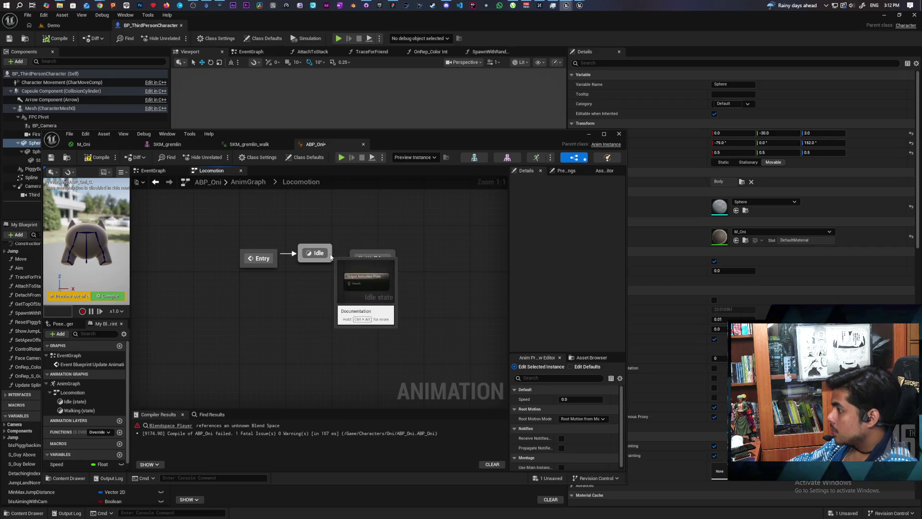
mouse_move(329, 255)
mouse_down()
mouse_move(355, 258)
mouse_move(314, 254)
mouse_up()
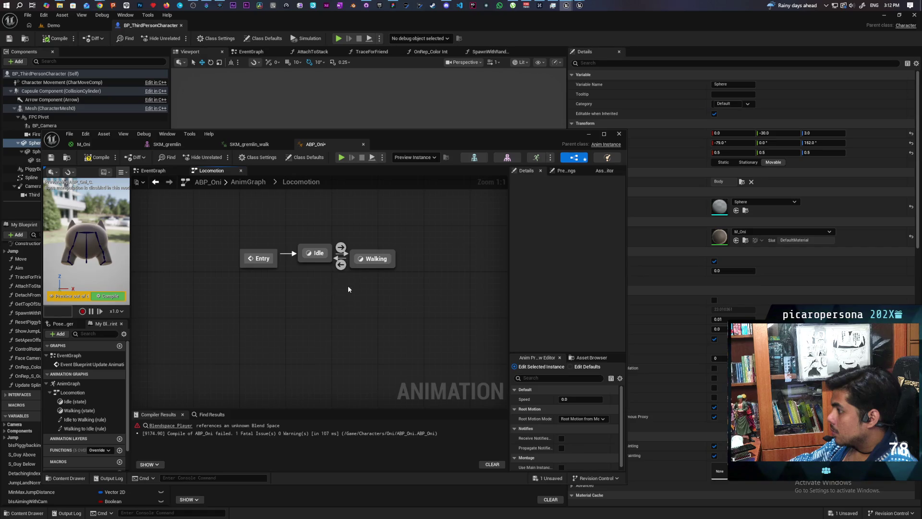
mouse_move(391, 265)
mouse_down()
mouse_move(378, 261)
mouse_move(396, 257)
mouse_up()
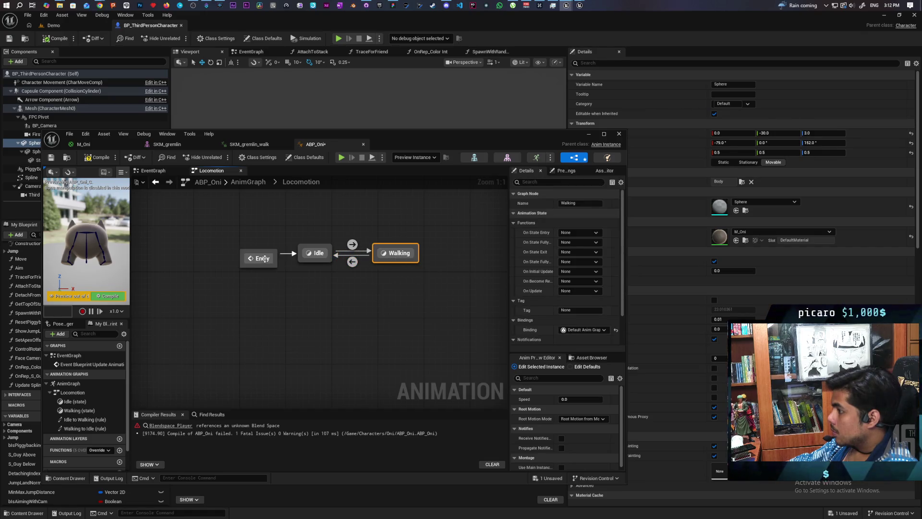
click(260, 255)
click(289, 269)
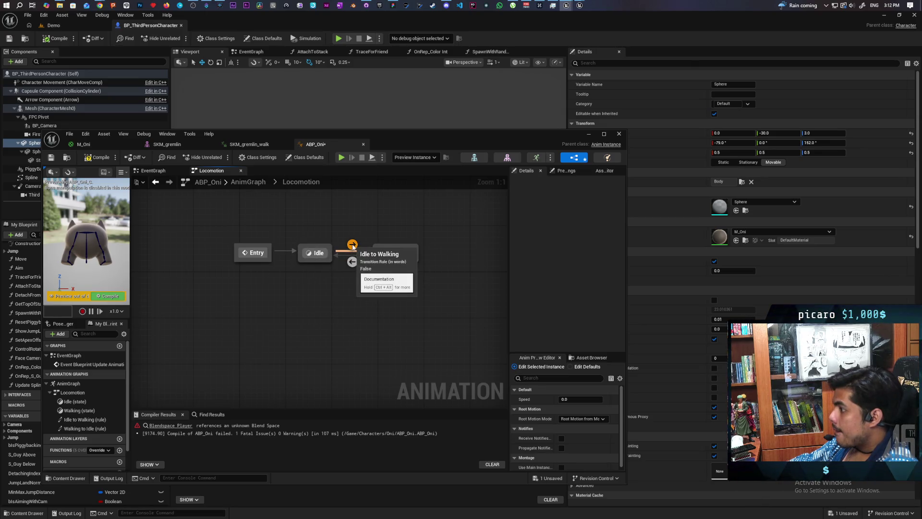
double_click(353, 245)
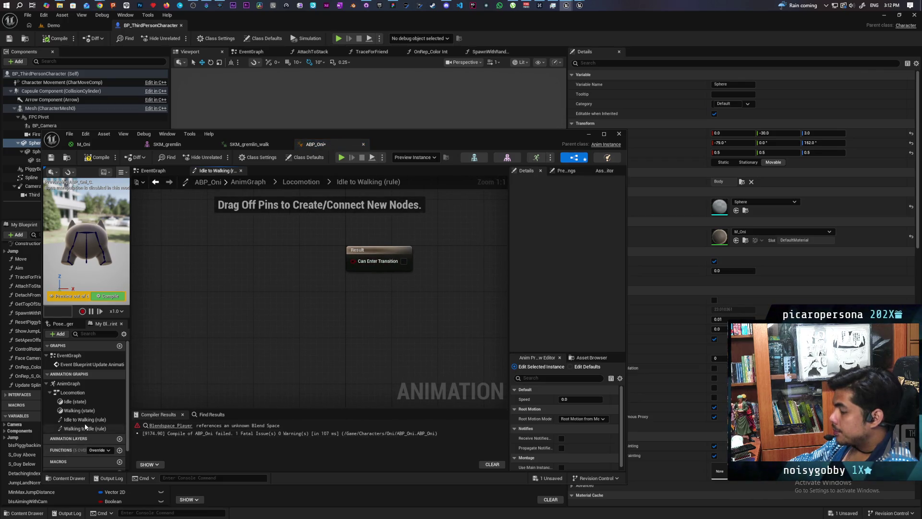
Feed Get Speed > 5 into Can Enter Transition for Idle→Walking, then compile ABP_Oni
scroll(69, 470, down, 2)
mouse_move(57, 455)
mouse_down()
mouse_move(240, 286)
mouse_move(281, 286)
mouse_up()
text(>)
click(308, 297)
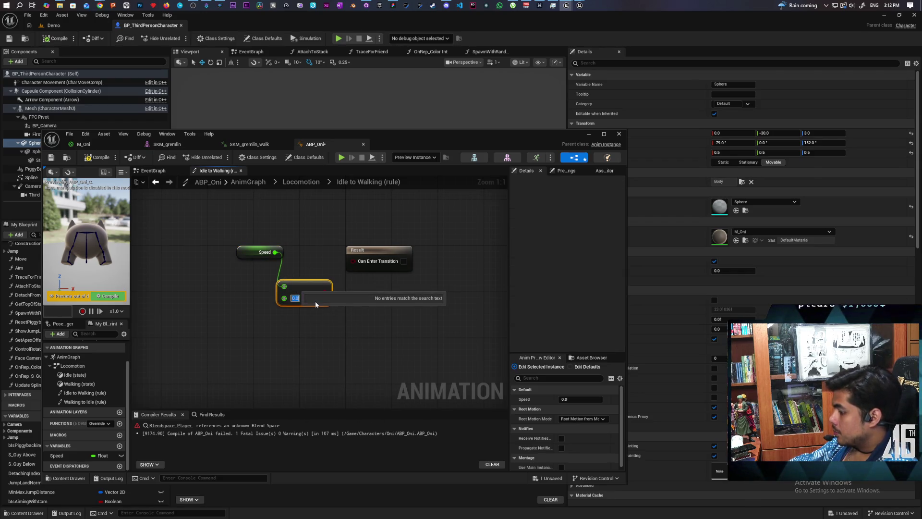
text(5)
mouse_move(325, 293)
mouse_down()
mouse_move(339, 294)
mouse_move(353, 261)
mouse_up()
key(F7)
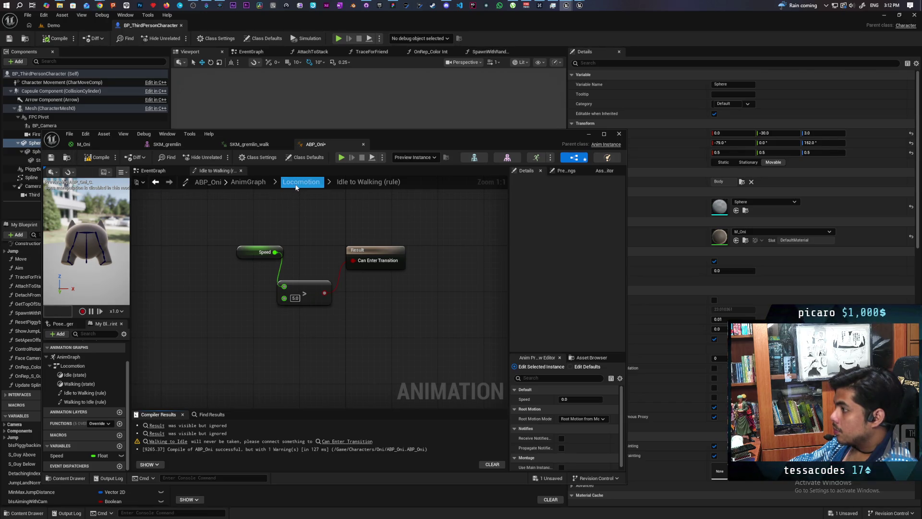
click(296, 184)
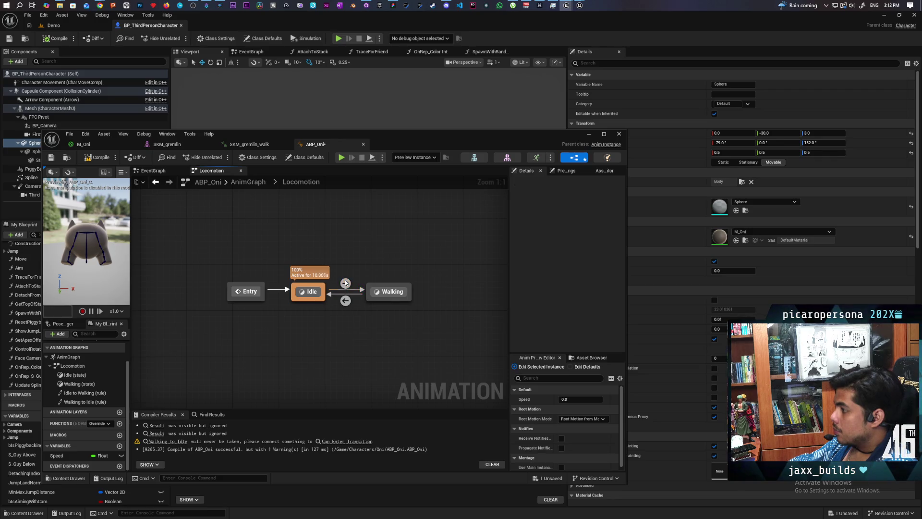
In the Walking to Idle rule, add a Speed > 5.0 comparison
click(345, 301)
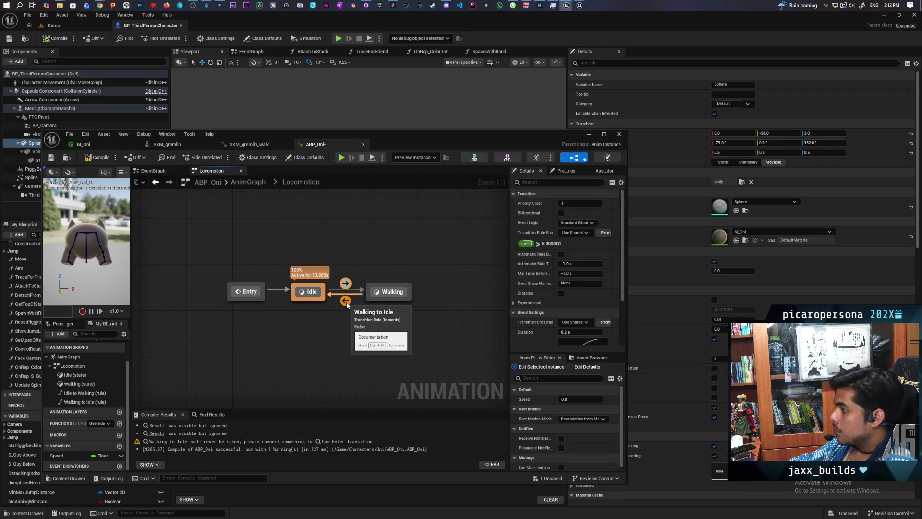
double_click(346, 301)
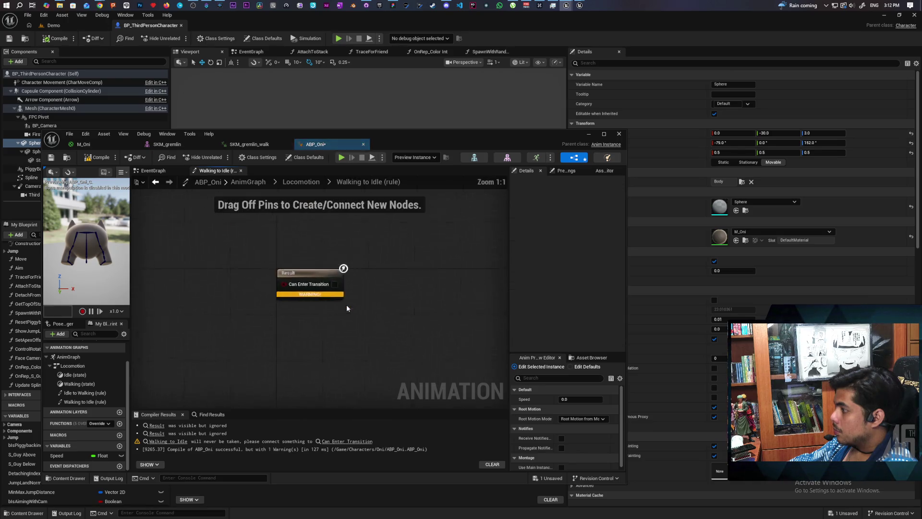
mouse_move(254, 329)
mouse_down()
mouse_move(207, 278)
mouse_move(258, 325)
mouse_move(243, 319)
mouse_up()
click(236, 296)
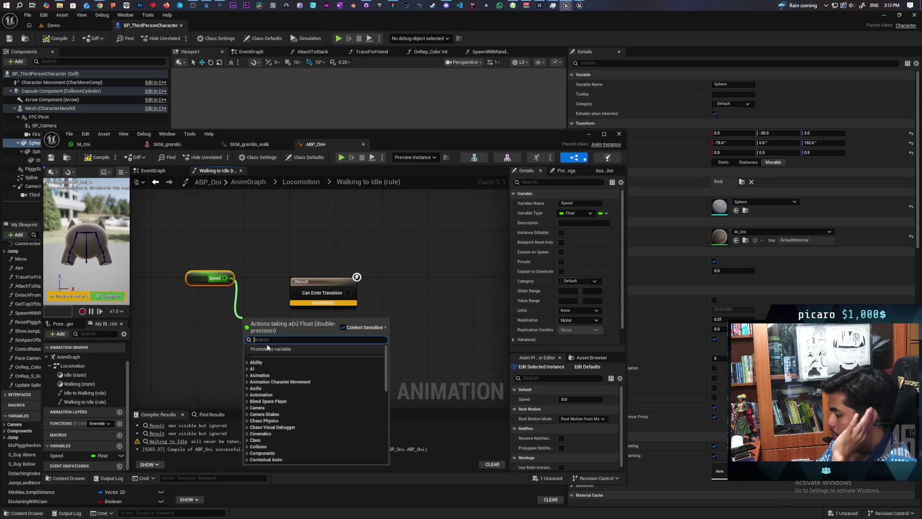
text(>)
key(Return)
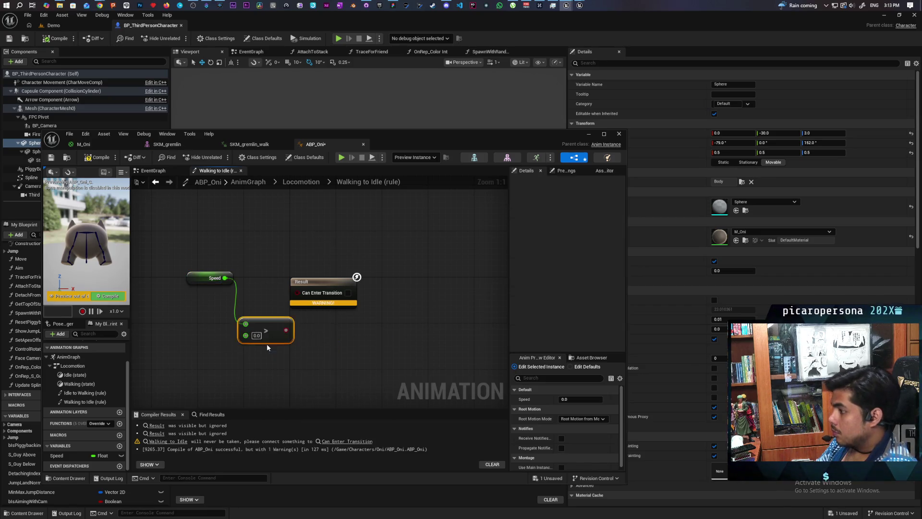
click(258, 335)
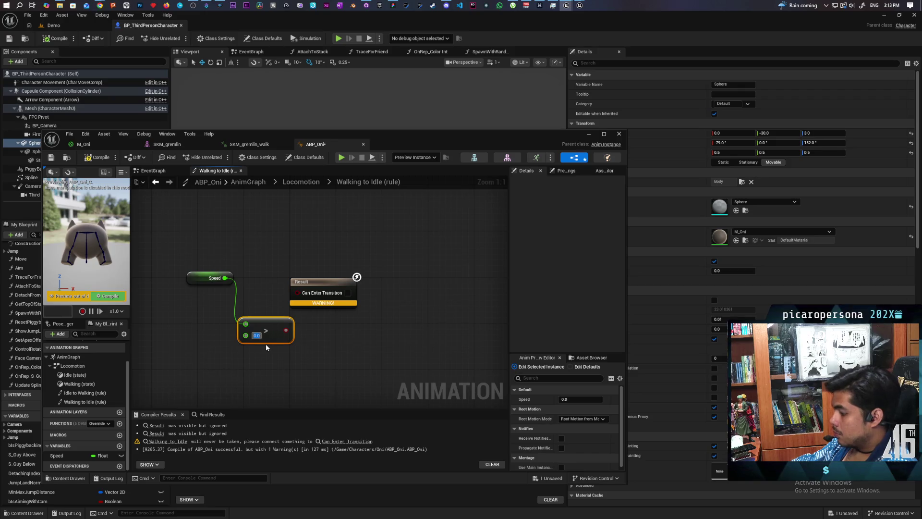
Negate the comparison with a NOT node into Can Enter Transition, compile, save, and tidy the nodes
mouse_move(265, 331)
mouse_down()
mouse_move(212, 319)
mouse_move(257, 367)
mouse_up()
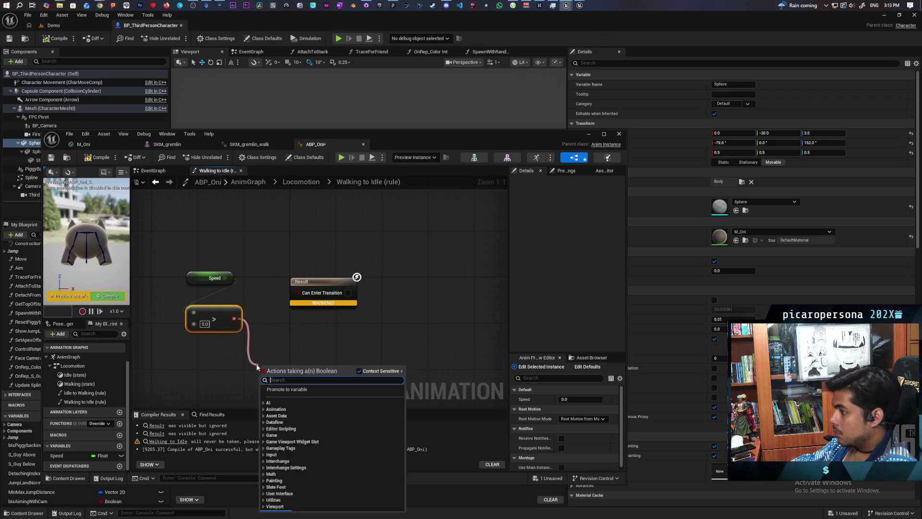
text(not bo)
key(Return)
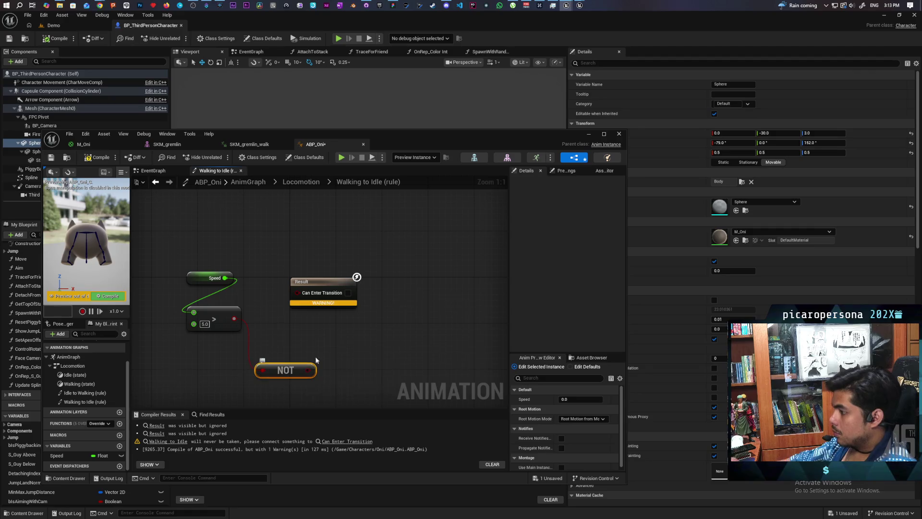
drag(308, 370, 297, 292)
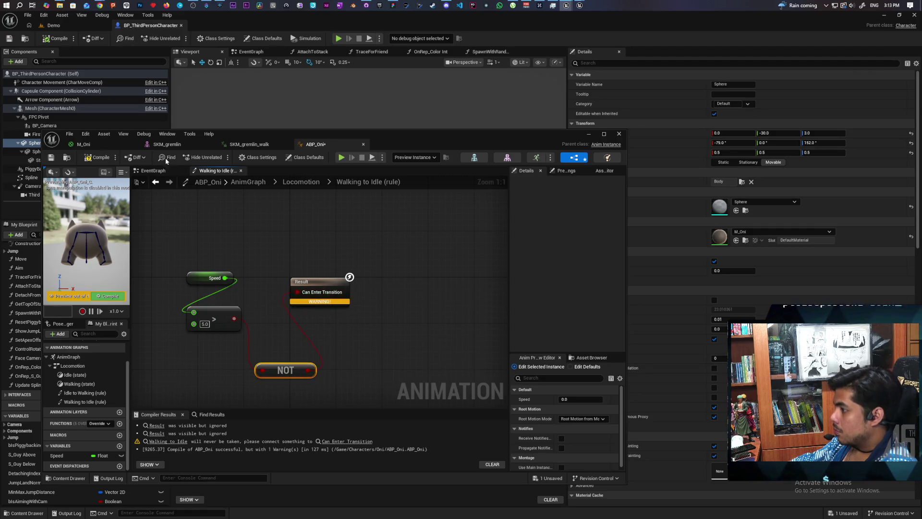
key(F7)
key(ctrl+s)
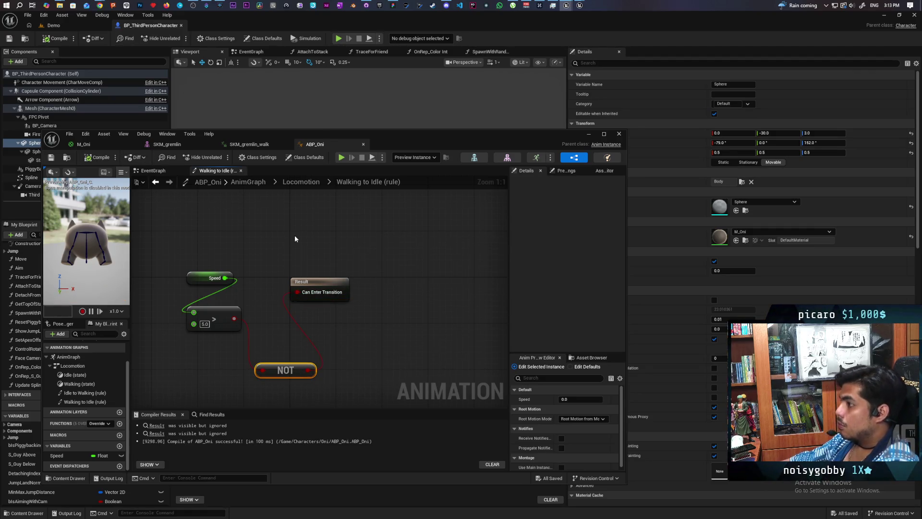
drag(323, 283, 352, 283)
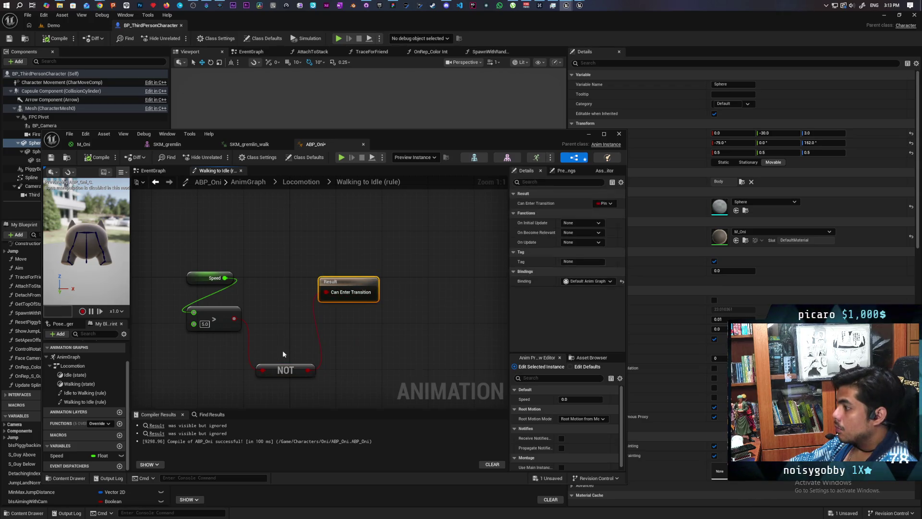
drag(273, 370, 273, 318)
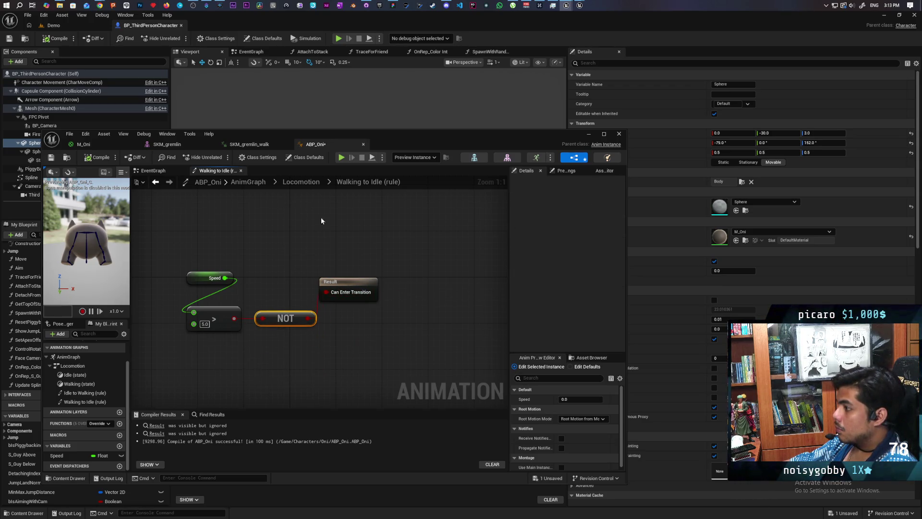
click(301, 182)
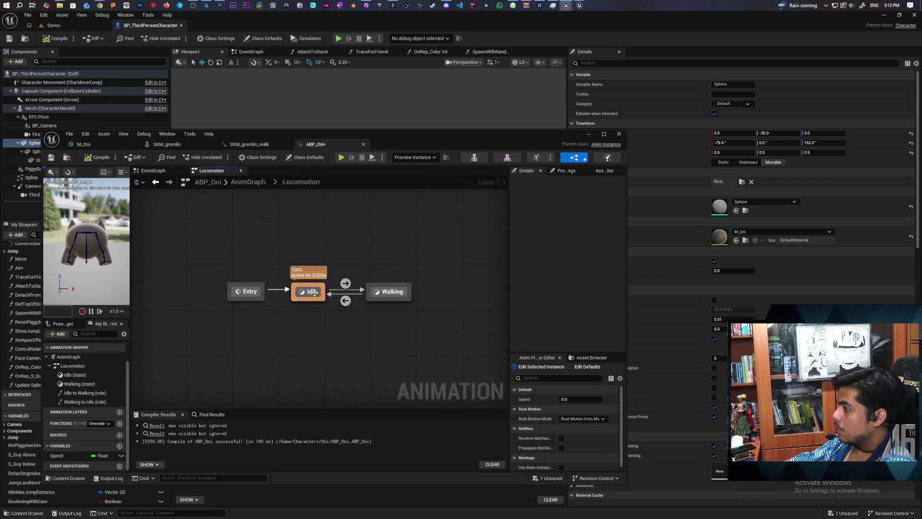
Connect SKM_gremlin_Anim to the Idle state's output pose
double_click(308, 292)
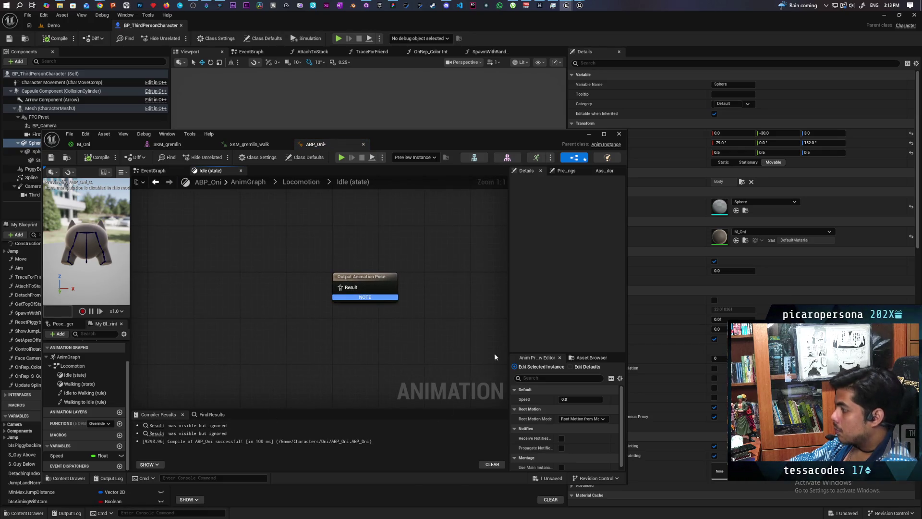
scroll(571, 406, down, 1)
click(588, 359)
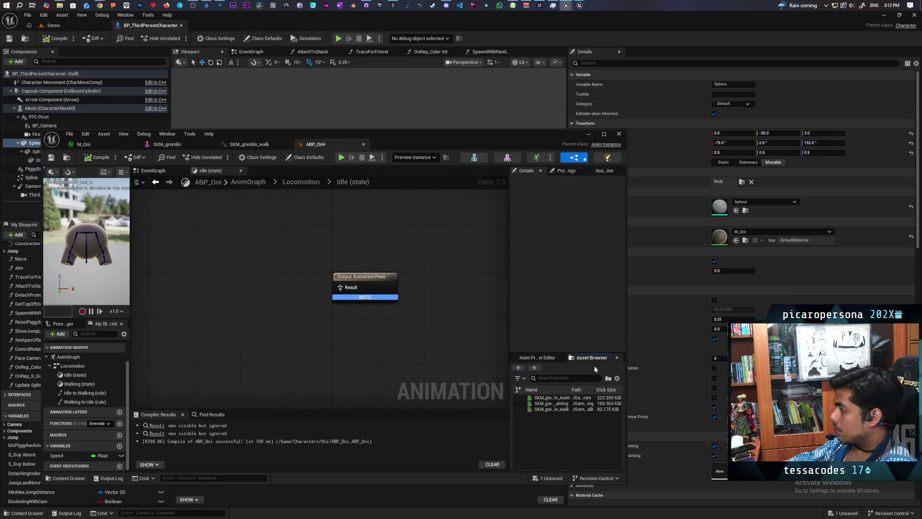
mouse_move(558, 398)
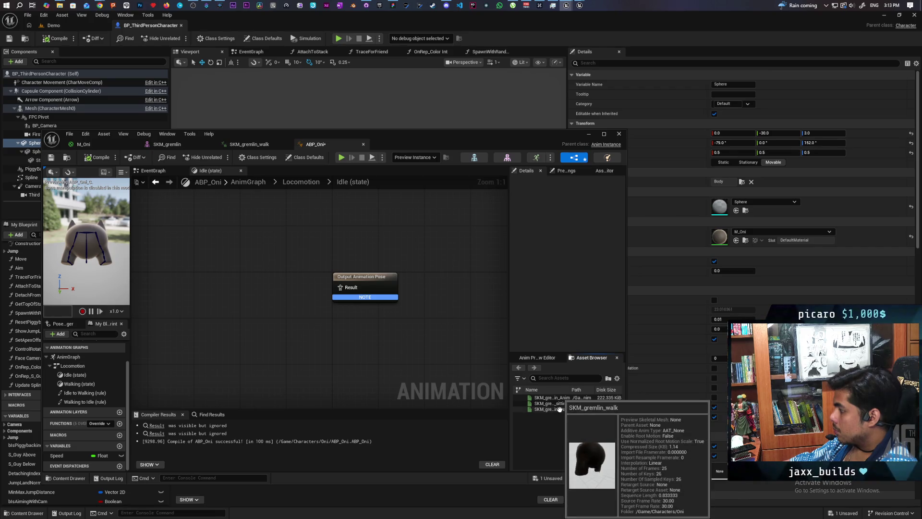
click(562, 403)
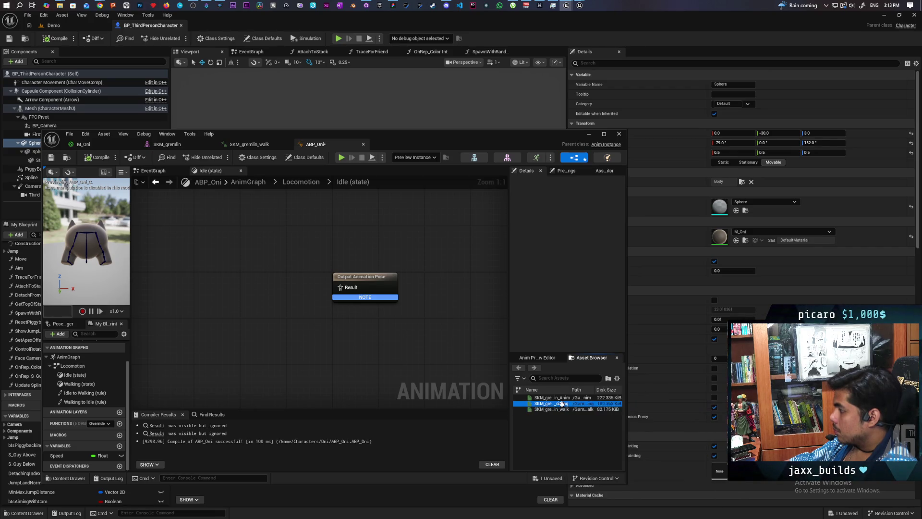
click(563, 399)
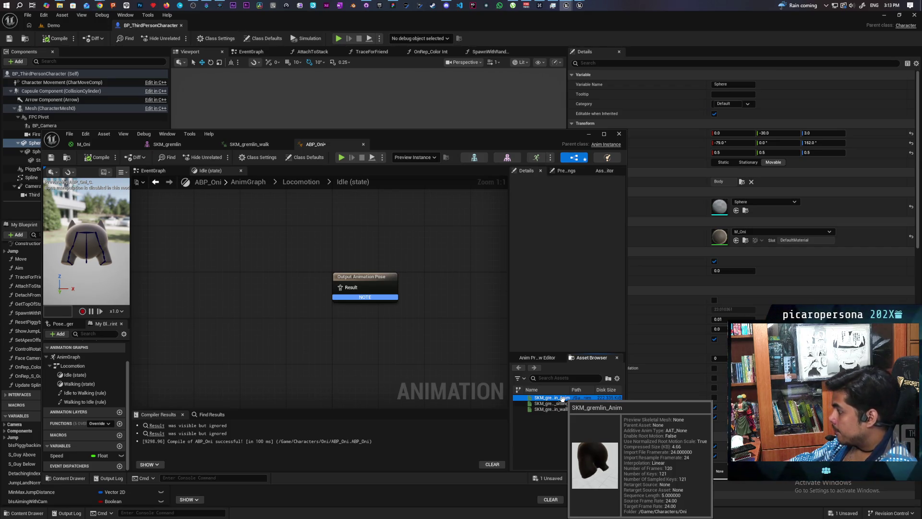
click(556, 404)
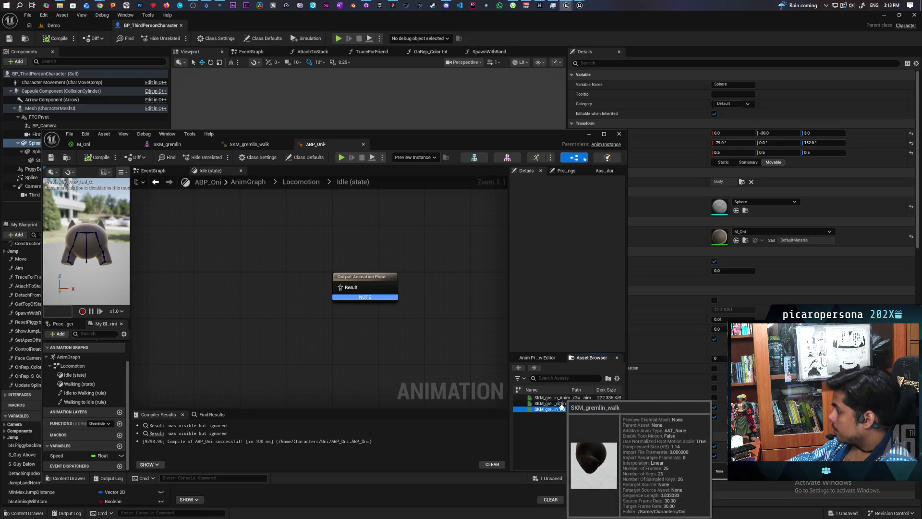
mouse_move(556, 404)
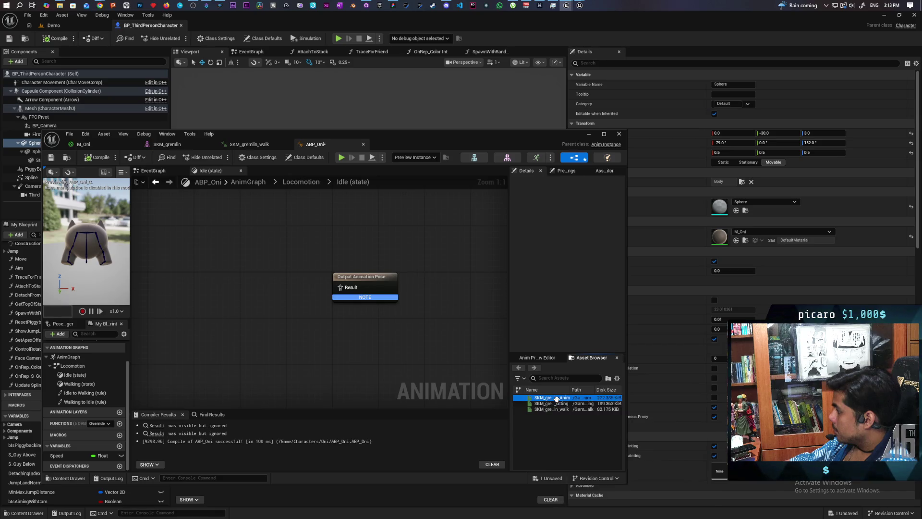
mouse_move(552, 398)
mouse_down()
mouse_move(235, 282)
mouse_move(247, 283)
mouse_up()
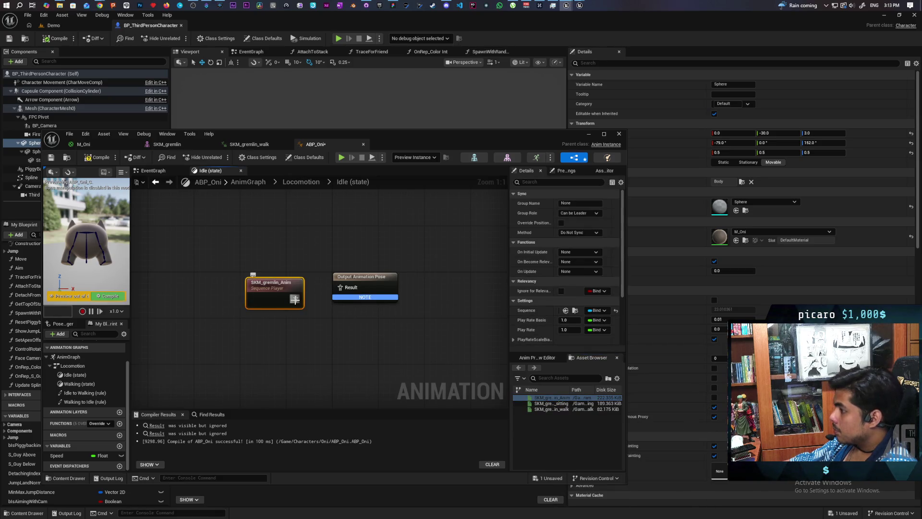
mouse_move(295, 298)
mouse_down()
mouse_move(315, 302)
mouse_move(339, 287)
mouse_up()
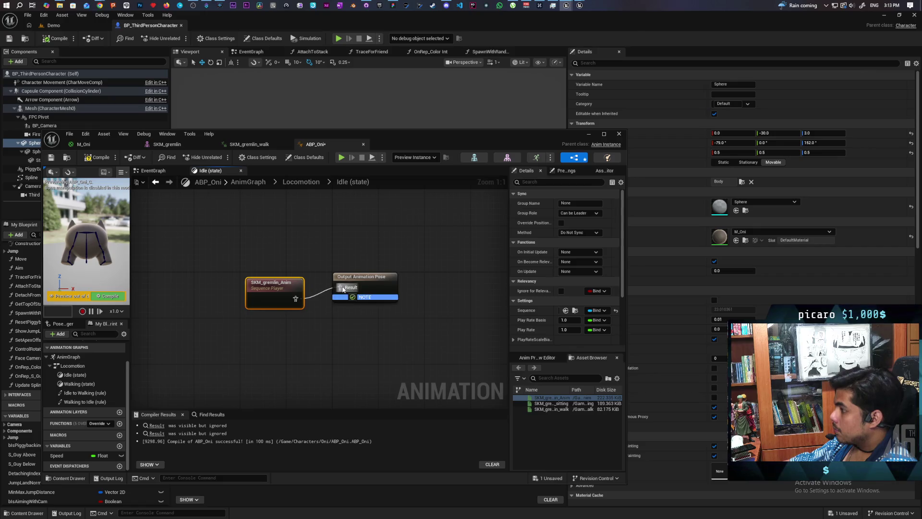
mouse_move(272, 298)
mouse_down()
mouse_move(246, 284)
mouse_move(260, 287)
mouse_up()
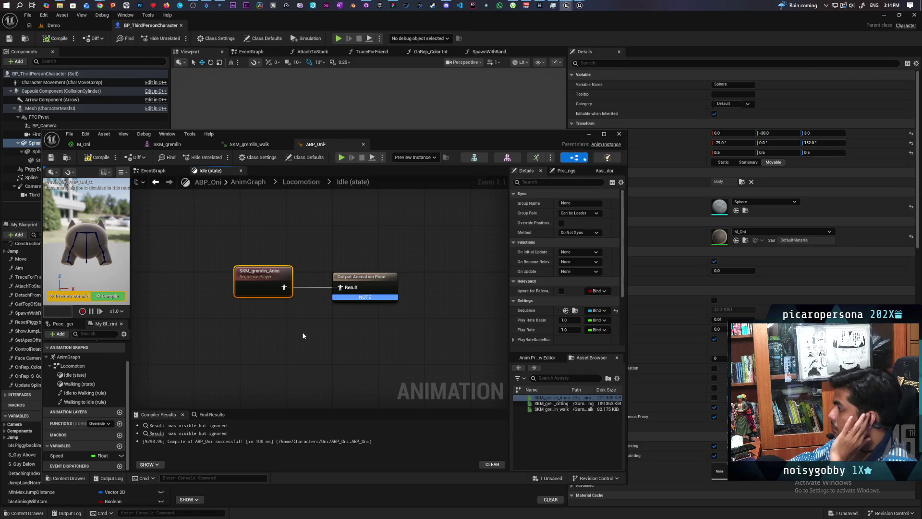
Set the Idle animation's Play Rate Basis to 0, then compile and save ABP_Oni
scroll(542, 324, down, 3)
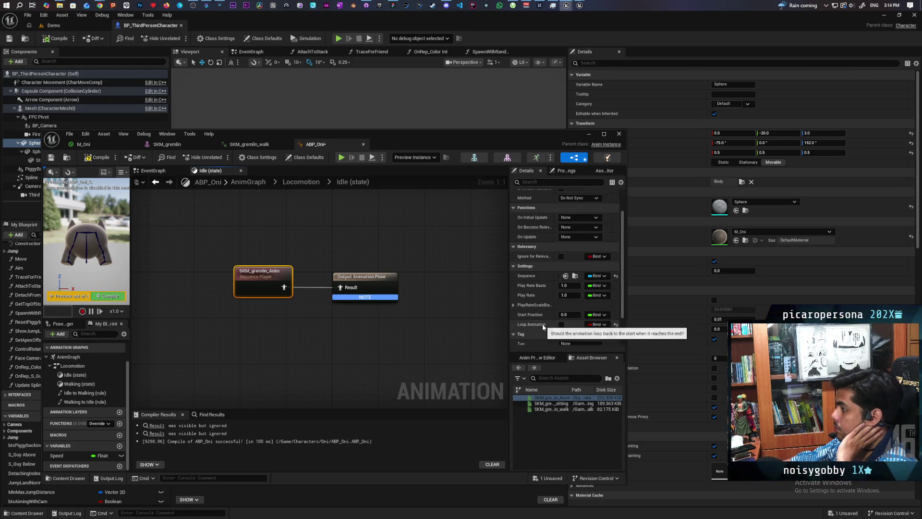
scroll(547, 312, down, 1)
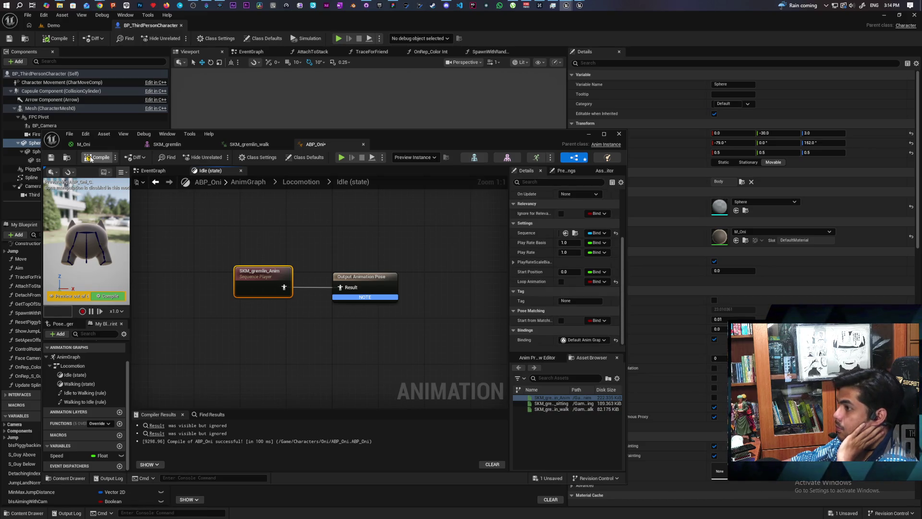
key(F7)
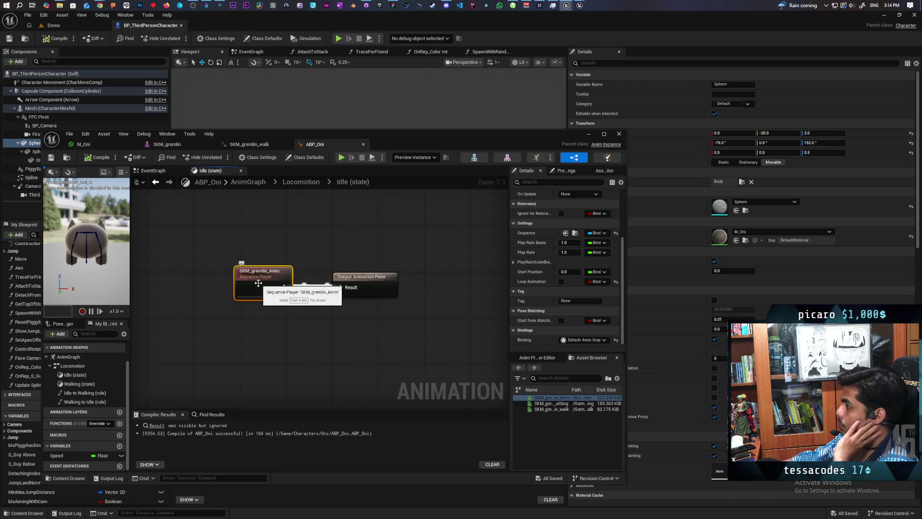
click(568, 242)
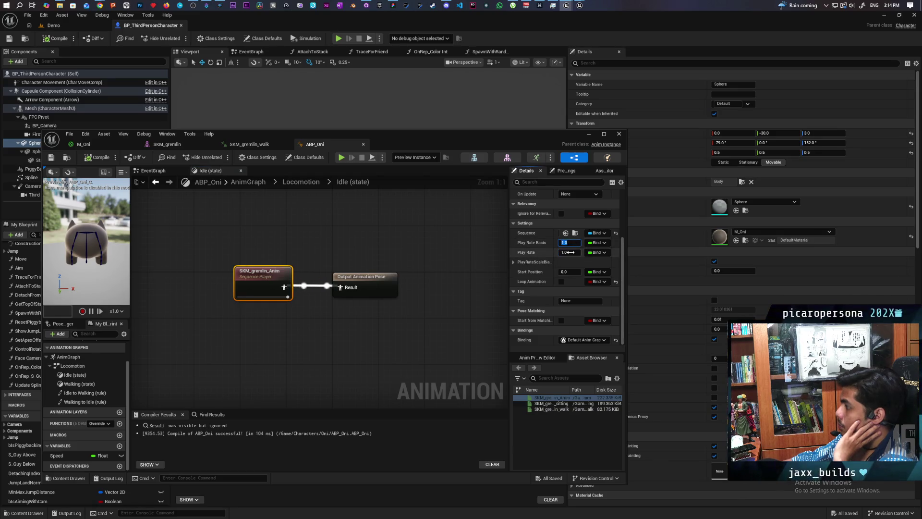
text(0)
key(Return)
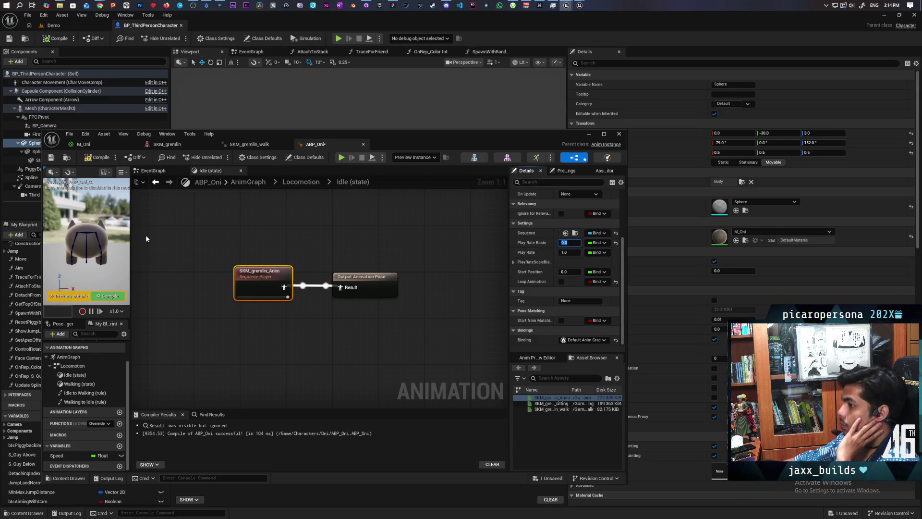
click(98, 157)
click(51, 157)
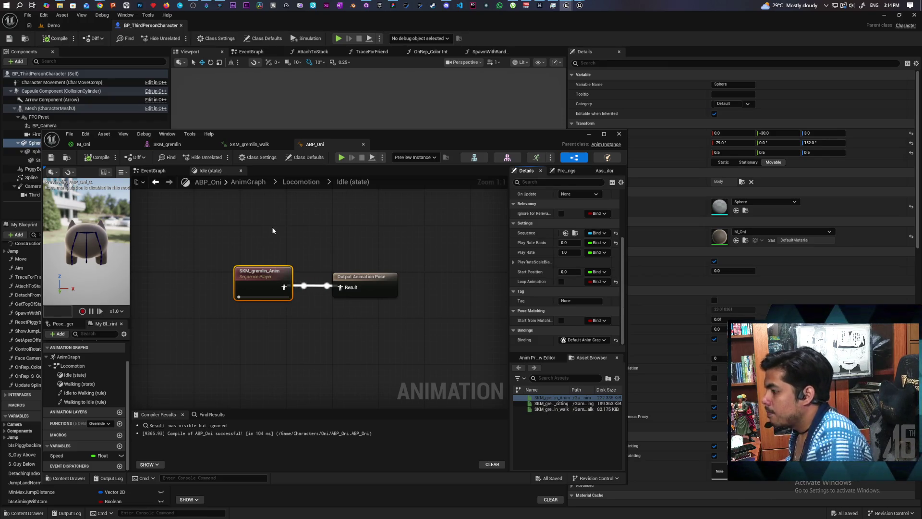
Make the Walking state play SKM_gremlin_walk and compile
click(284, 181)
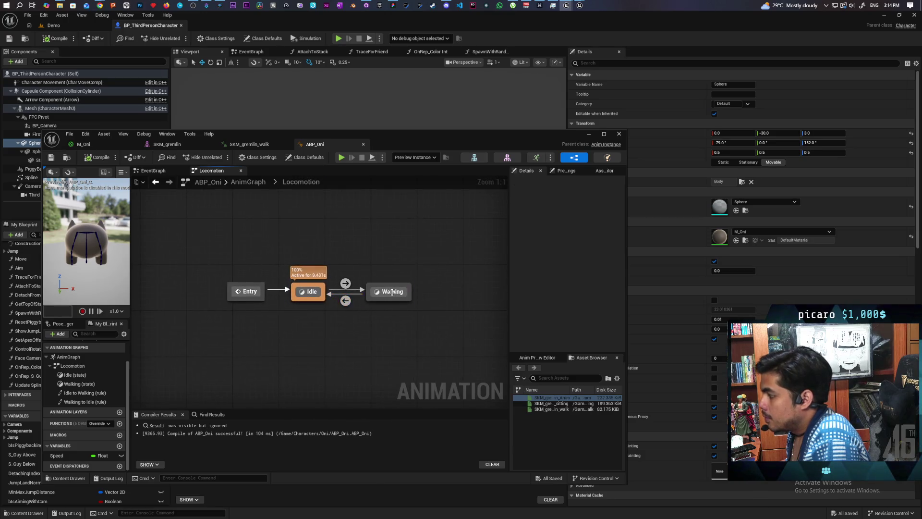
double_click(392, 291)
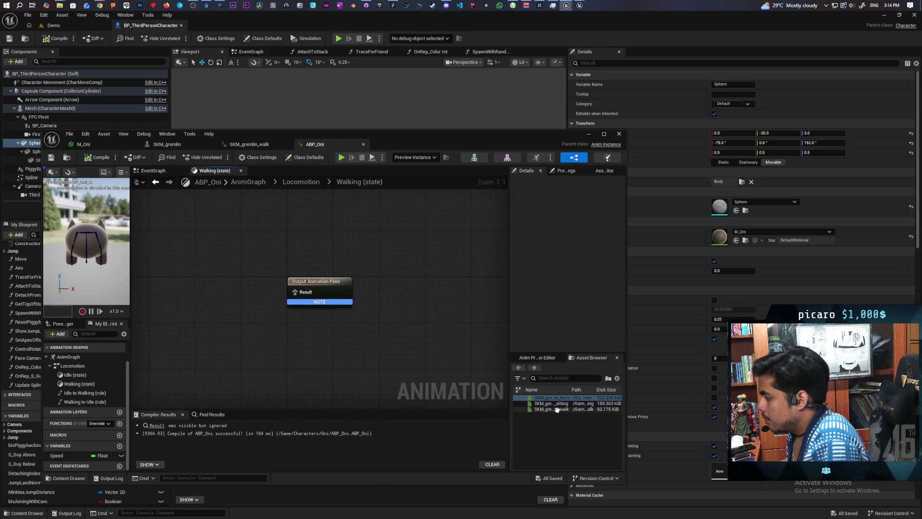
mouse_move(556, 409)
mouse_down()
mouse_move(317, 336)
mouse_move(221, 276)
mouse_move(295, 297)
mouse_up()
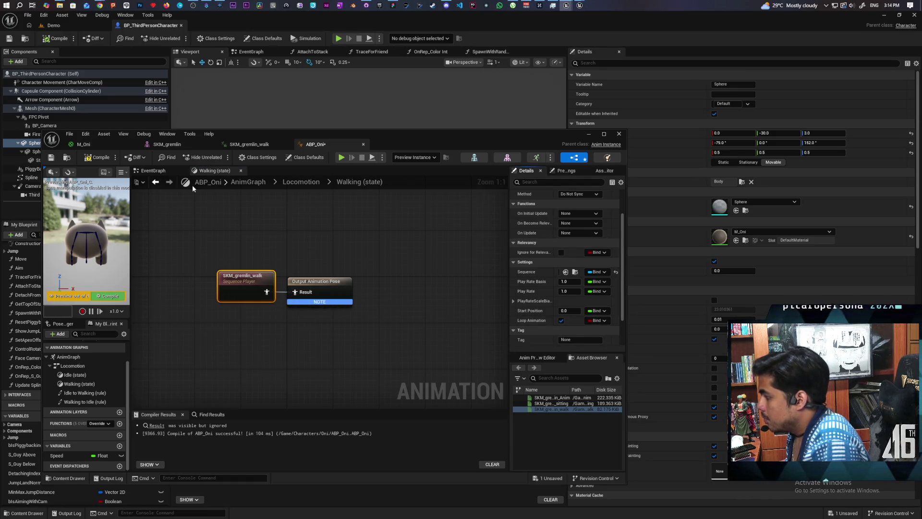
click(98, 157)
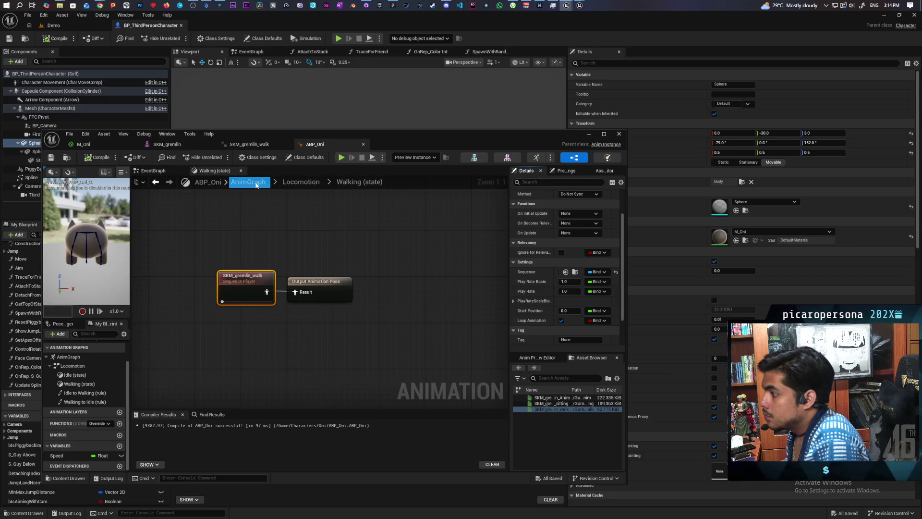
In the event graph, add a Vector Length XY node from Get Velocity's Return Value
click(248, 182)
click(159, 172)
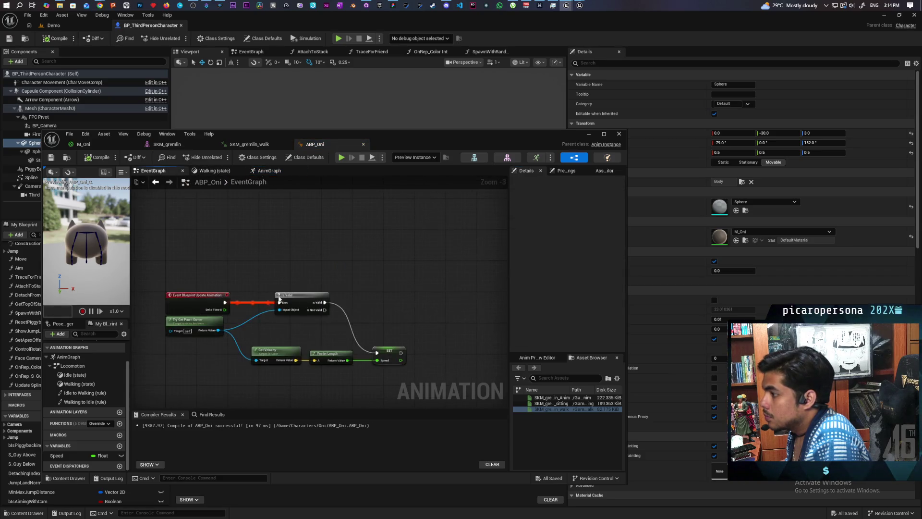
scroll(375, 331, up, 2)
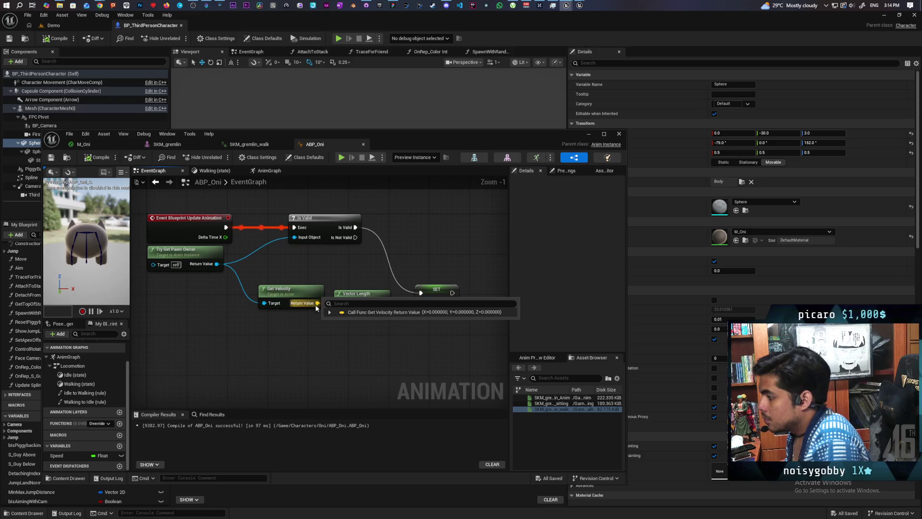
drag(317, 303, 326, 331)
text(vector)
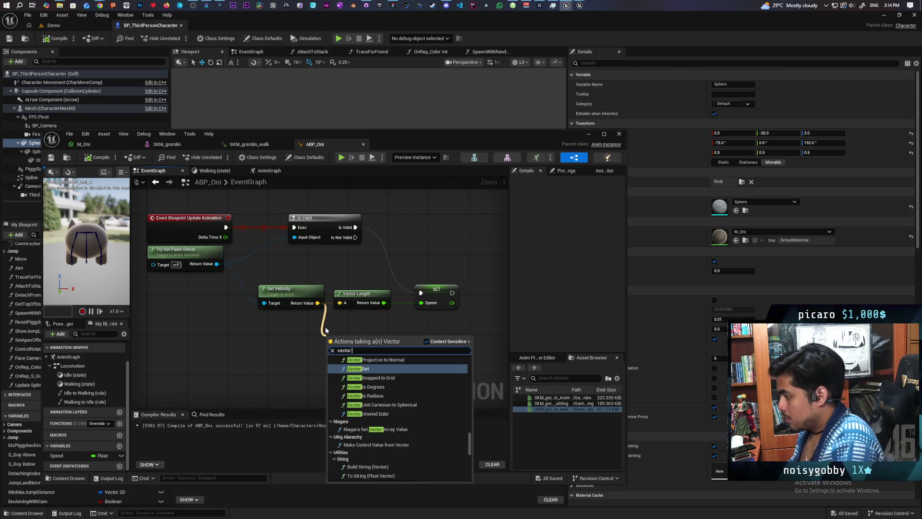
text( len)
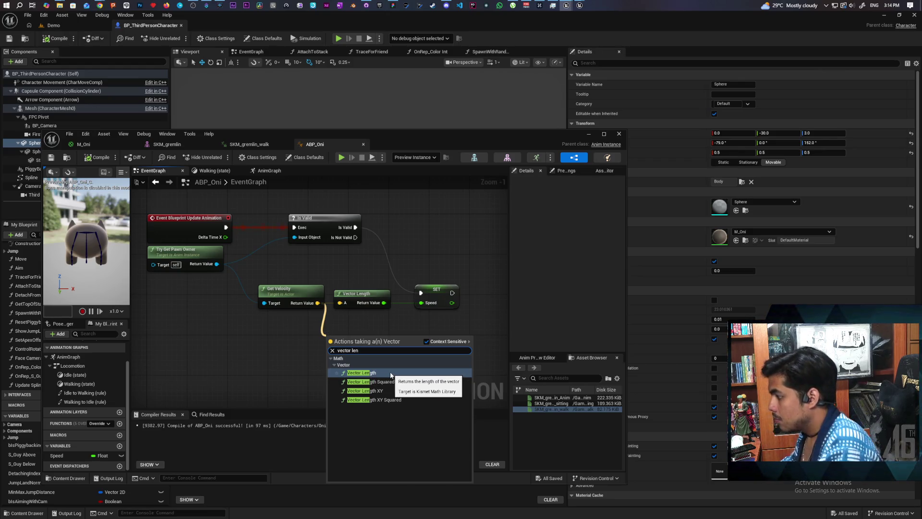
key(BackSpace)
key(BackSpace)
key(BackSpace)
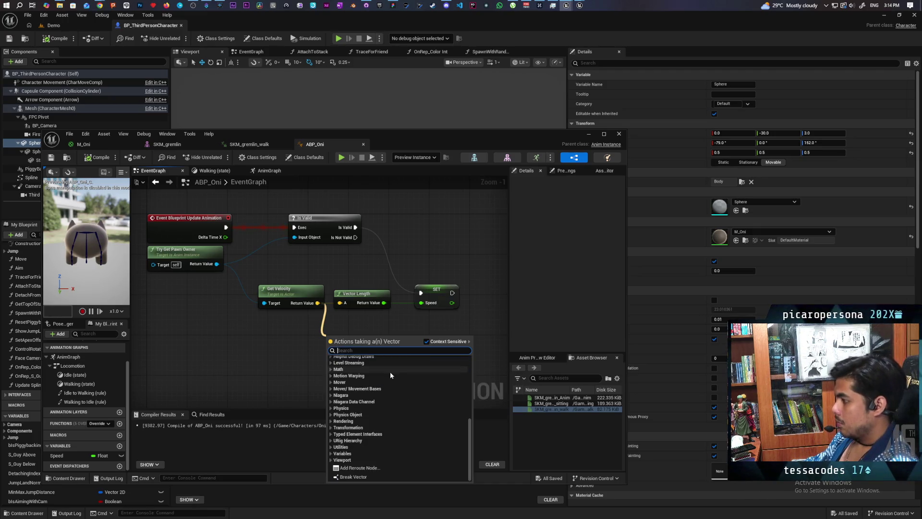
text(length)
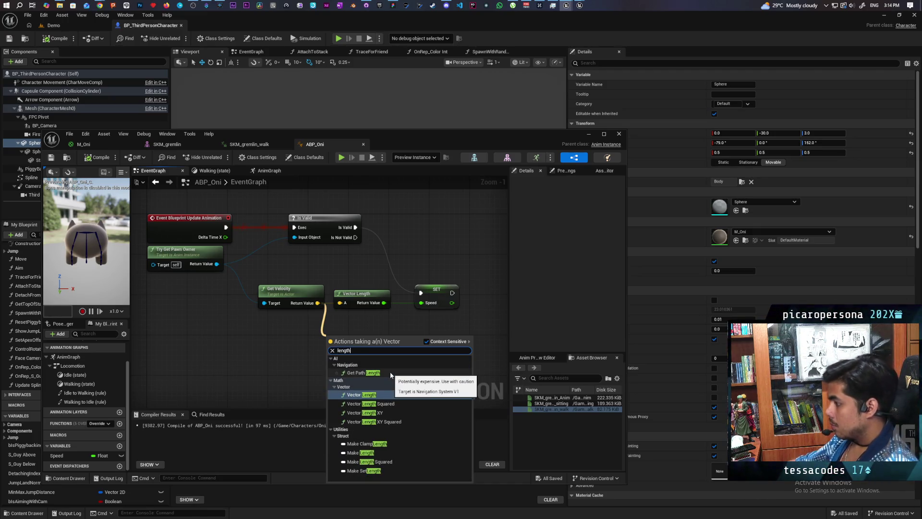
click(365, 413)
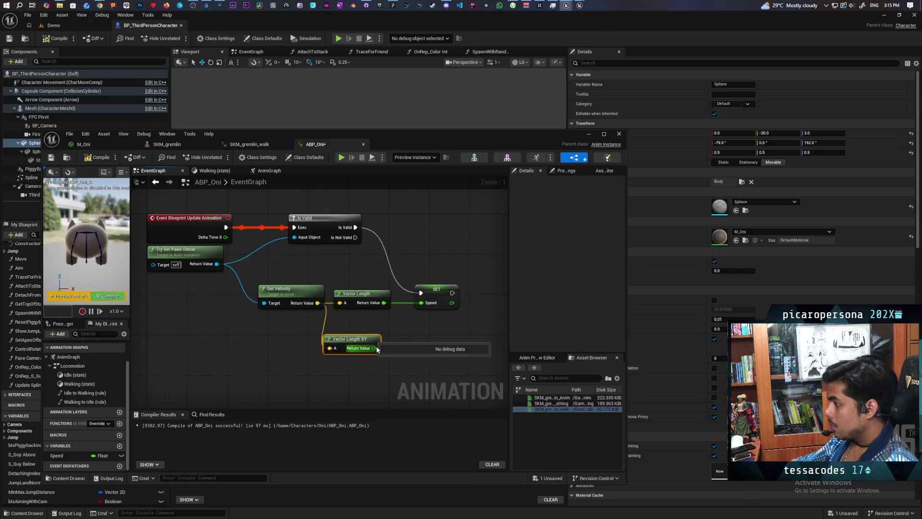
Wire Vector Length XY into SET Speed, delete the old Vector Length node, compile and save
drag(377, 349, 421, 302)
key(Delete)
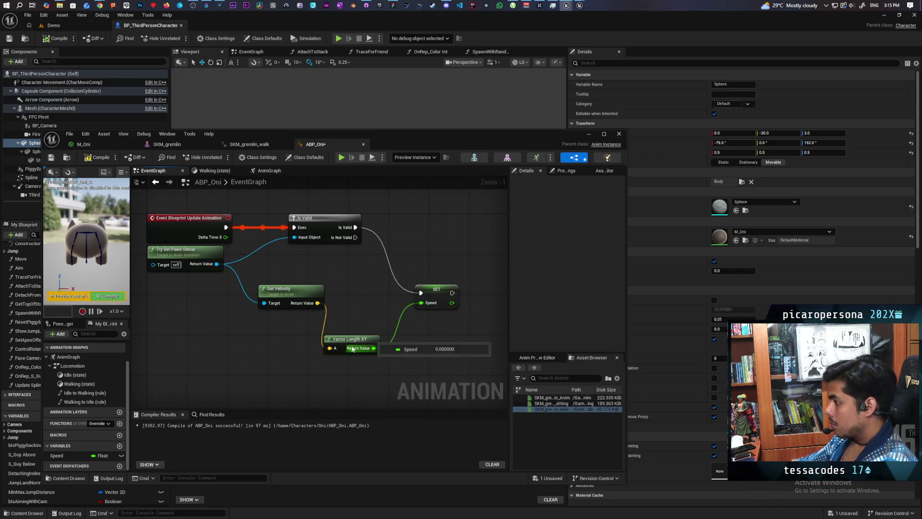
drag(355, 339, 364, 293)
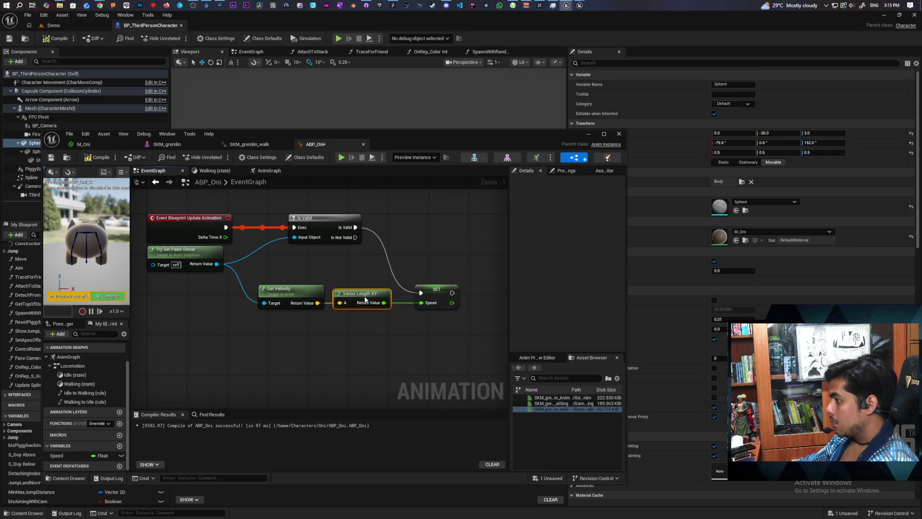
click(83, 162)
key(ctrl+space)
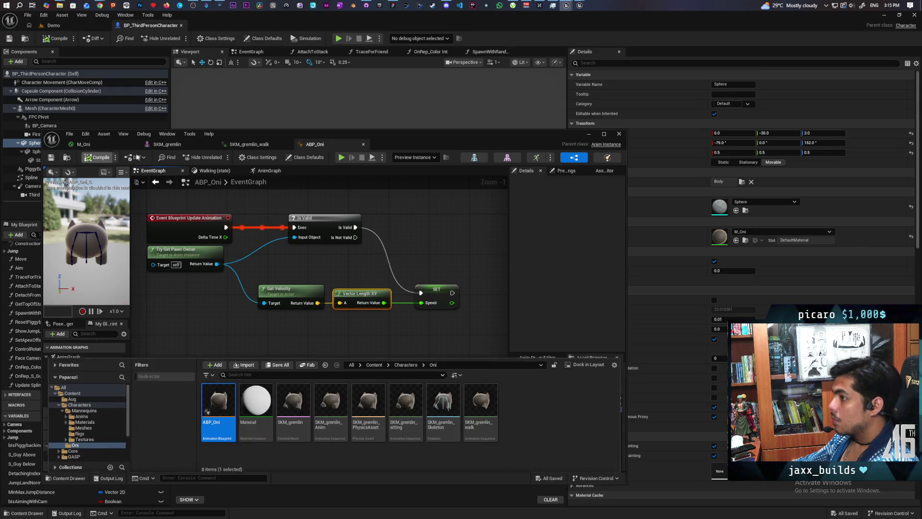
key(ctrl+space)
Set the character Mesh to Use Animation Blueprint with Anim Class ABP_Oni_C, and save
drag(414, 145, 399, 300)
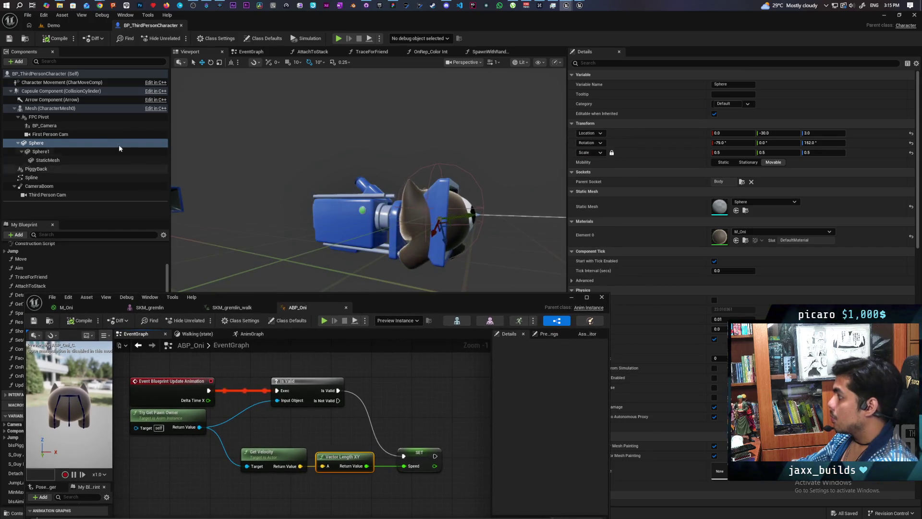
click(110, 108)
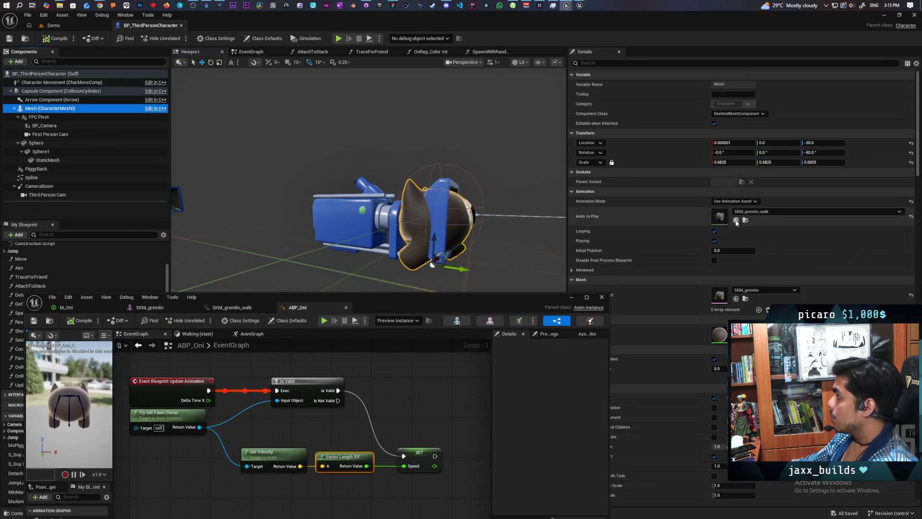
click(735, 201)
click(737, 209)
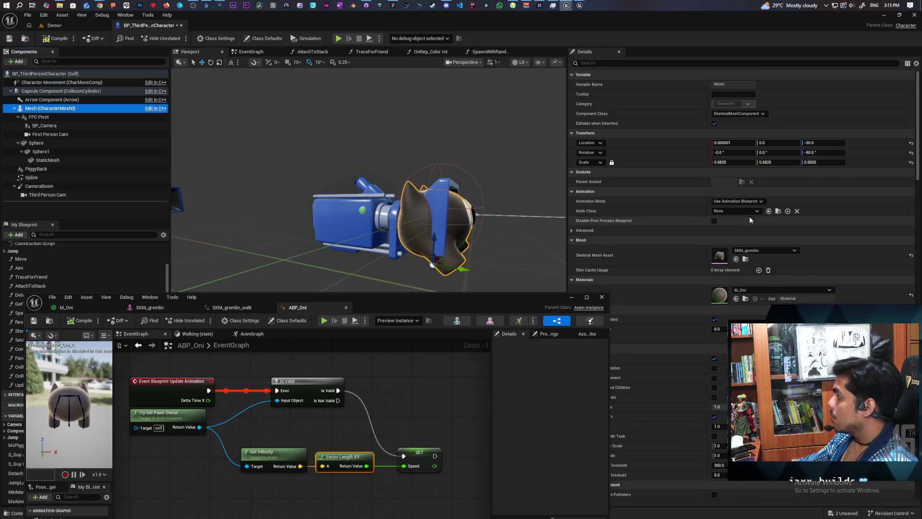
click(769, 211)
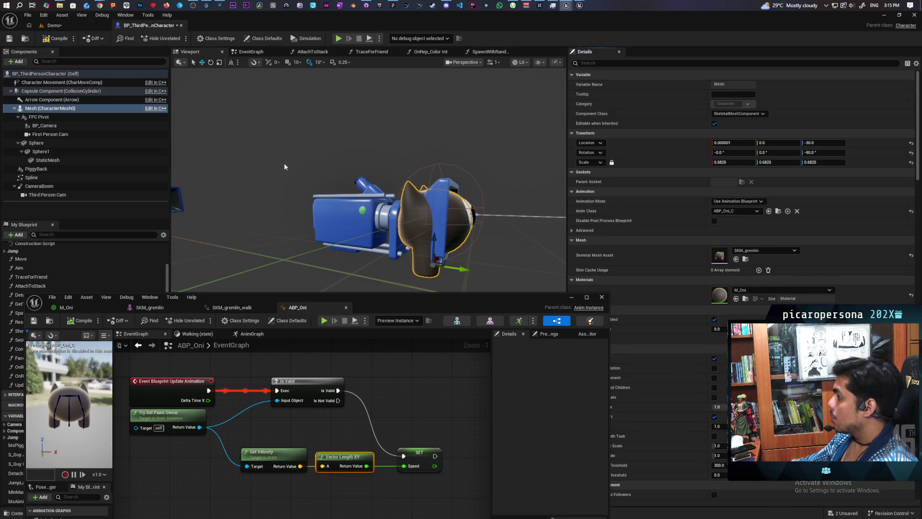
key(ctrl+s)
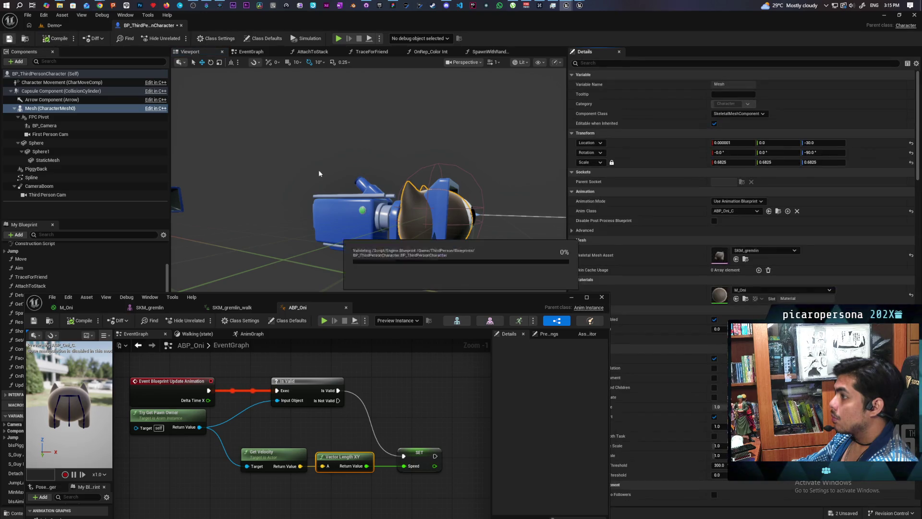
Tick Visible on BP_Camera and save the character blueprint
click(602, 297)
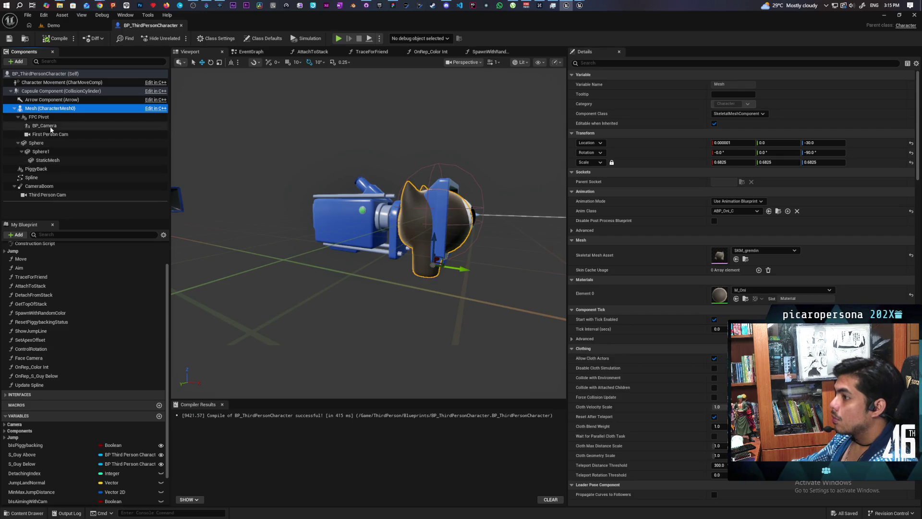
click(51, 127)
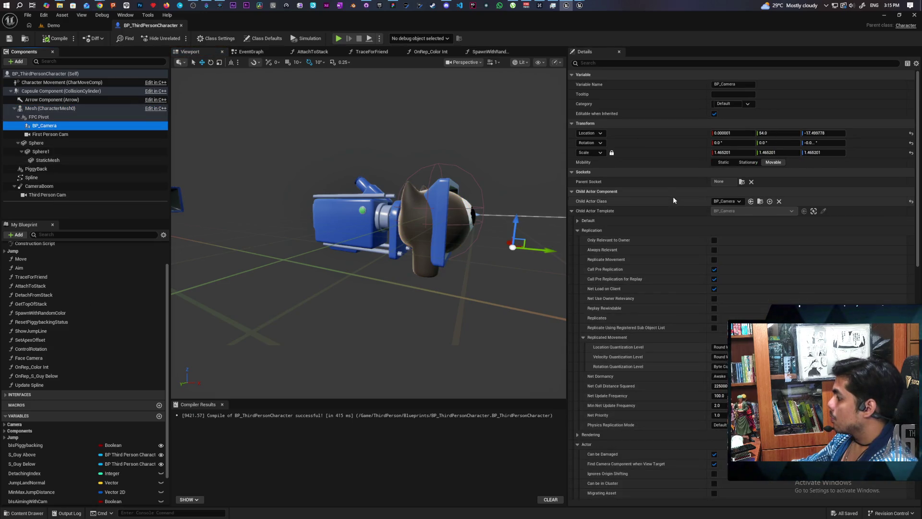
click(616, 62)
text(isi)
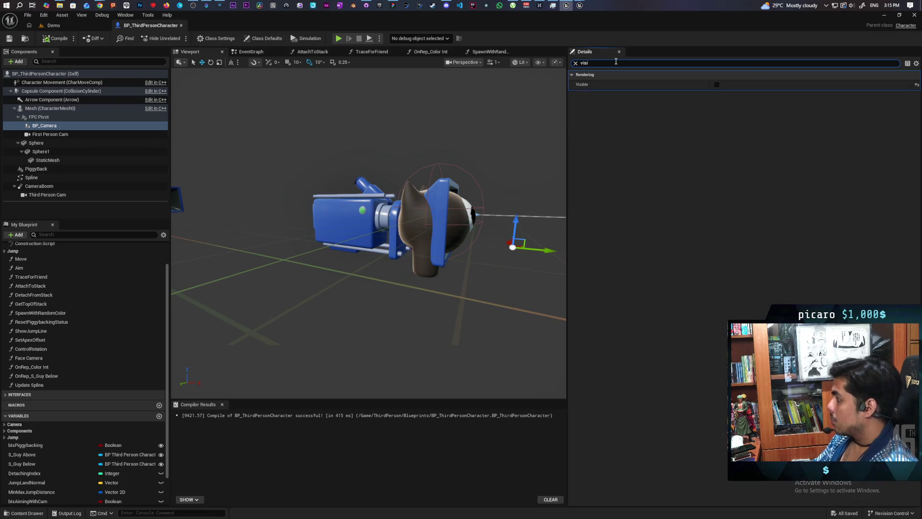
click(716, 84)
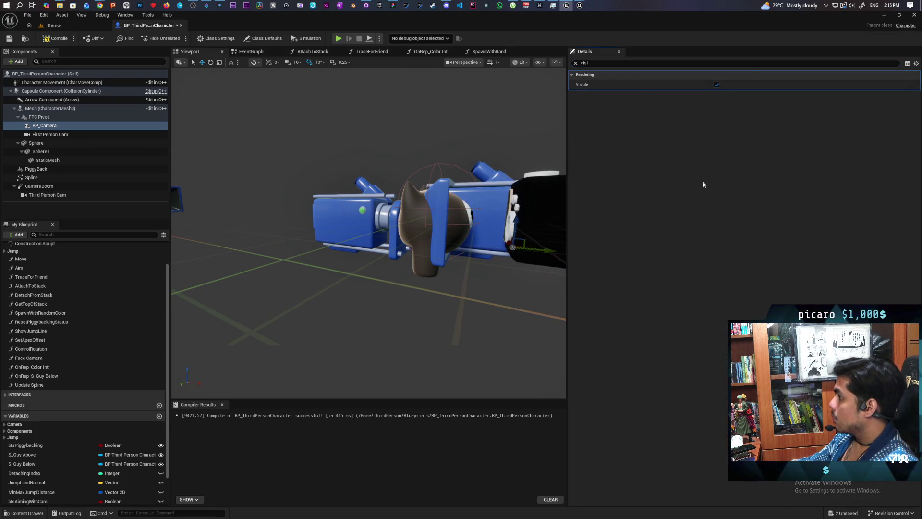
key(ctrl+s)
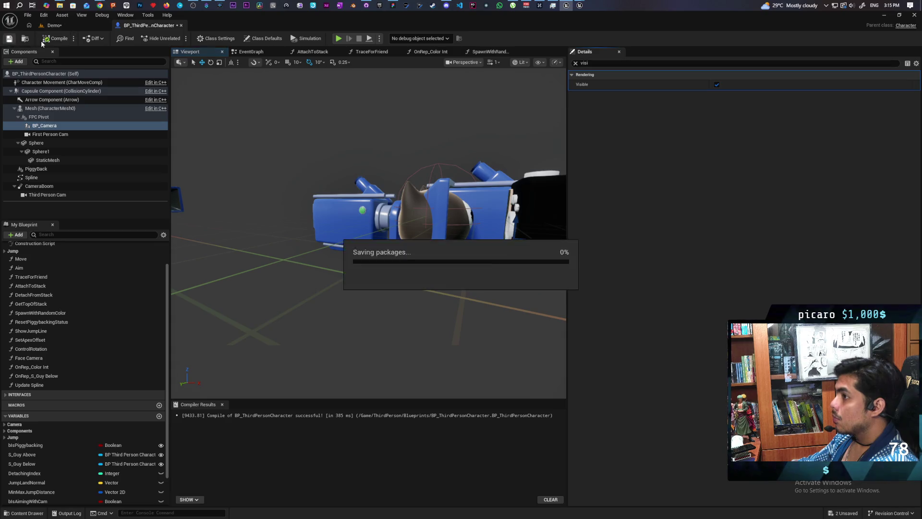
click(70, 25)
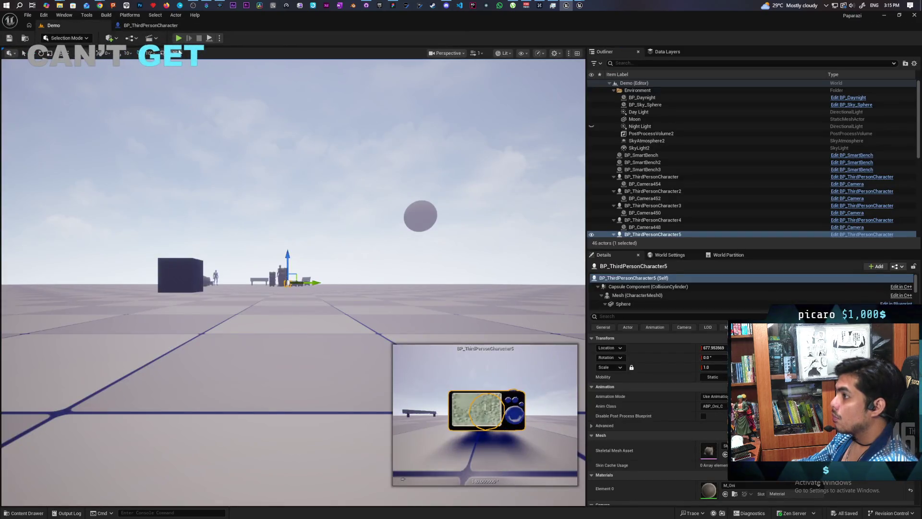
Start a multiplayer play-in-editor session and trigger the E action on the server
click(178, 38)
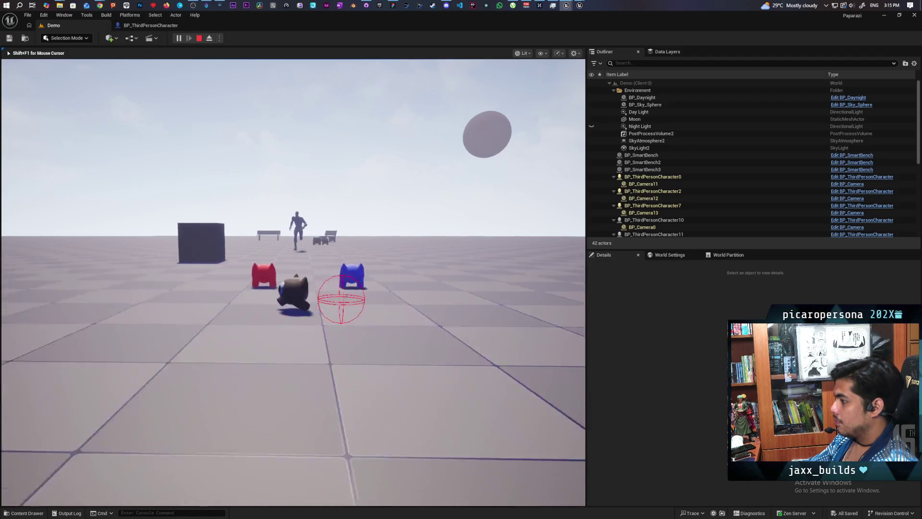
key(e)
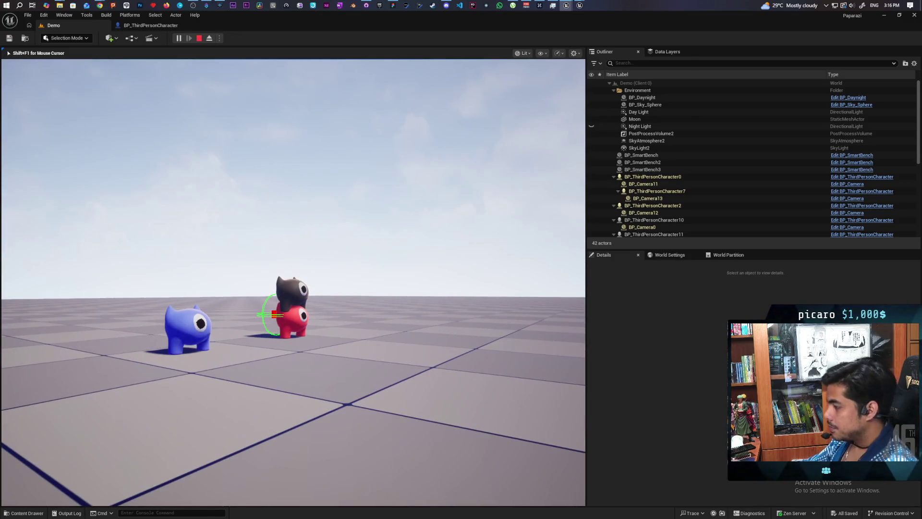
key(e)
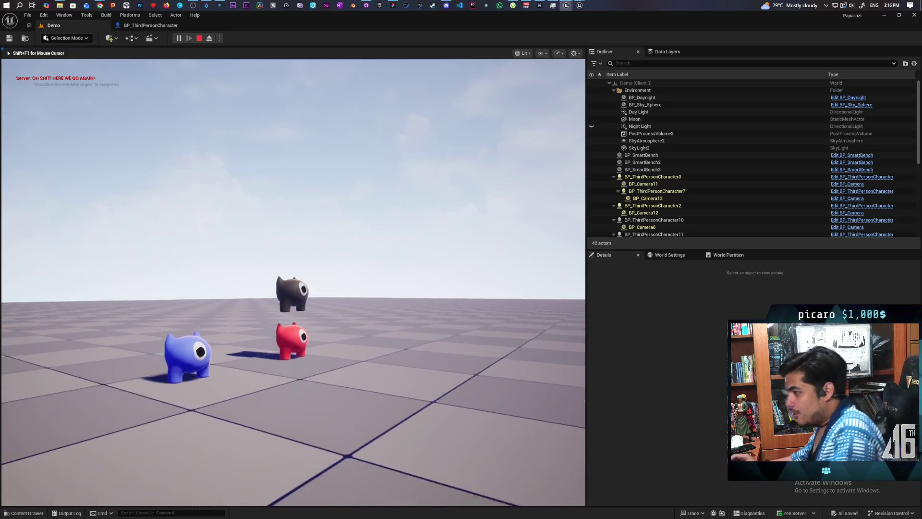
key(e)
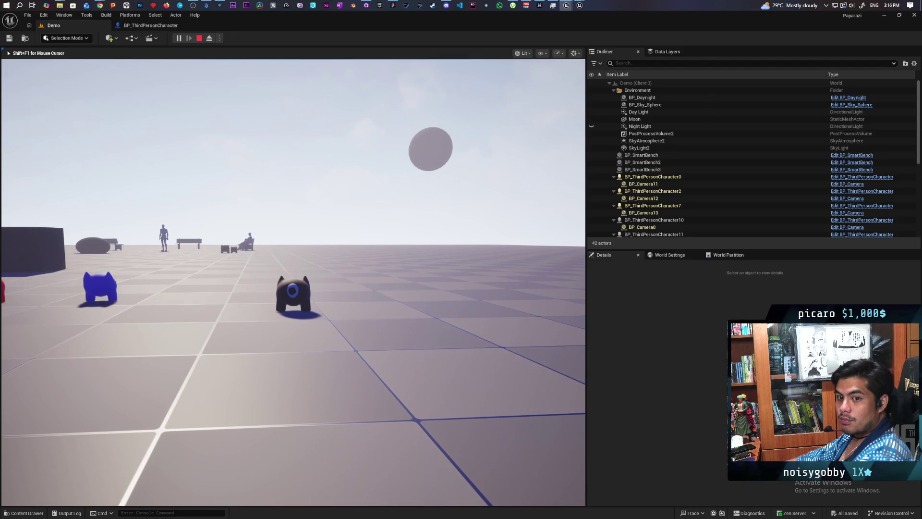
Walk the gremlins around with W/S and E, then release control and reveal the client windows
key(w)
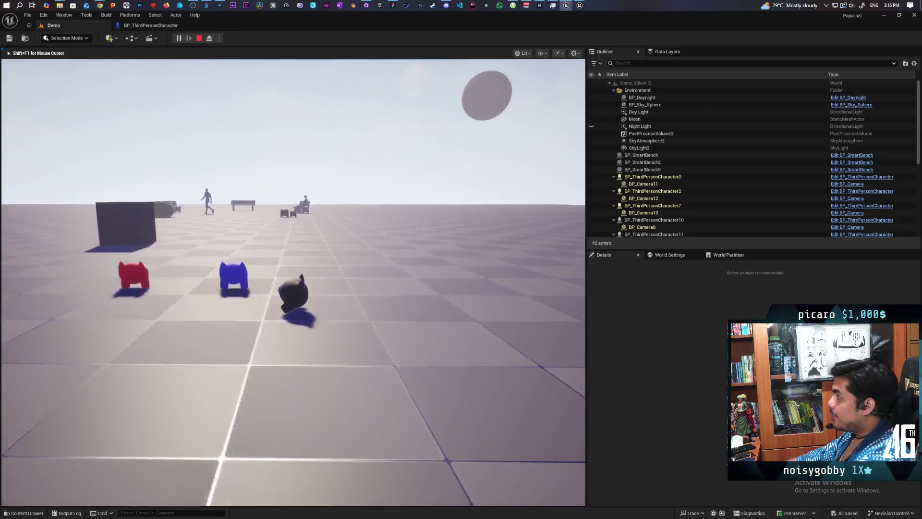
key(w)
key(w)
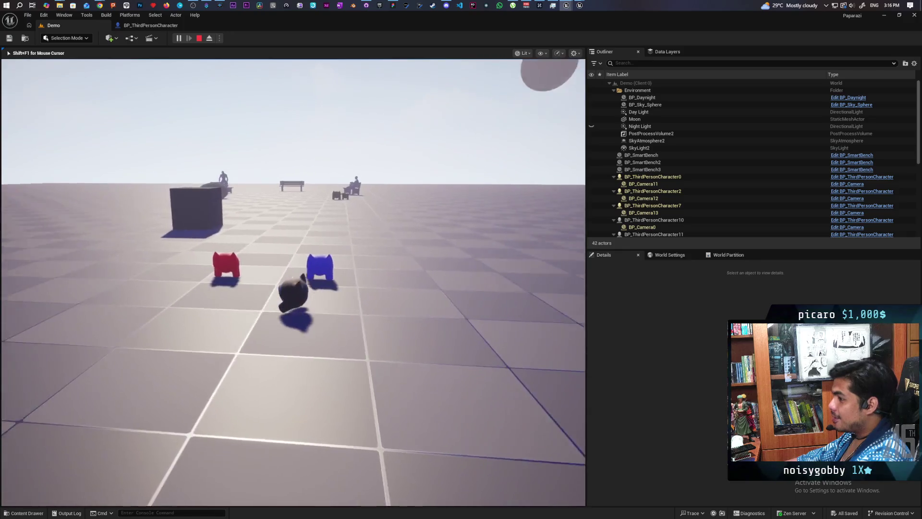
key(w)
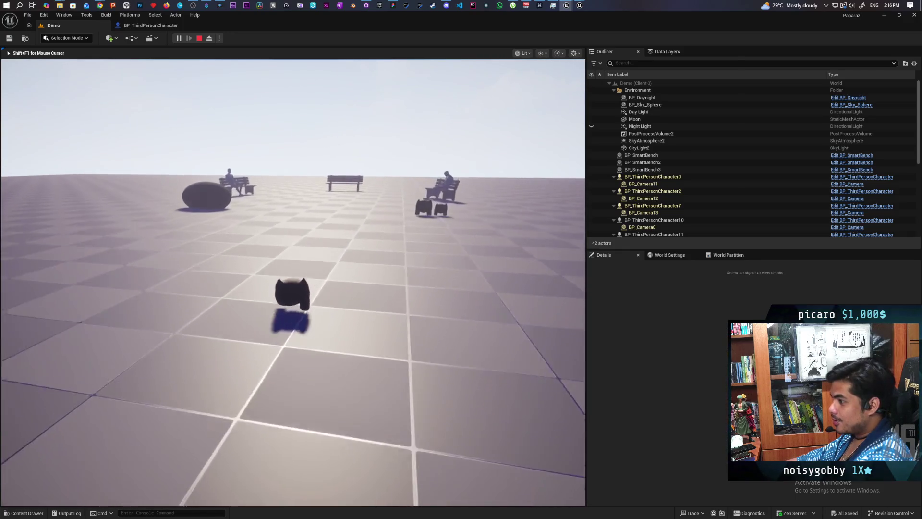
key(w)
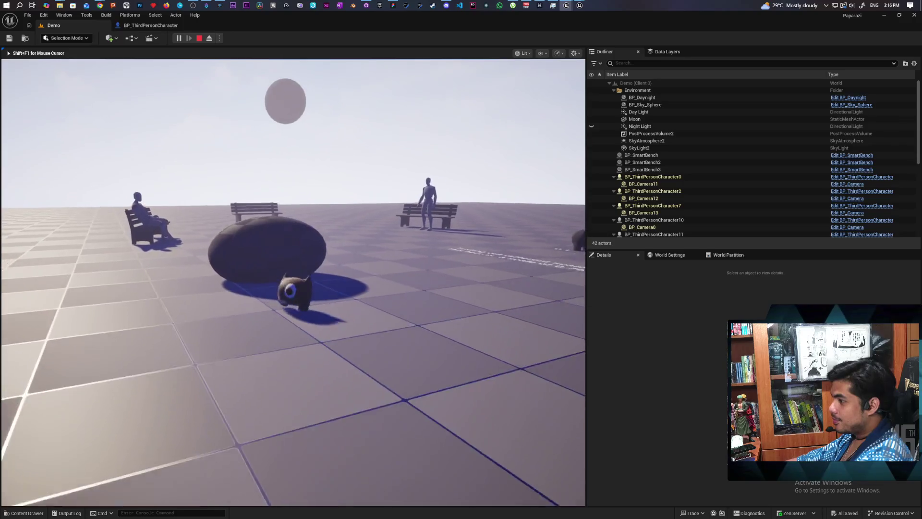
key(e)
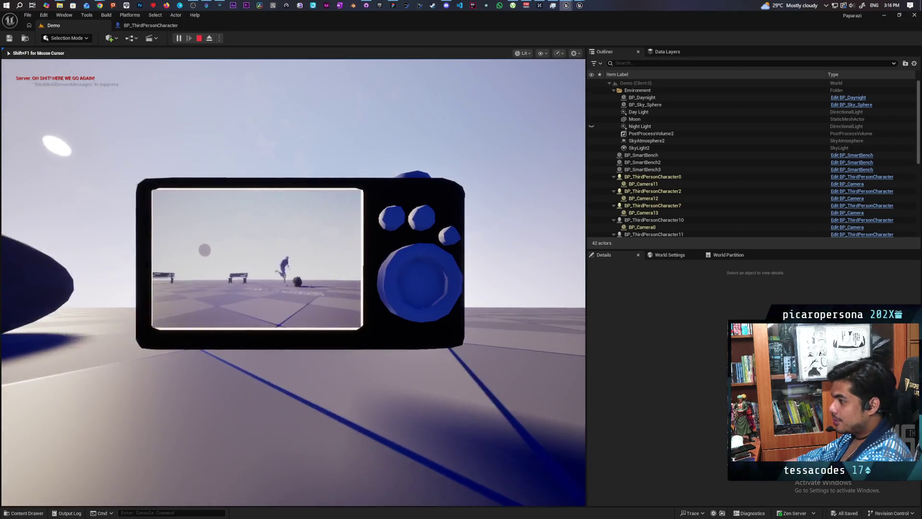
key(e)
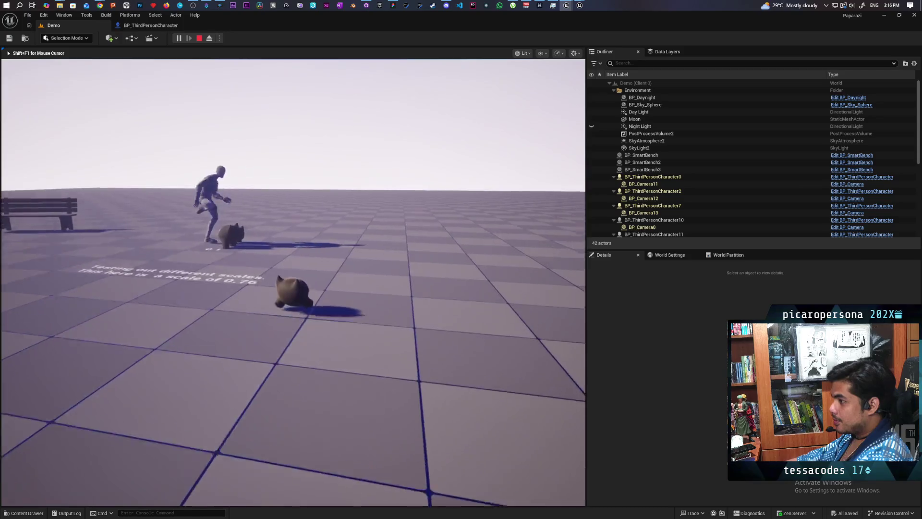
key(w)
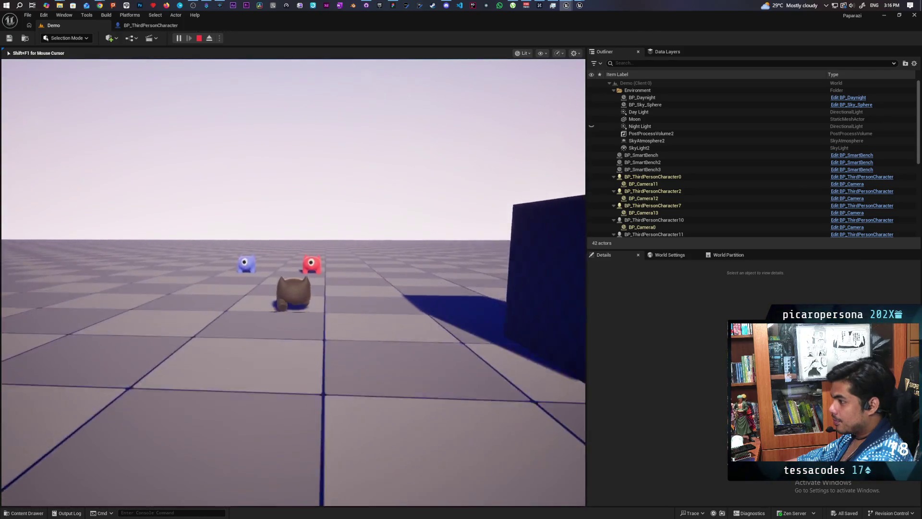
key(s)
key(w)
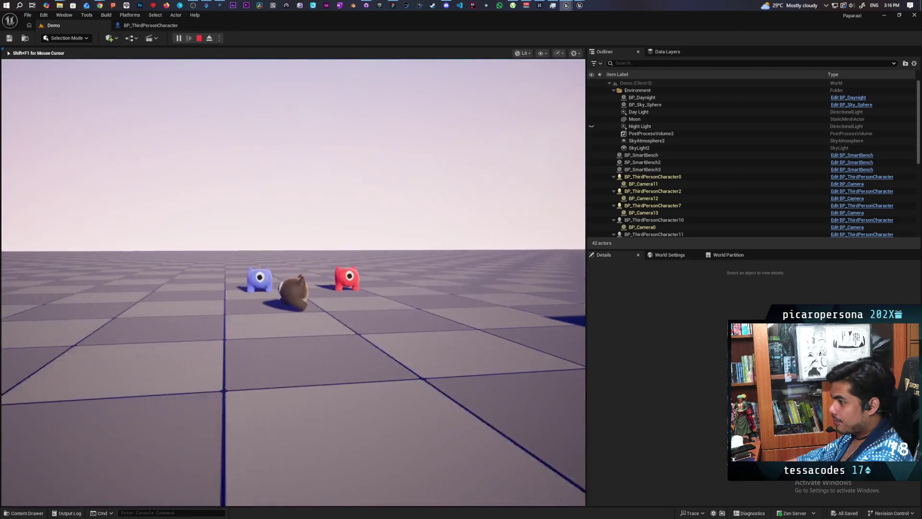
key(w)
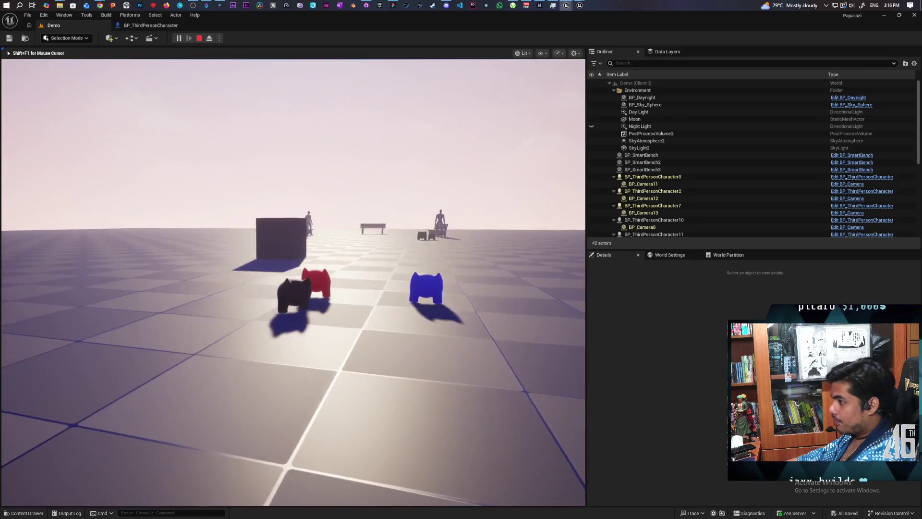
key(shift+F1)
mouse_move(463, 15)
mouse_down()
mouse_move(345, 65)
mouse_move(610, 83)
mouse_up()
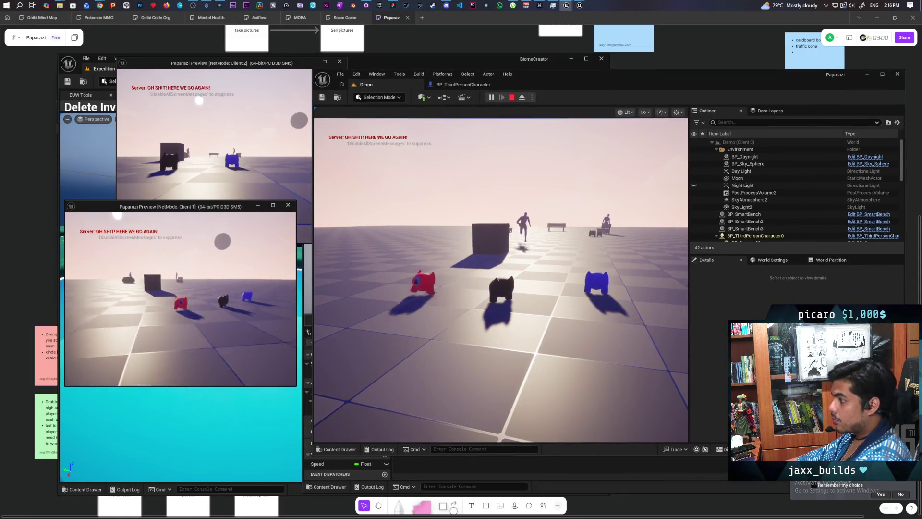
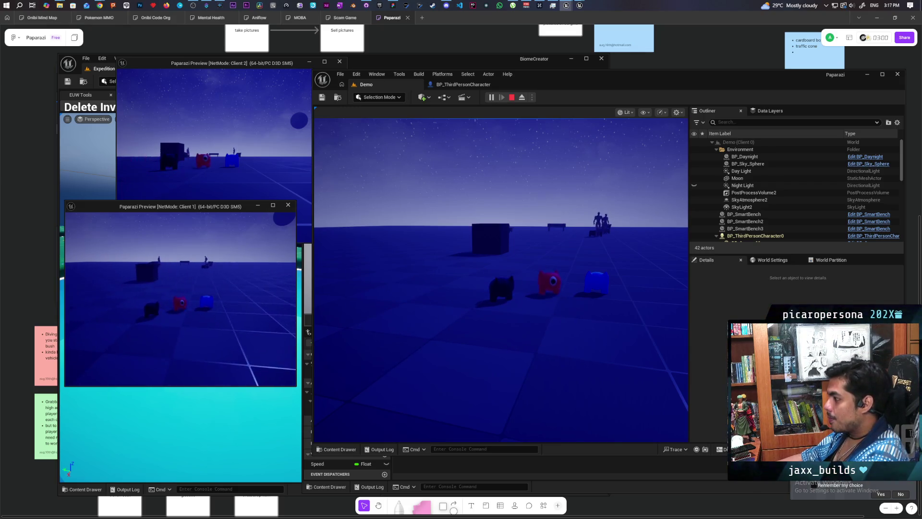
End the multiplayer play test and switch to the BP_ThirdPersonCharacter Blueprint editor
key(Escape)
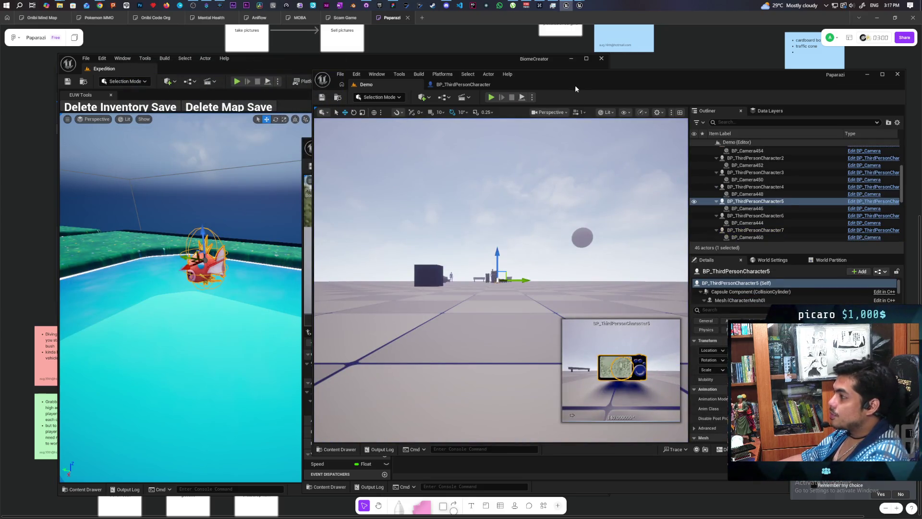
click(480, 85)
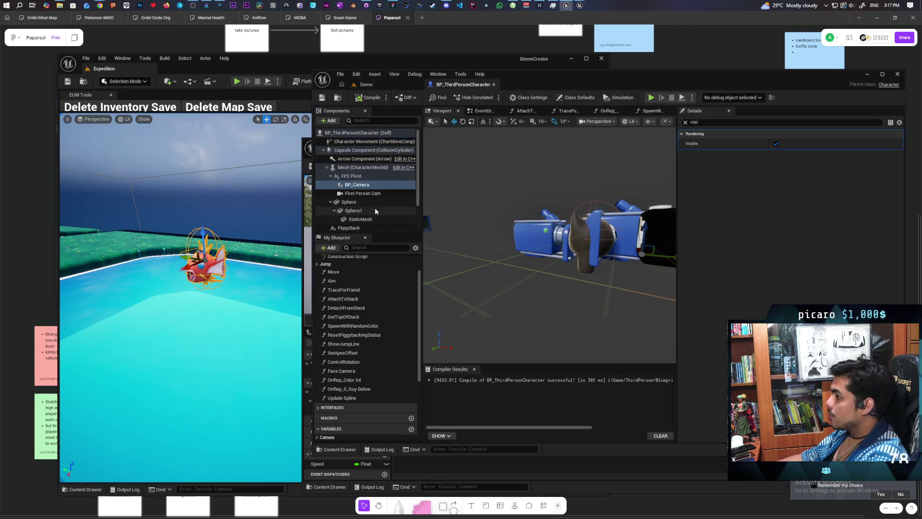
Show all Character Movement component properties down to its General Settings
click(353, 142)
click(685, 123)
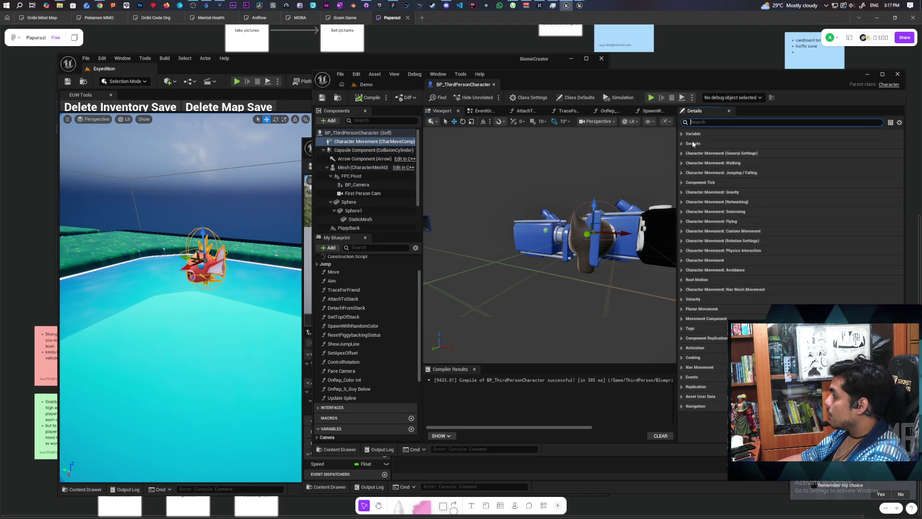
click(361, 142)
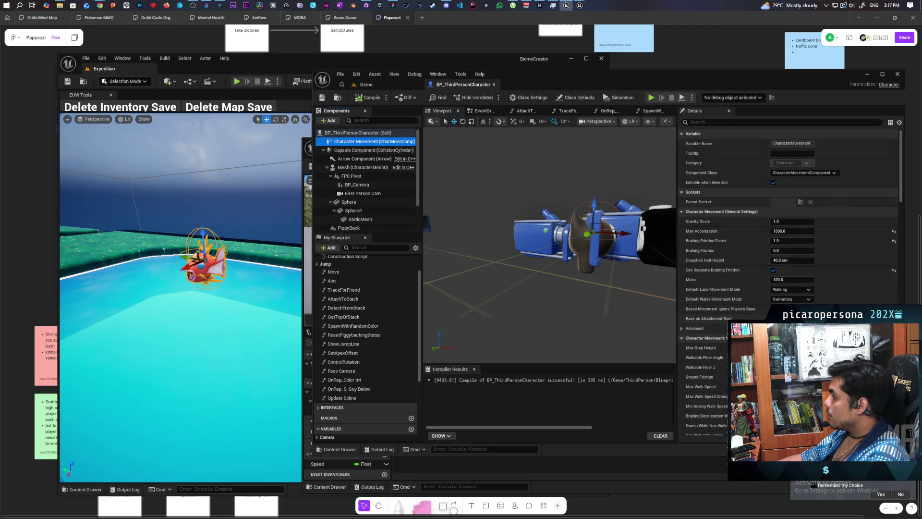
scroll(741, 318, down, 2)
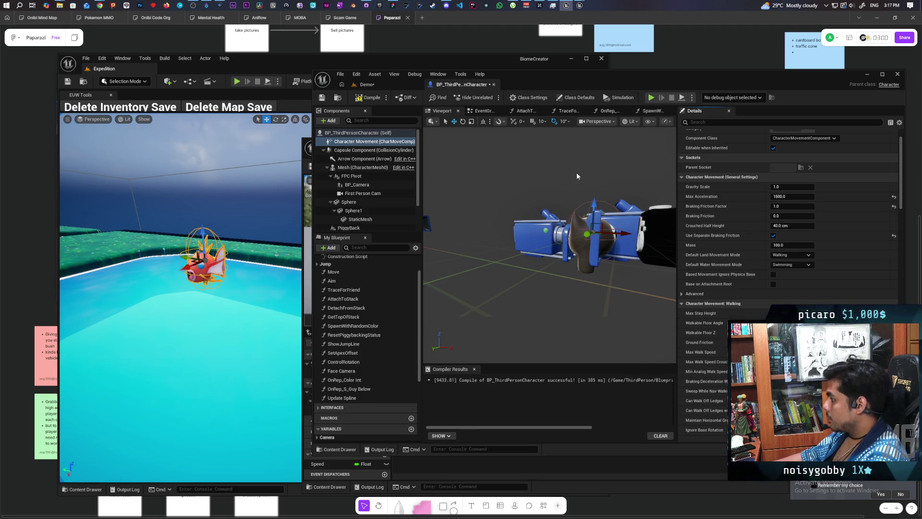
Save the character Blueprint, return to the Demo level and start a multiplayer play test
key(ctrl+shift+s)
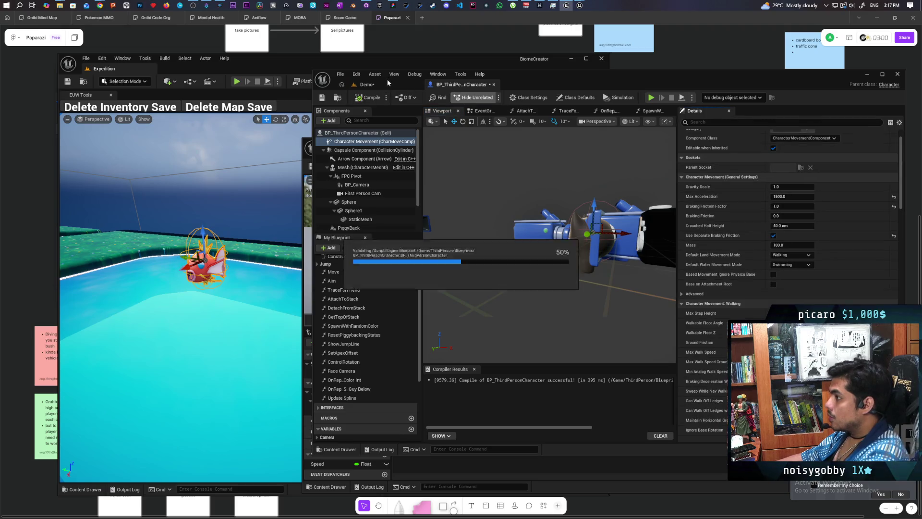
click(387, 81)
click(491, 97)
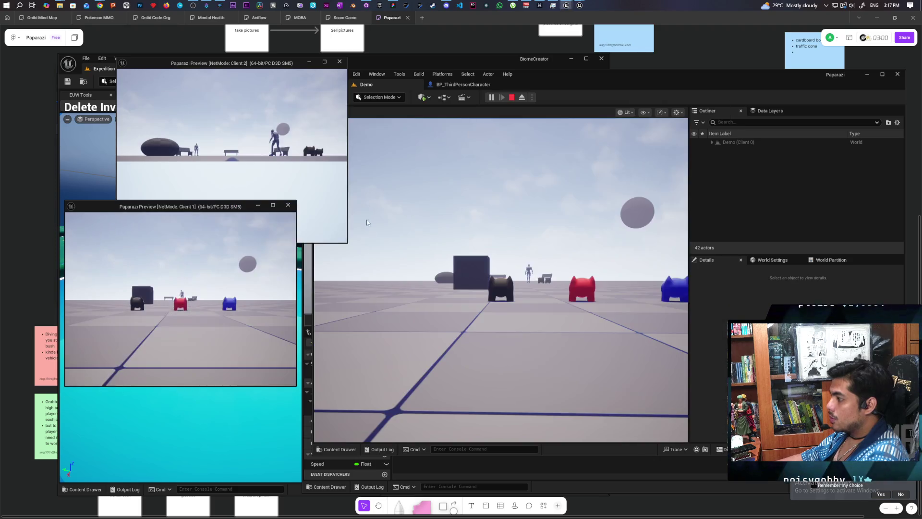
Walk the black gremlin past the blue one and toward the cube
key(w)
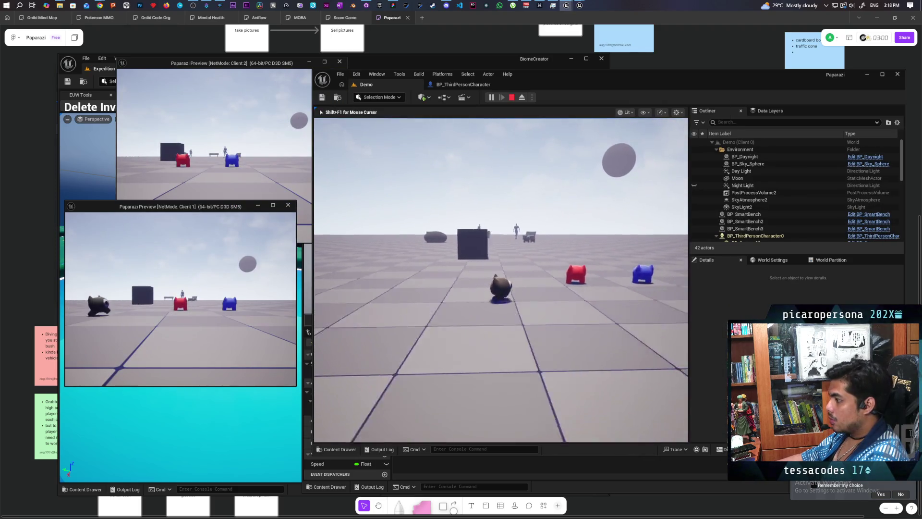
key(w)
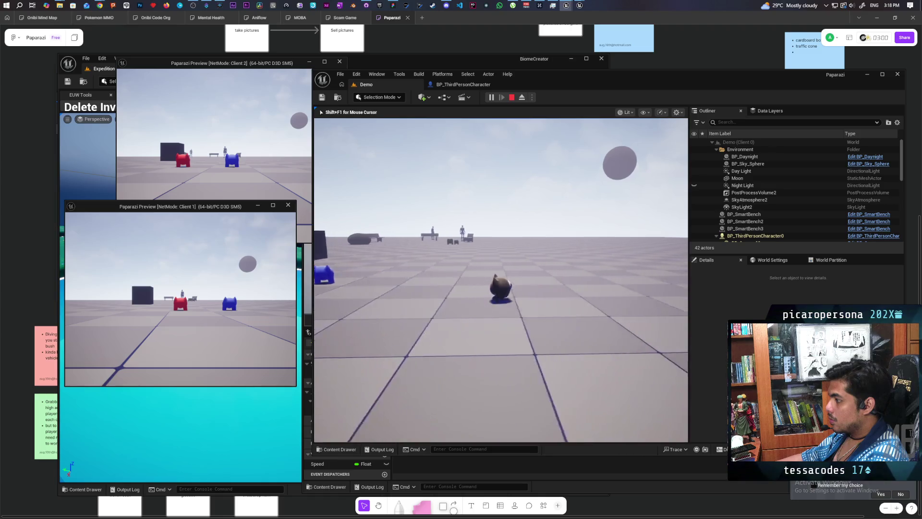
key(w)
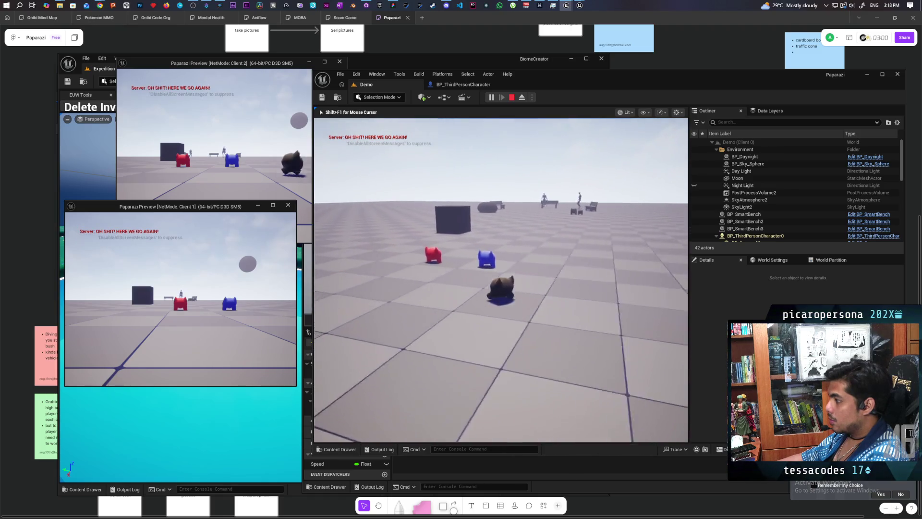
key(s)
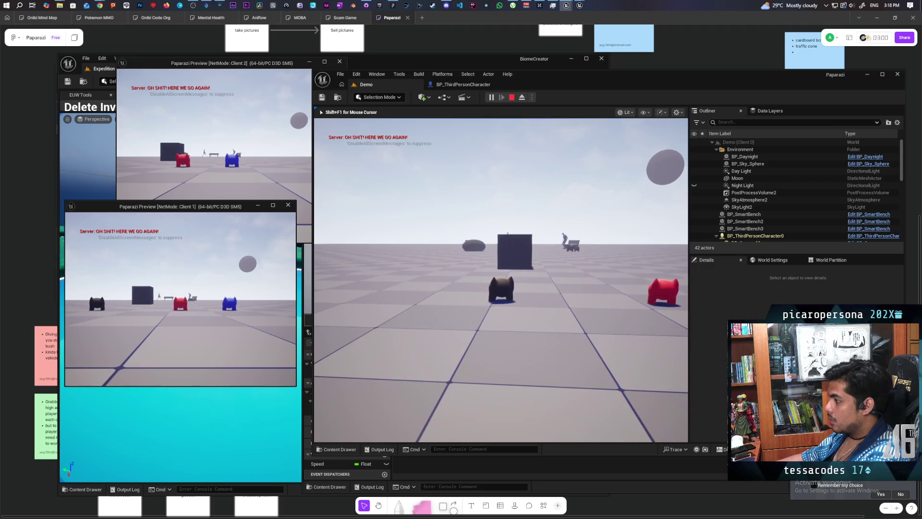
key(s)
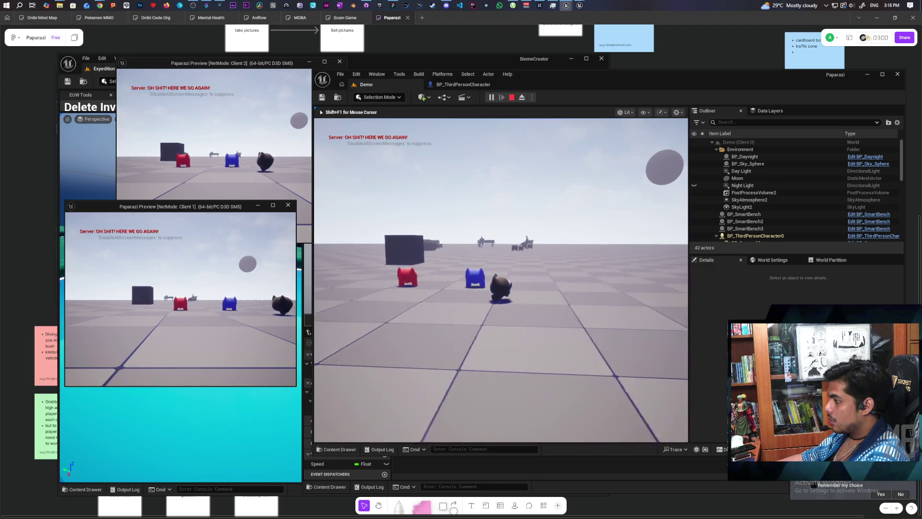
key(w)
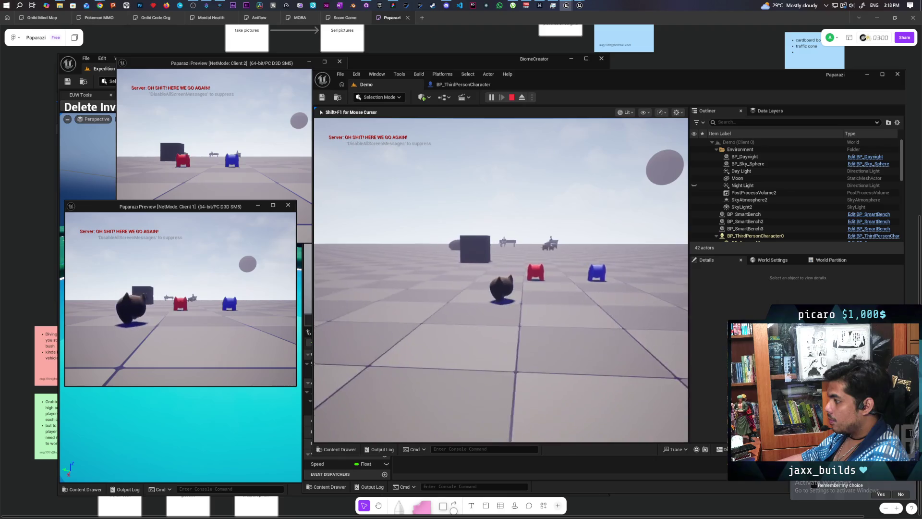
key(w)
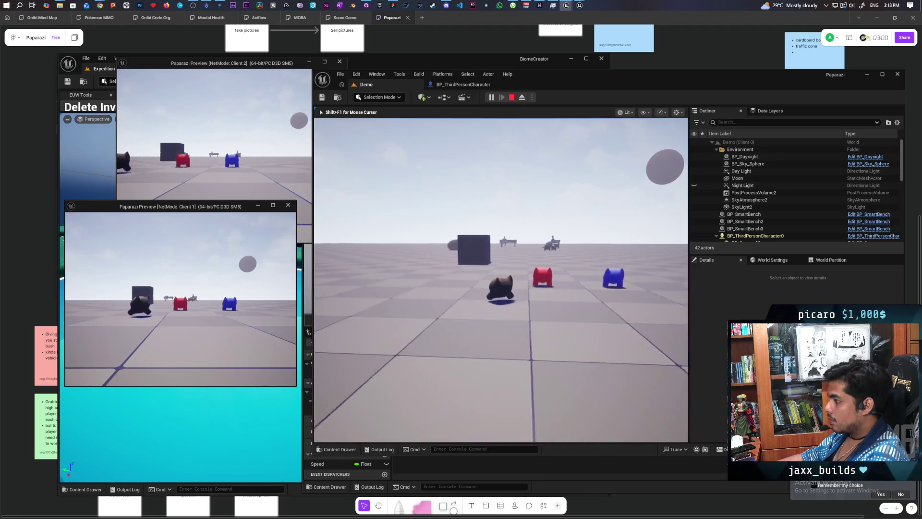
Strafe the black gremlin left and right between the red and blue gremlins
key(d)
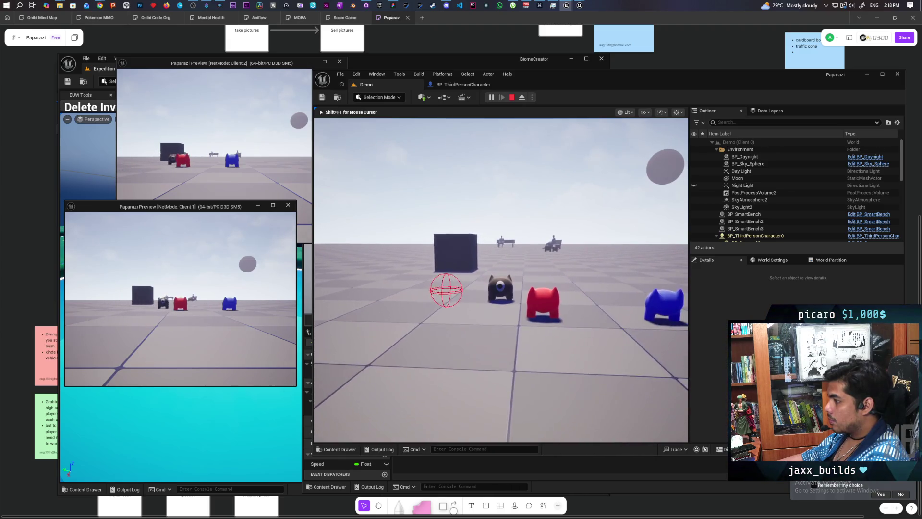
key(d)
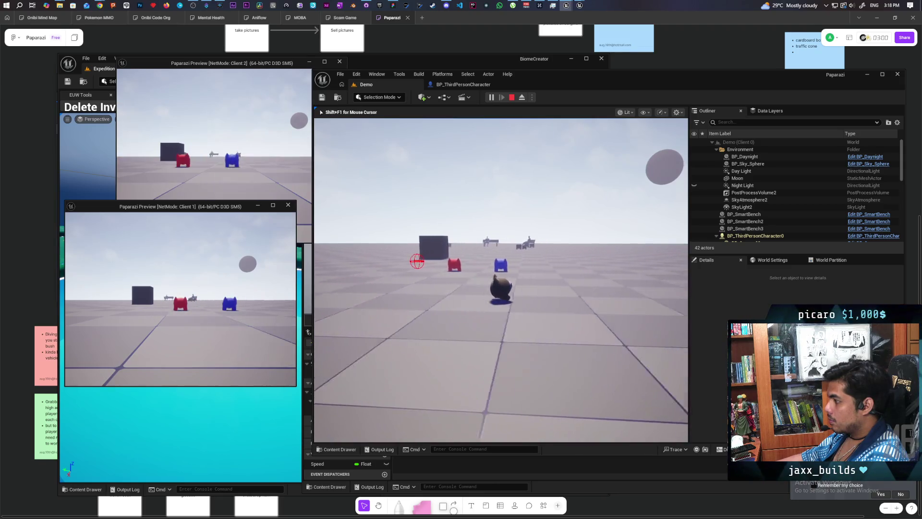
key(a)
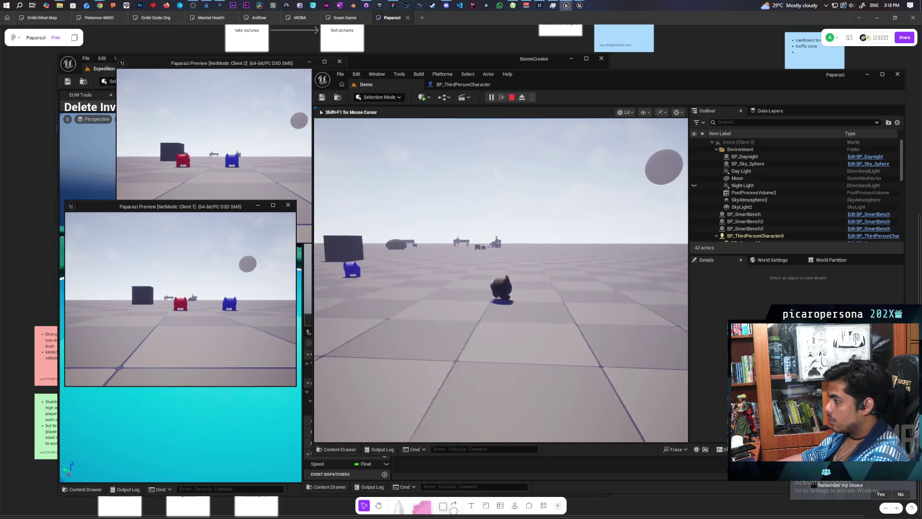
key(a)
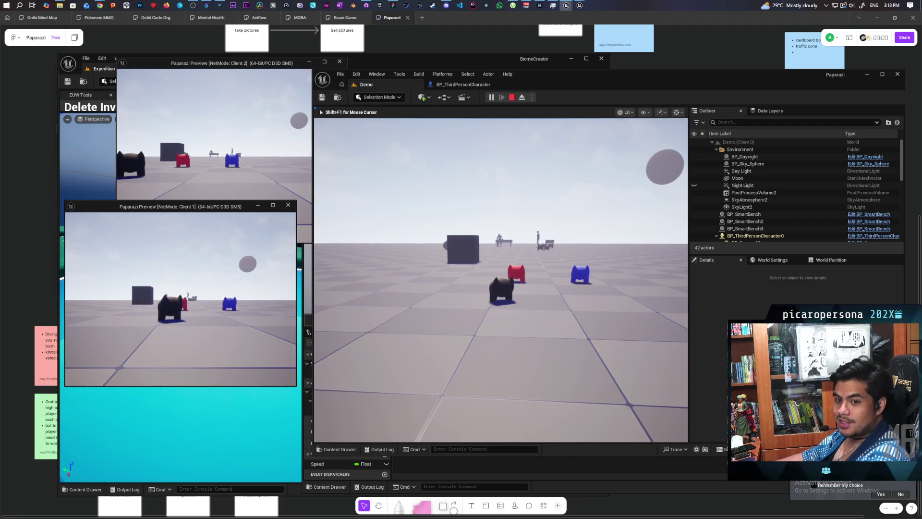
key(w)
key(a)
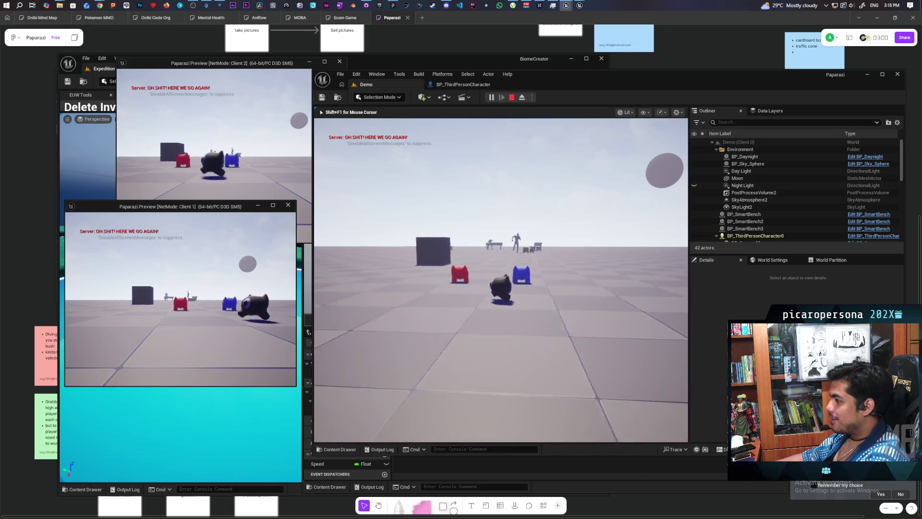
key(d)
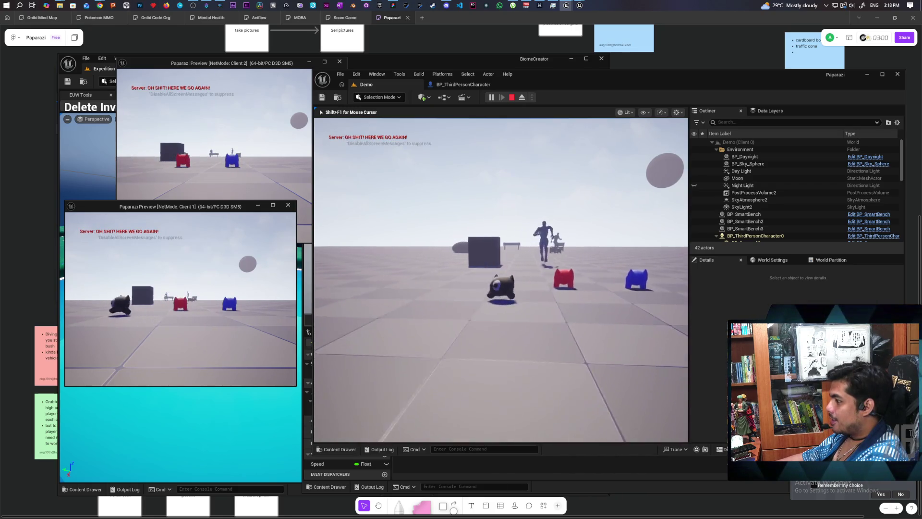
key(a)
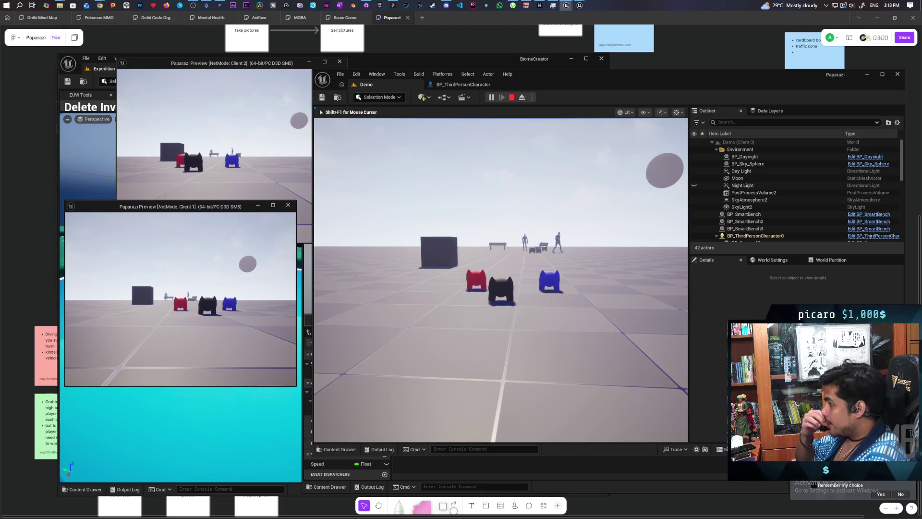
Walk the black gremlin between the red and blue ones and up behind the blue one
key(s)
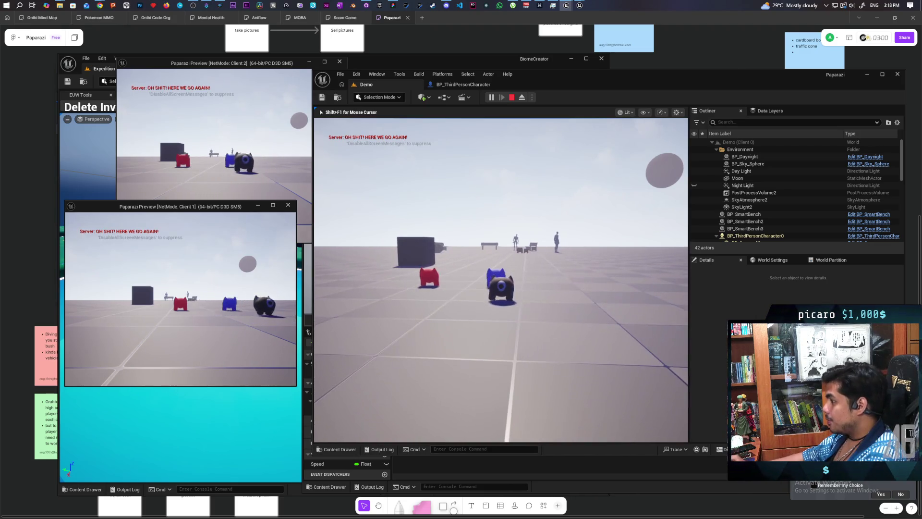
key(w)
key(a)
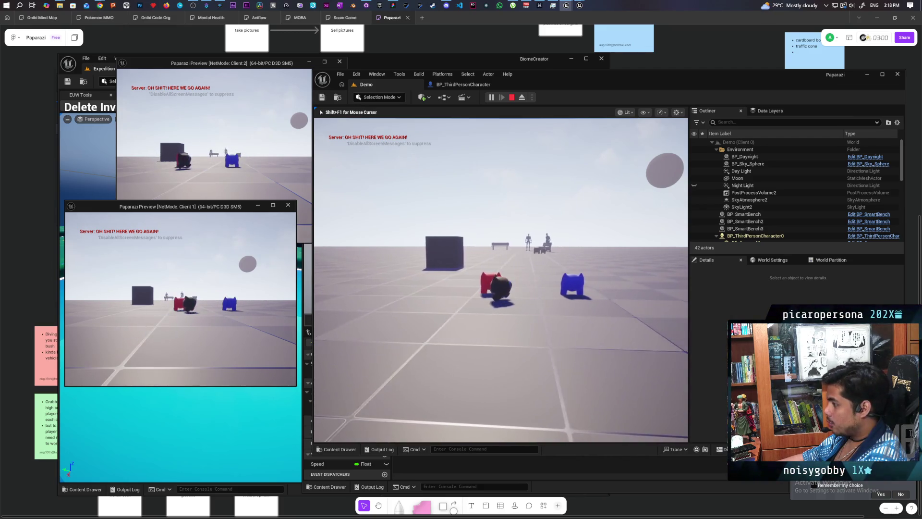
key(w)
key(d)
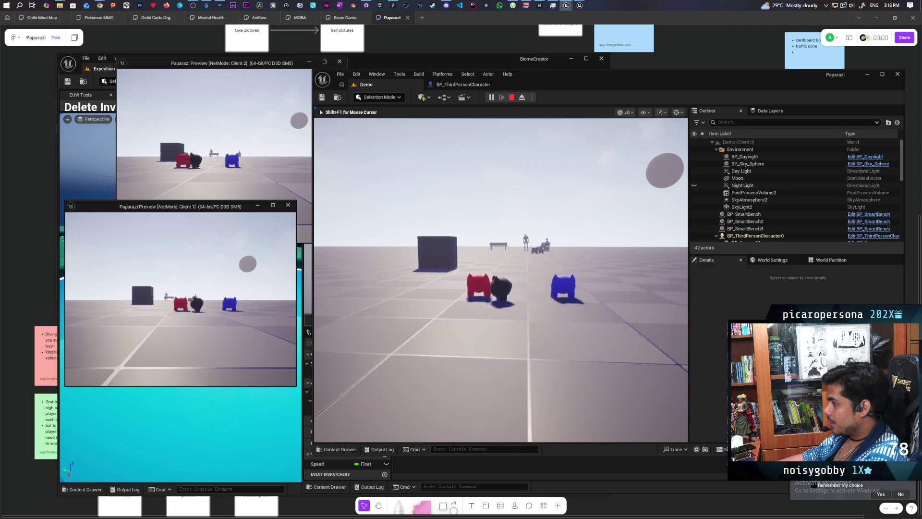
key(s)
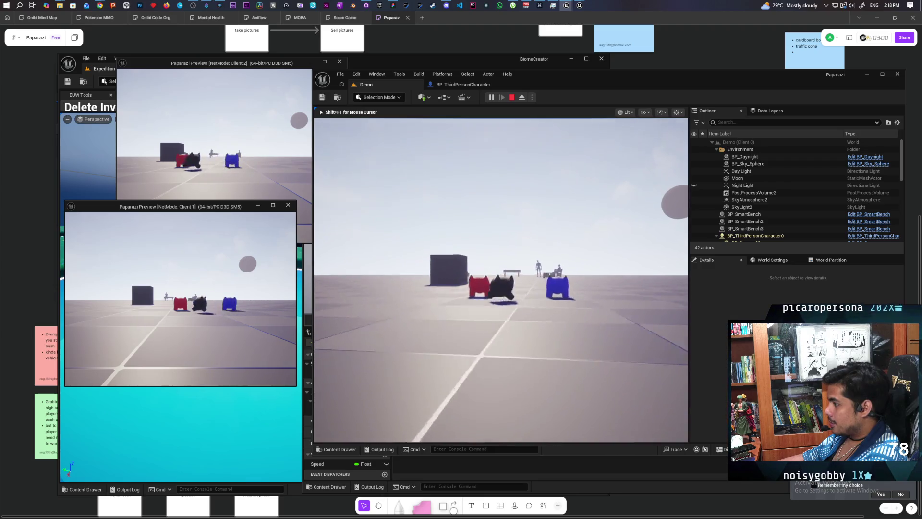
key(a)
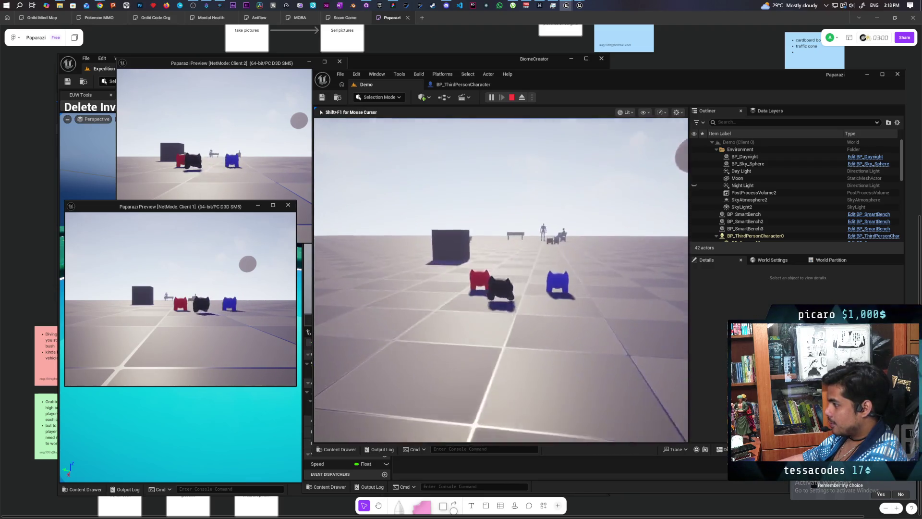
key(w)
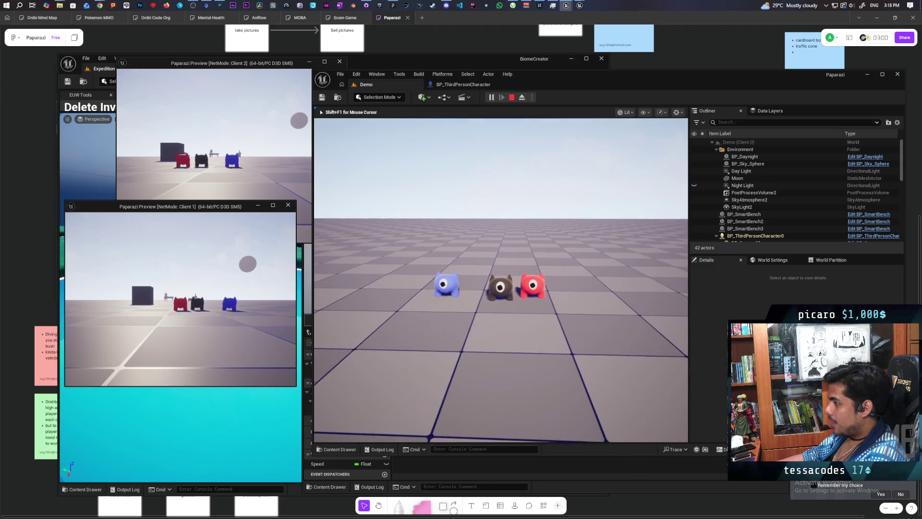
key(w)
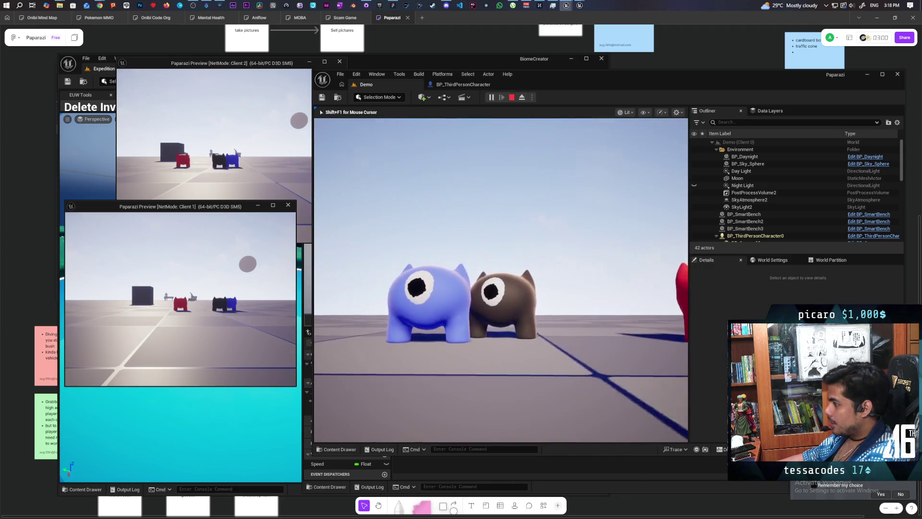
Swing the camera over the gremlins, walk the black one between them, then end the session
key(s)
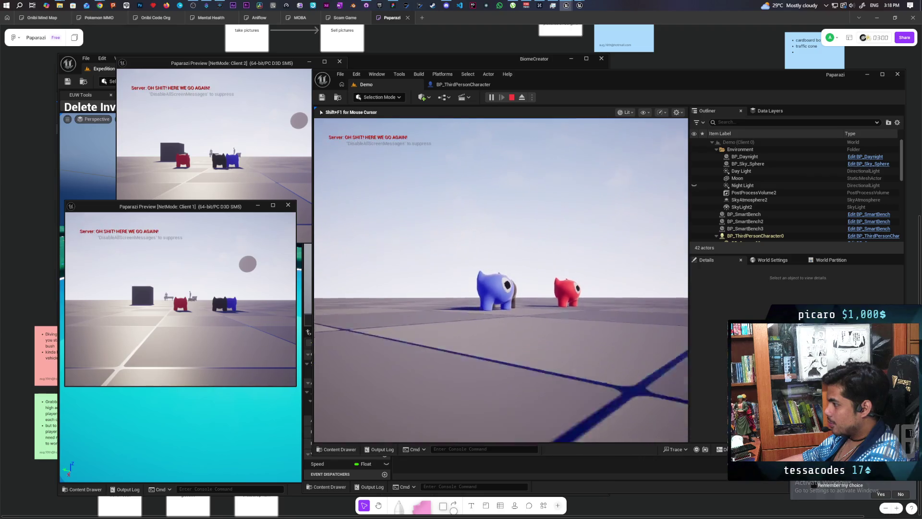
key(s)
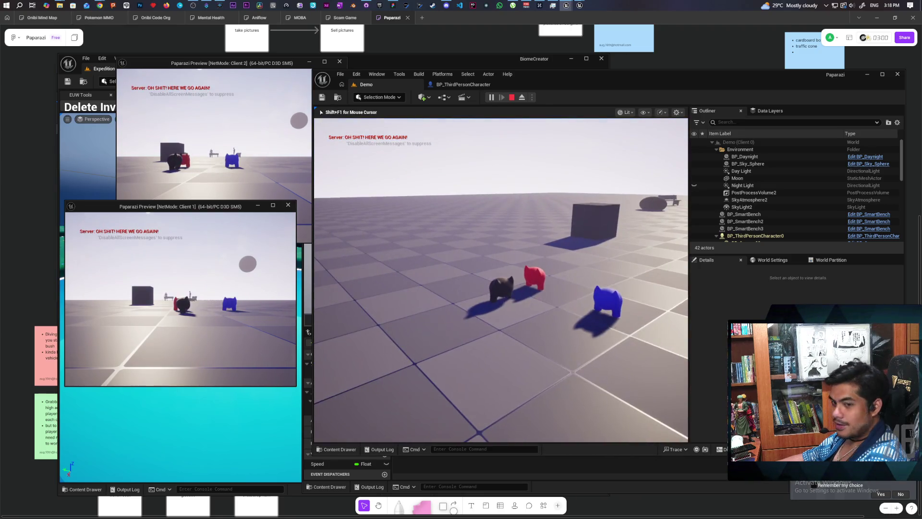
key(s)
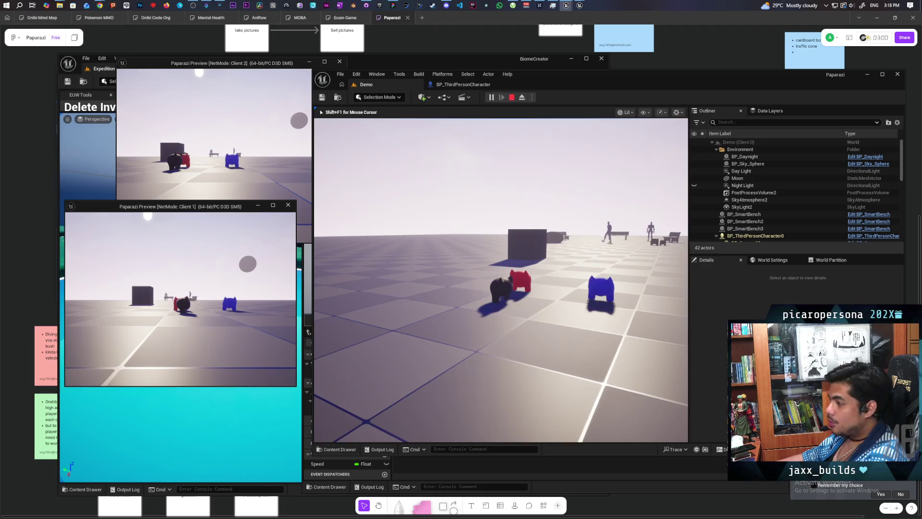
key(w)
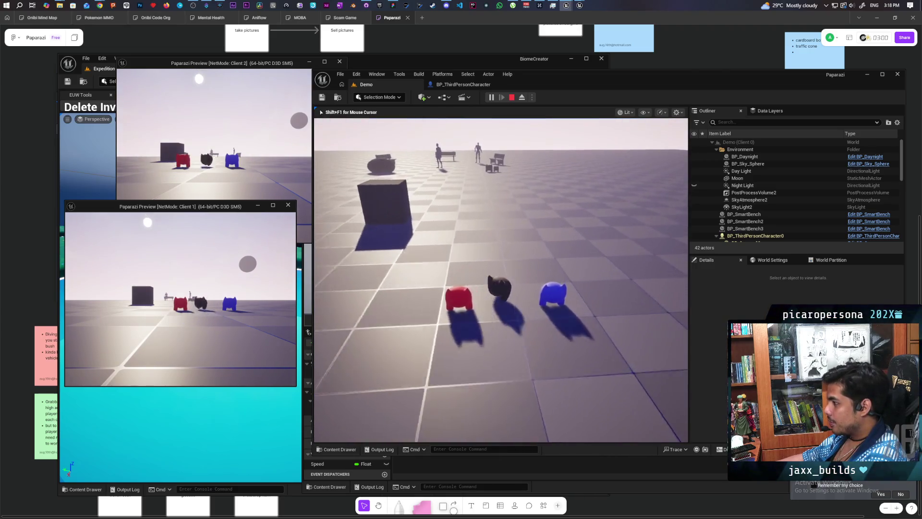
key(a)
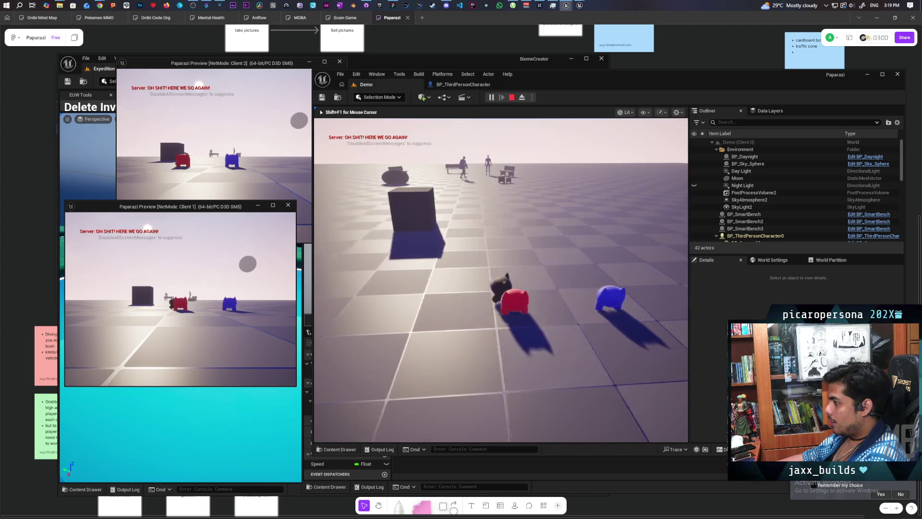
key(s)
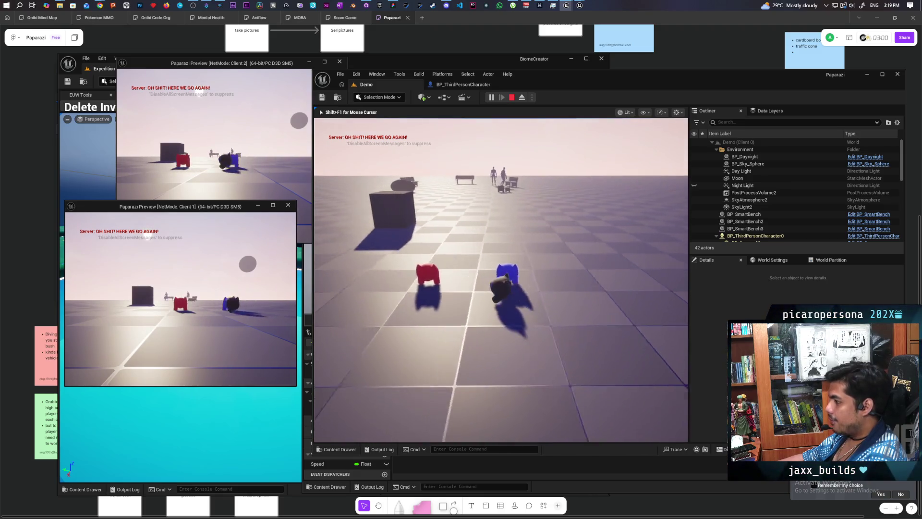
key(a)
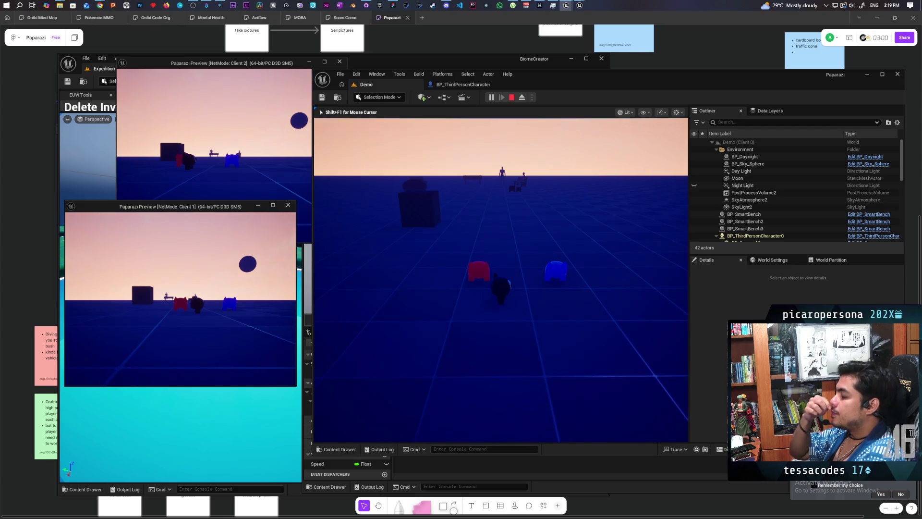
key(w)
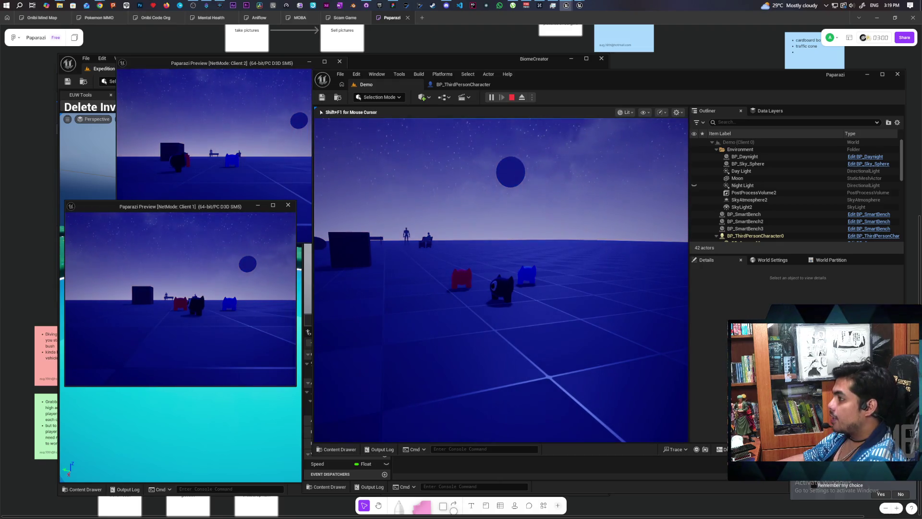
key(Escape)
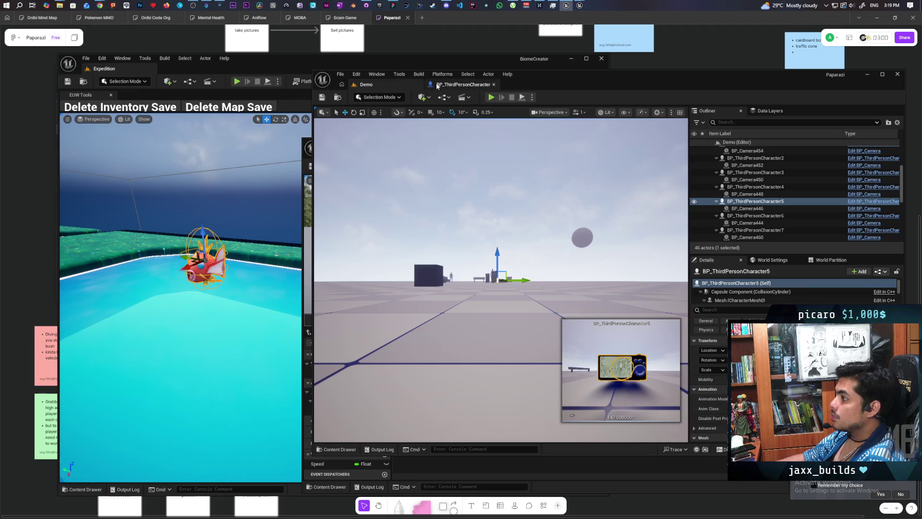
Browse to Content > Characters > Oni in the Content Drawer and open ABP_Oni
click(463, 84)
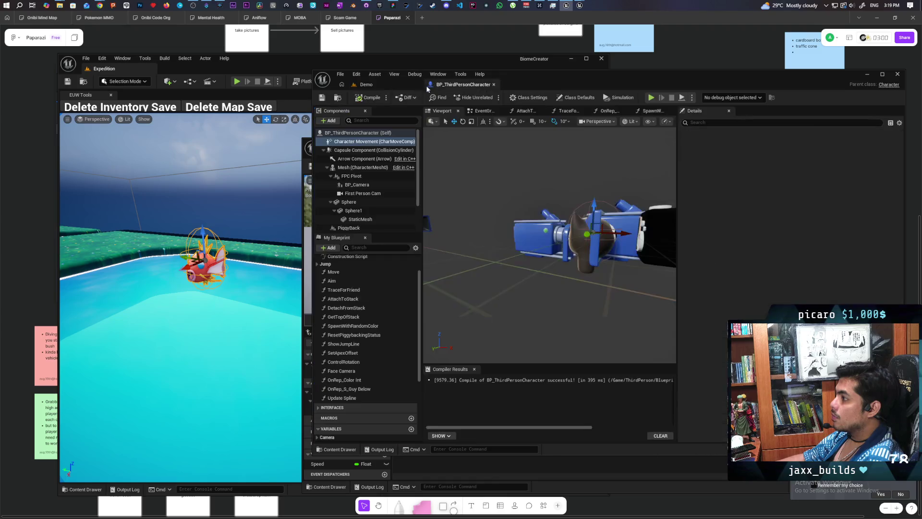
click(338, 97)
click(644, 321)
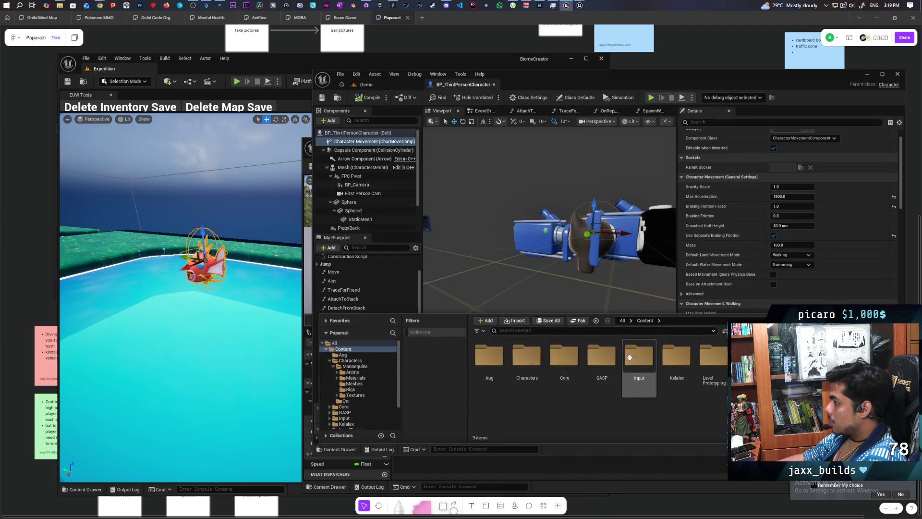
double_click(527, 355)
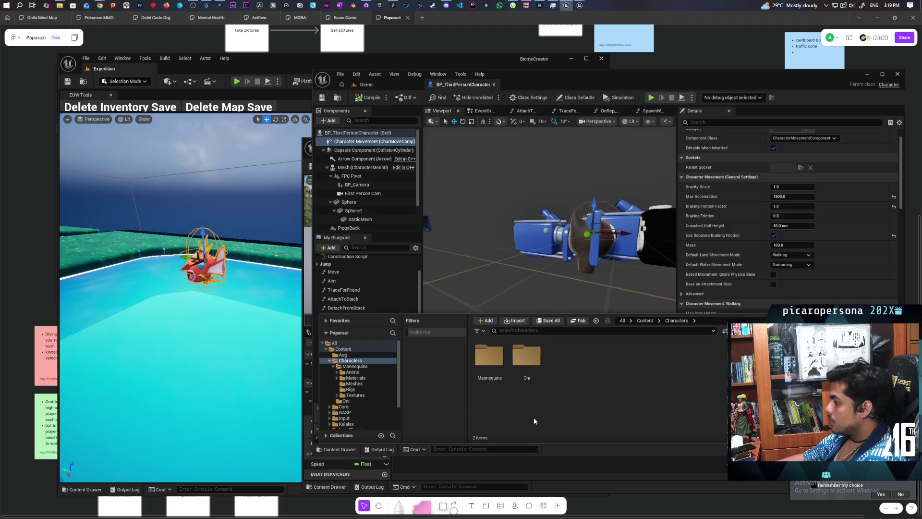
double_click(526, 355)
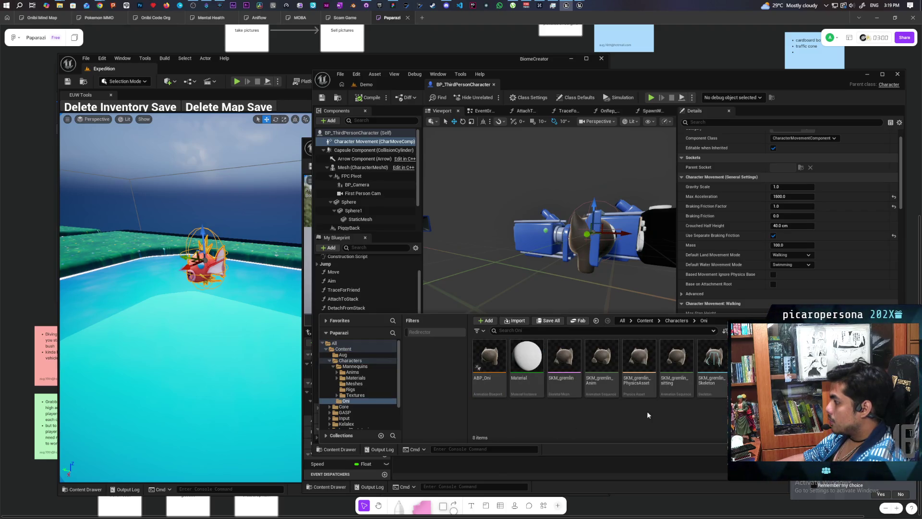
double_click(488, 362)
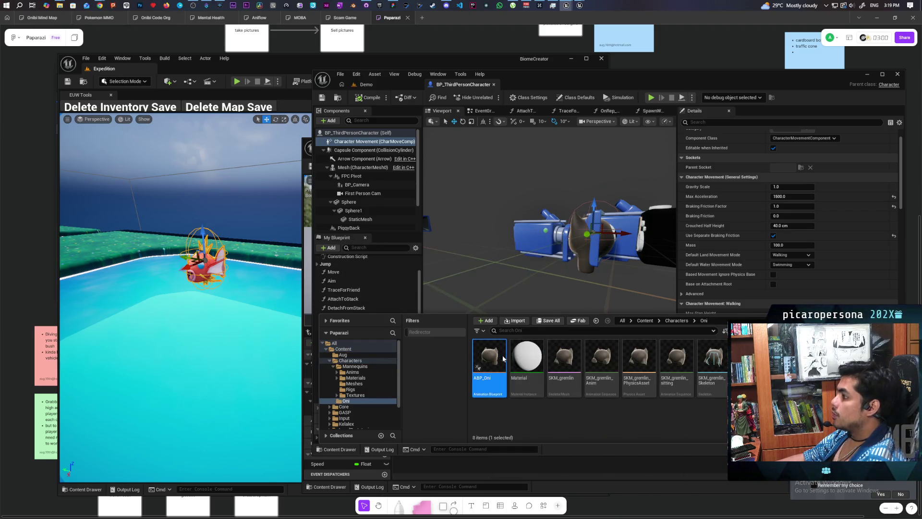
mouse_move(427, 305)
mouse_down()
mouse_move(621, 99)
mouse_move(588, 104)
mouse_up()
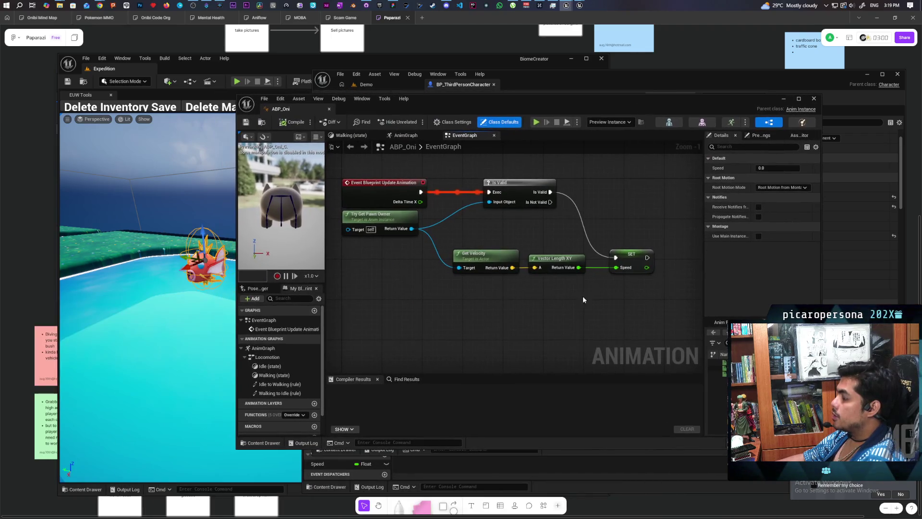
Add an Event Blueprint Begin Play node with Try Get Pawn Owner beside it
scroll(441, 300, down, 6)
scroll(443, 299, up, 4)
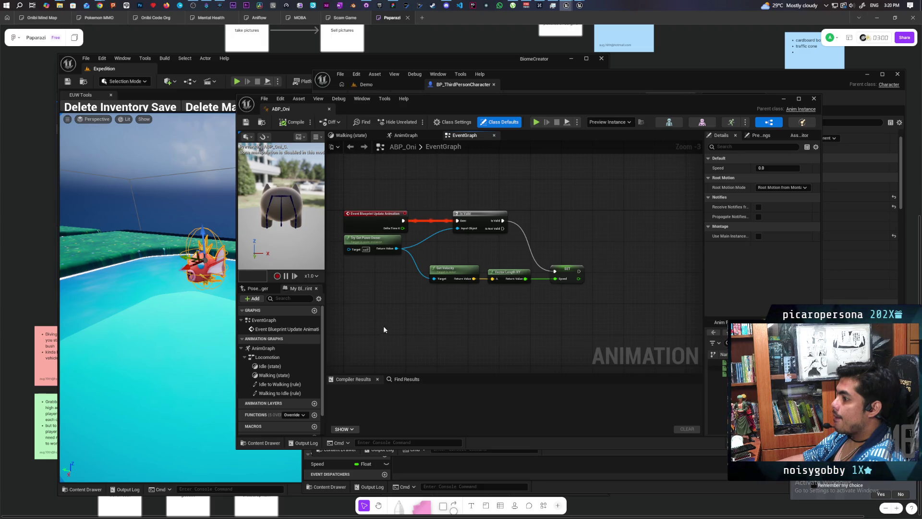
scroll(402, 305, down, 3)
scroll(413, 289, up, 2)
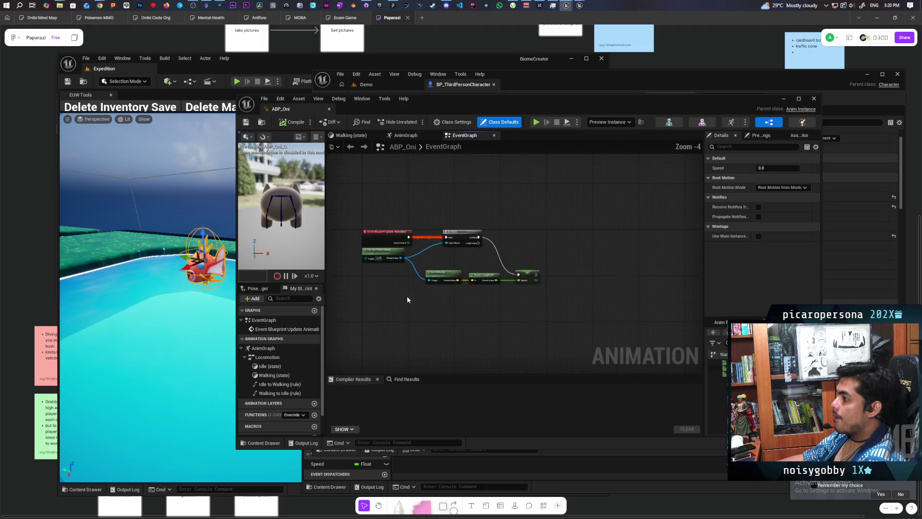
right_click(400, 193)
text(begin)
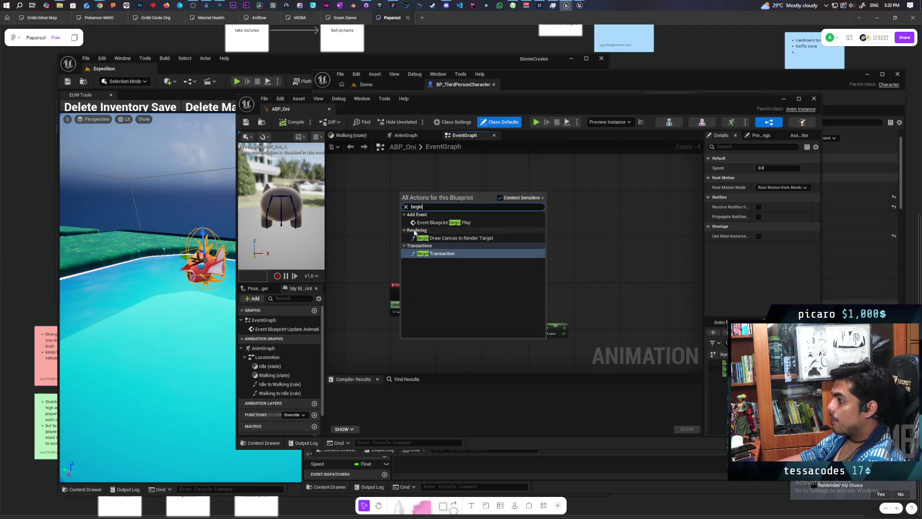
click(446, 222)
scroll(422, 214, up, 2)
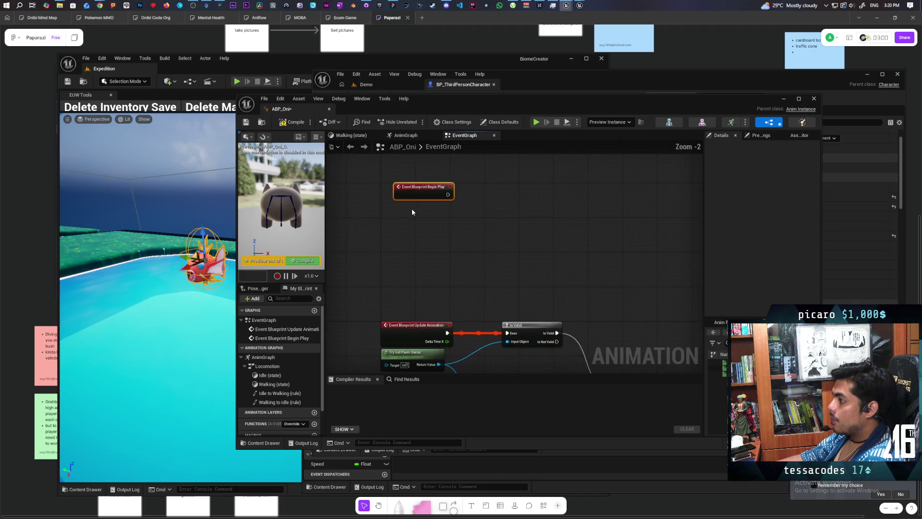
right_click(426, 224)
click(405, 351)
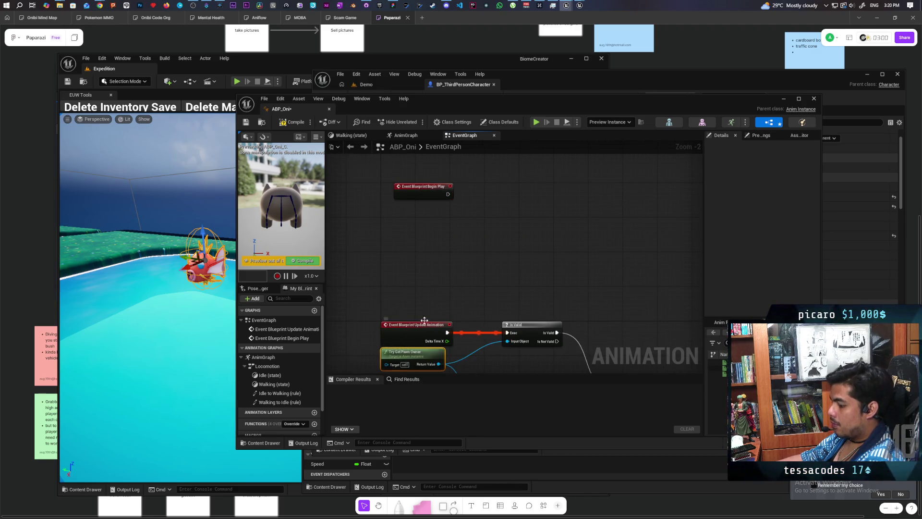
mouse_move(405, 351)
mouse_down()
mouse_move(452, 210)
mouse_move(534, 218)
mouse_up()
Cast the pawn owner to BP_ThirdPersonCharacter, promote the result to a variable, and compile
scroll(465, 221, up, 2)
text(cast to third)
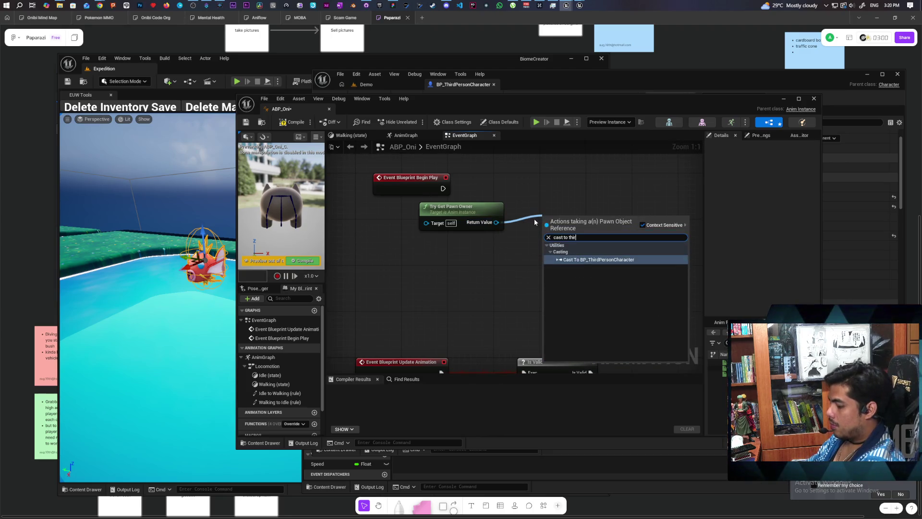
key(Return)
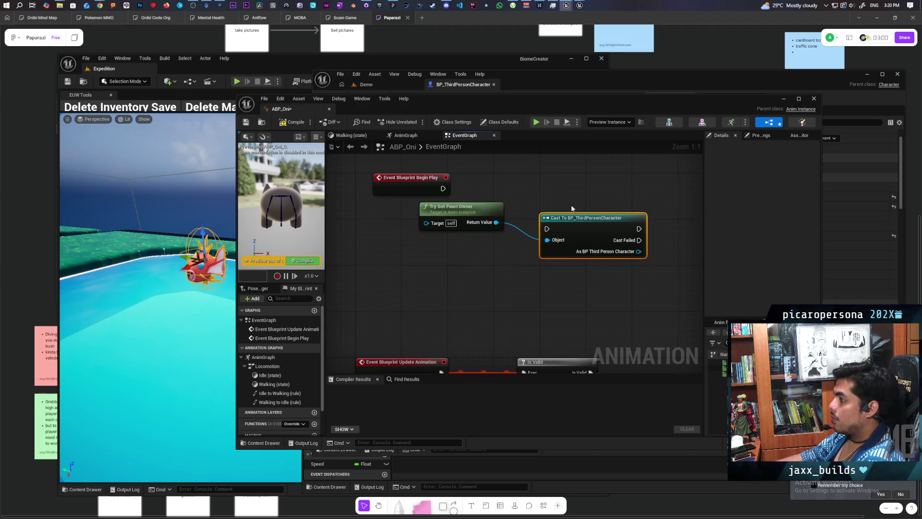
drag(542, 219, 518, 185)
mouse_move(477, 209)
mouse_down()
mouse_move(435, 216)
mouse_move(524, 194)
mouse_move(522, 183)
mouse_up()
key(F7)
mouse_move(592, 211)
mouse_down()
mouse_move(647, 208)
mouse_move(644, 190)
mouse_up()
click(672, 235)
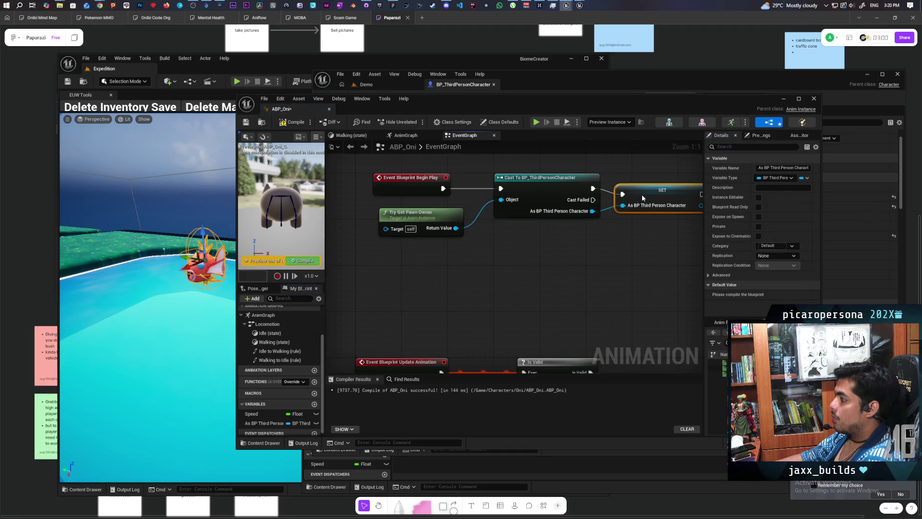
key(F7)
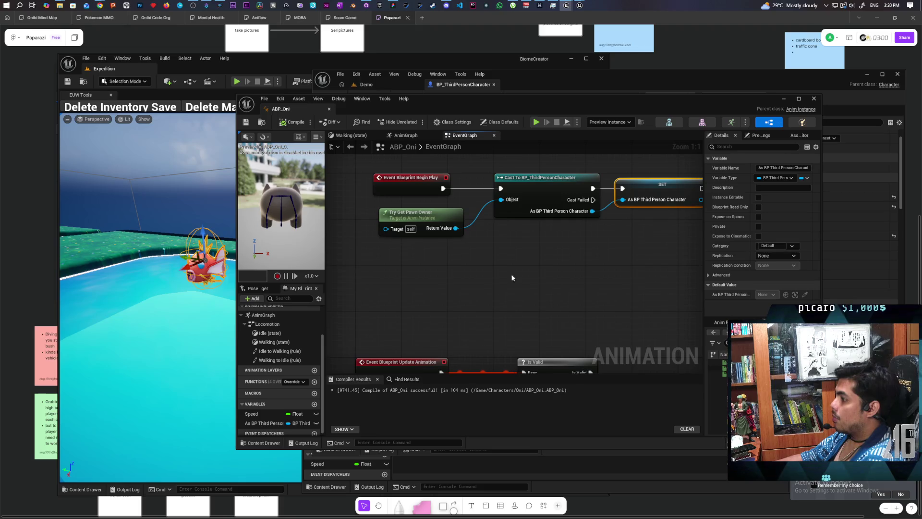
Replace Try Get Pawn Owner in the update logic with an As BP Third Person Character getter
scroll(494, 202, down, 3)
mouse_move(454, 249)
mouse_down()
mouse_move(371, 241)
mouse_move(353, 251)
mouse_up()
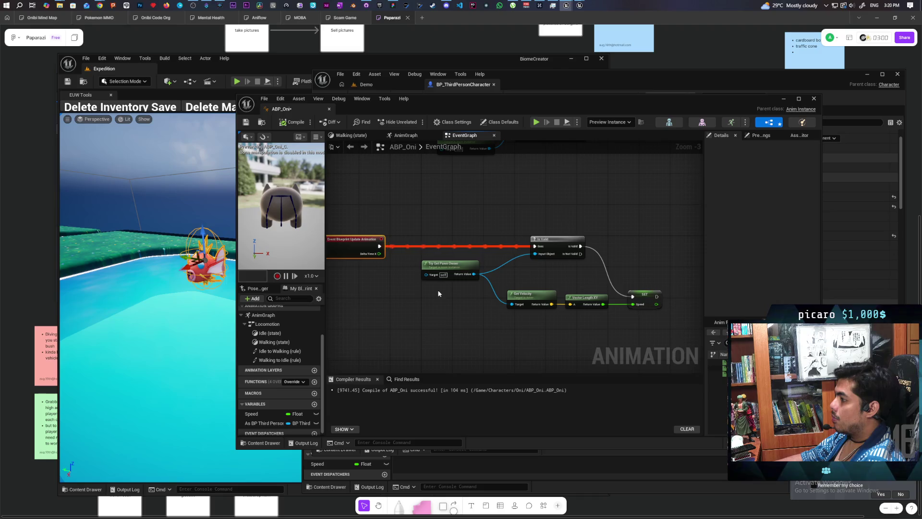
mouse_move(269, 421)
mouse_down()
mouse_move(443, 298)
mouse_move(453, 305)
mouse_move(433, 294)
mouse_move(466, 289)
mouse_move(458, 294)
mouse_up()
click(481, 272)
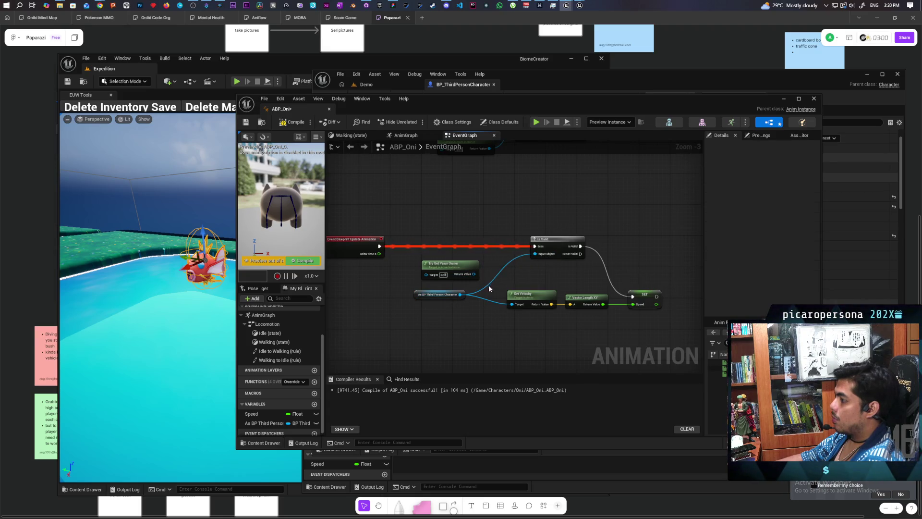
click(459, 278)
key(Delete)
Insert a Sequence node after Is Valid, aligned with the SET Speed node
mouse_move(403, 281)
mouse_down()
mouse_move(396, 251)
mouse_move(361, 243)
mouse_up()
mouse_move(470, 221)
mouse_down()
mouse_move(344, 216)
mouse_move(446, 230)
mouse_up()
drag(641, 279, 625, 231)
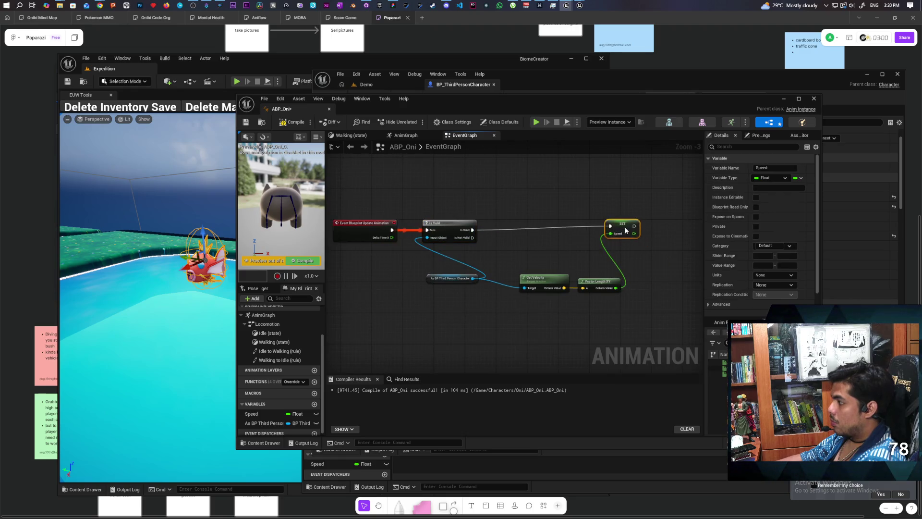
click(529, 241)
scroll(530, 241, up, 3)
mouse_move(490, 257)
mouse_down()
mouse_move(490, 213)
mouse_move(482, 225)
mouse_move(660, 224)
mouse_up()
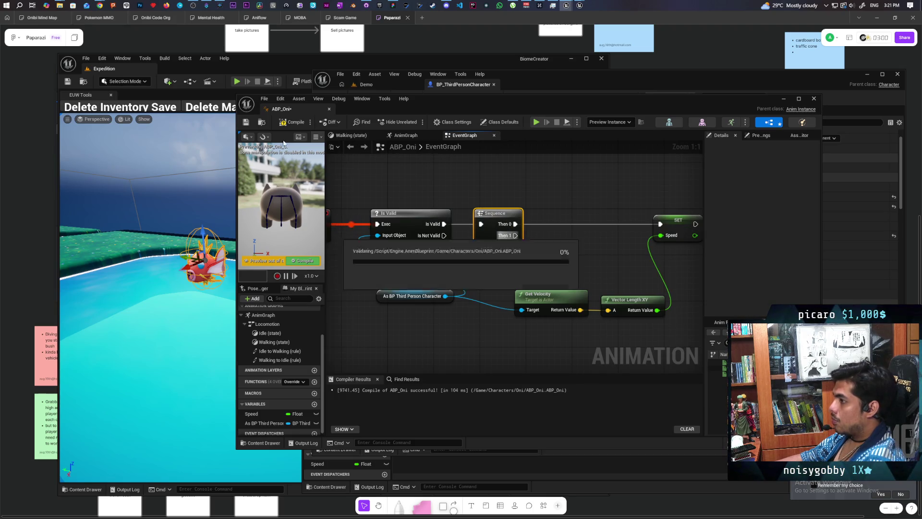
Add a SET Guy Below Valid node driven from the Sequence's second output
key(F7)
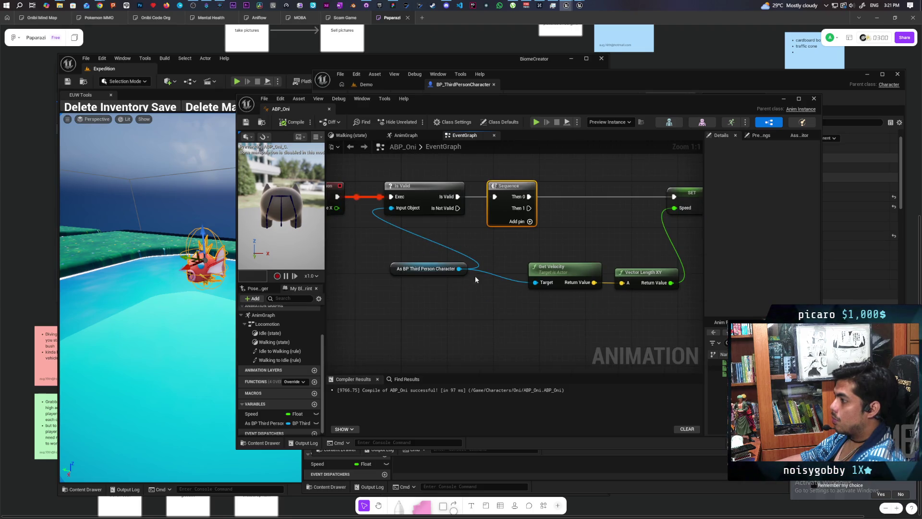
mouse_move(459, 268)
mouse_down()
mouse_move(474, 333)
mouse_move(465, 329)
mouse_up()
text(guy be)
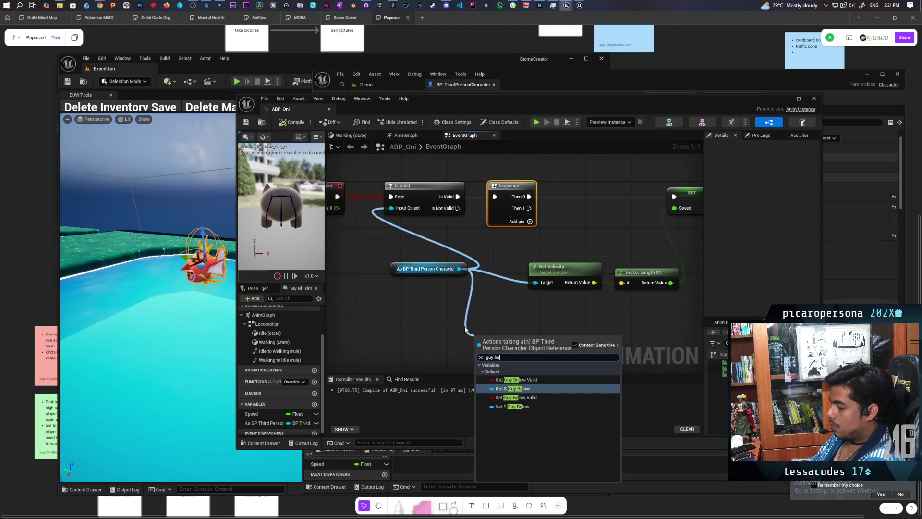
text(l)
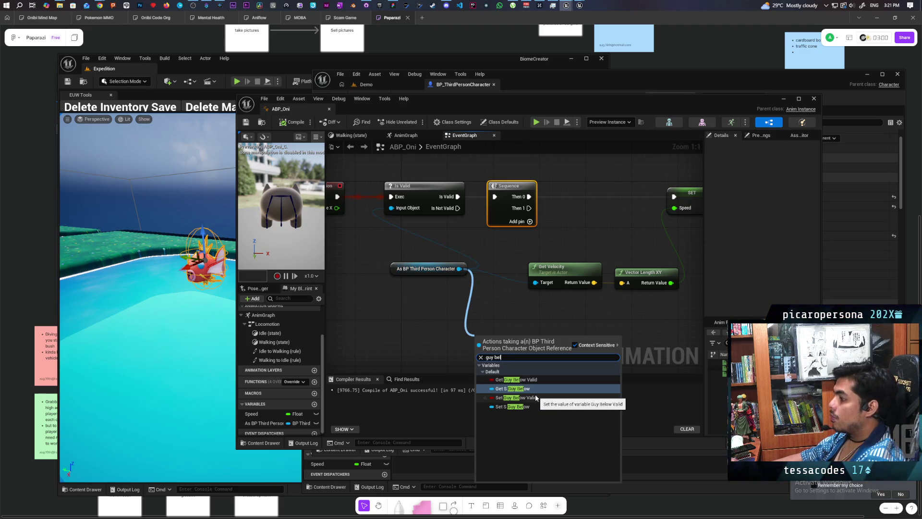
click(512, 379)
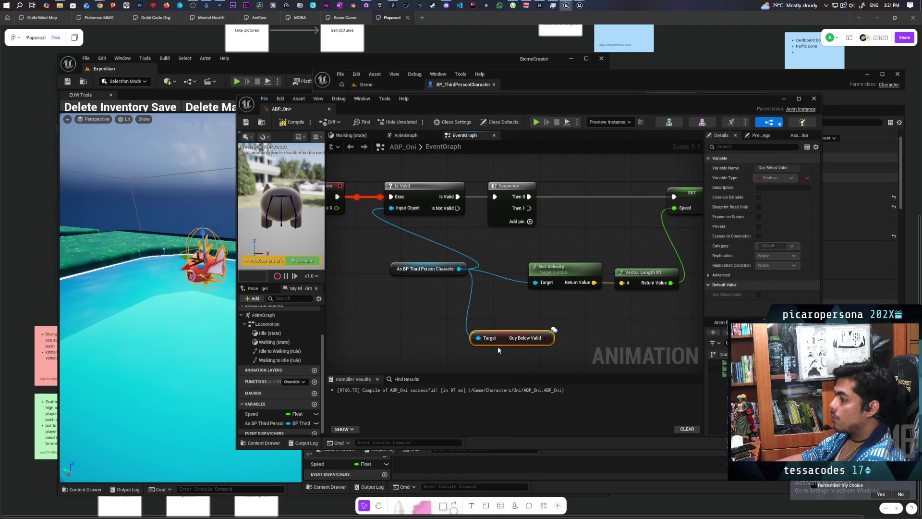
mouse_move(501, 336)
mouse_down()
mouse_move(467, 342)
mouse_move(504, 348)
mouse_move(522, 338)
mouse_move(558, 349)
mouse_up()
click(592, 359)
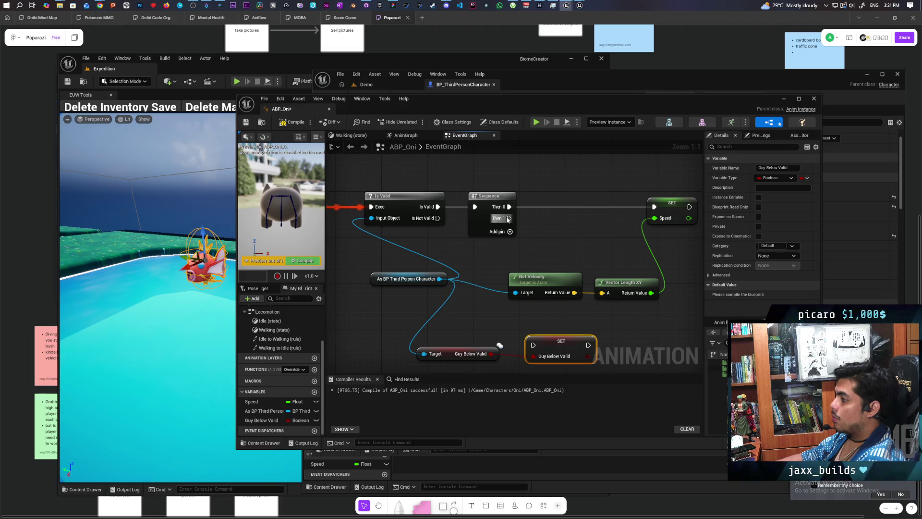
drag(509, 218, 533, 344)
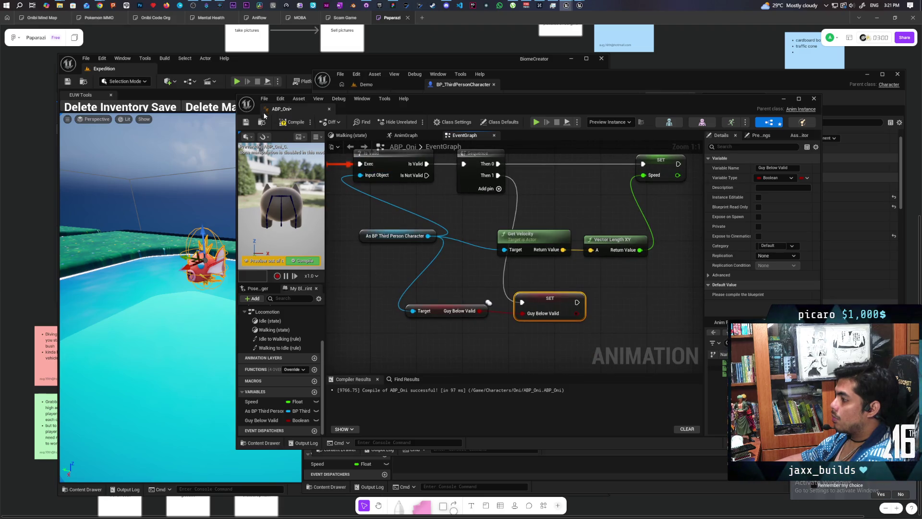
Compile ABP_Oni and switch to its AnimGraph
click(286, 124)
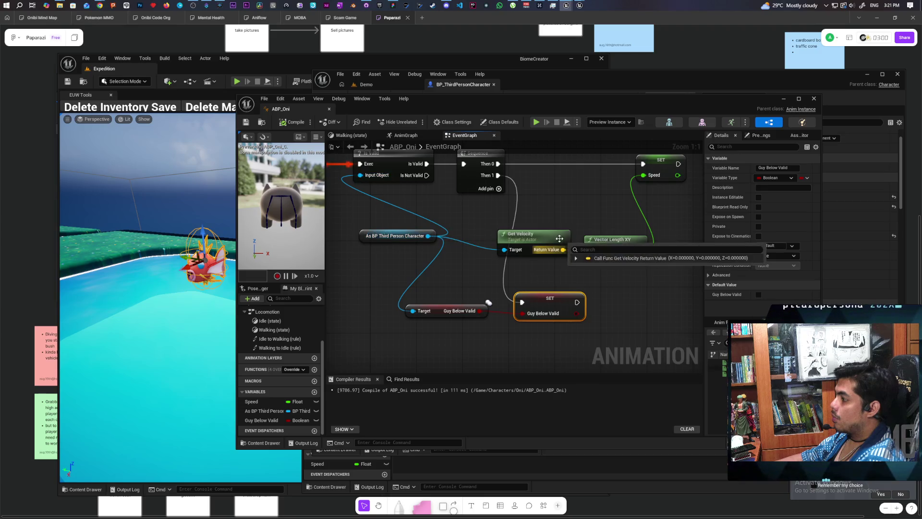
scroll(544, 225, down, 3)
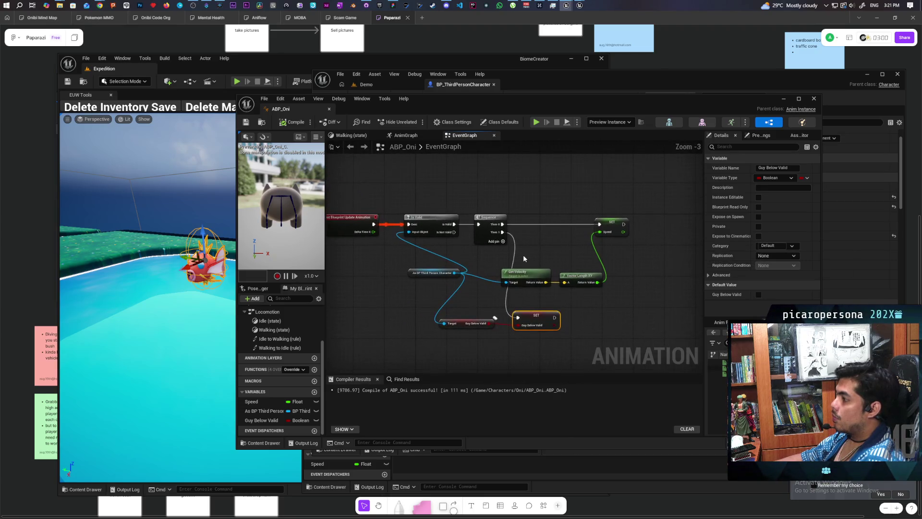
click(411, 138)
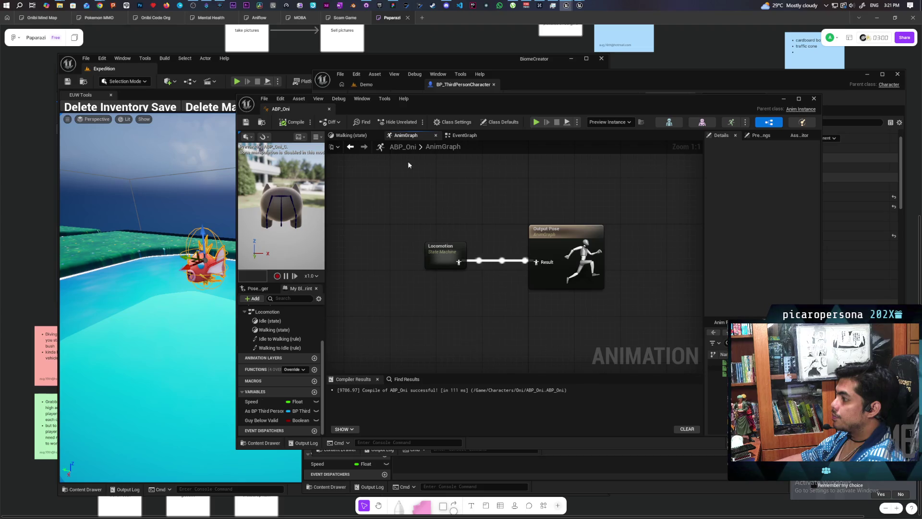
Add a new state named Sitting inside the Locomotion state machine
click(364, 136)
click(416, 138)
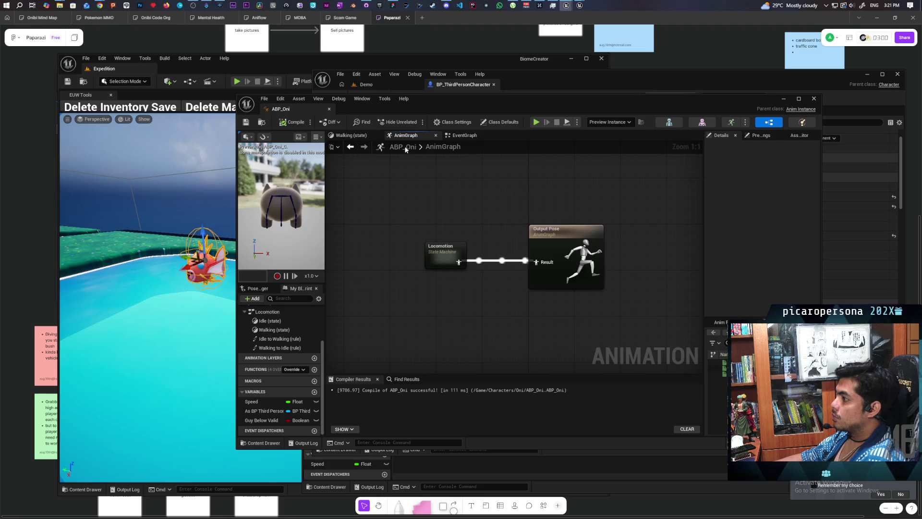
scroll(419, 164, down, 2)
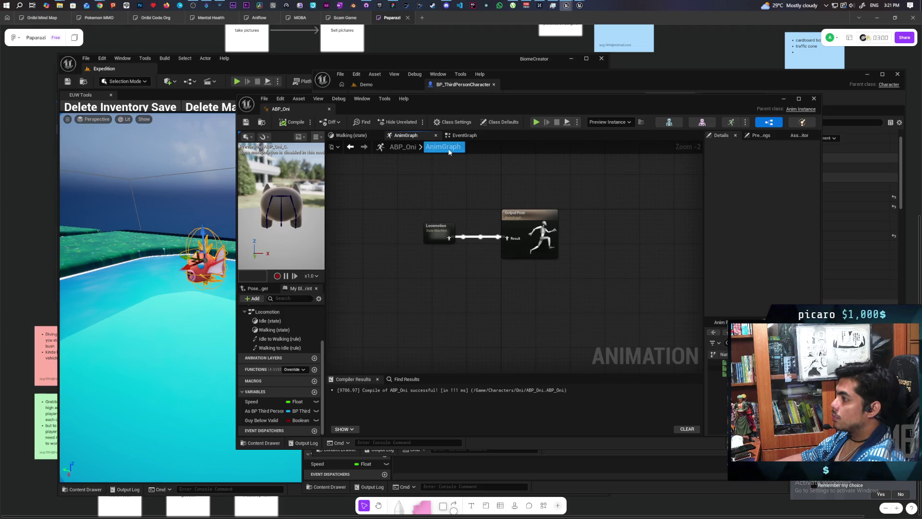
scroll(515, 194, down, 2)
mouse_move(514, 194)
mouse_down()
mouse_move(468, 257)
mouse_move(466, 226)
mouse_up()
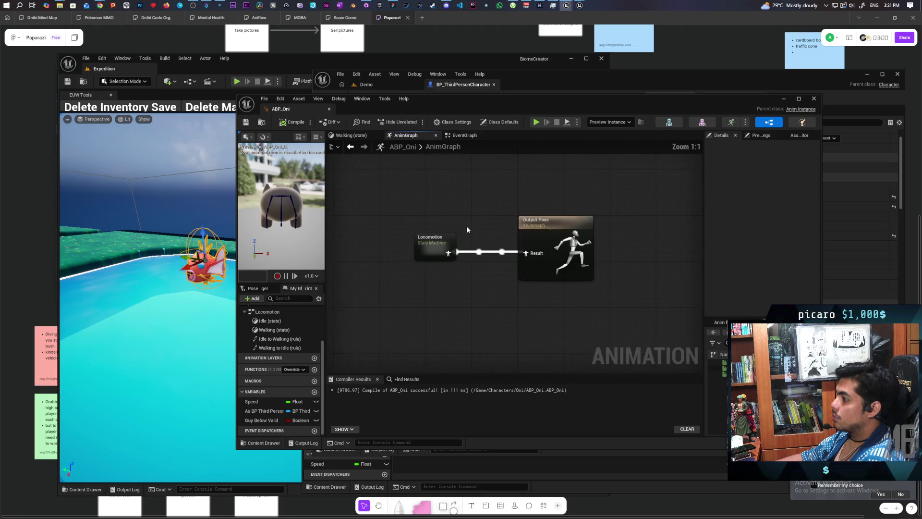
double_click(429, 248)
drag(516, 277, 483, 238)
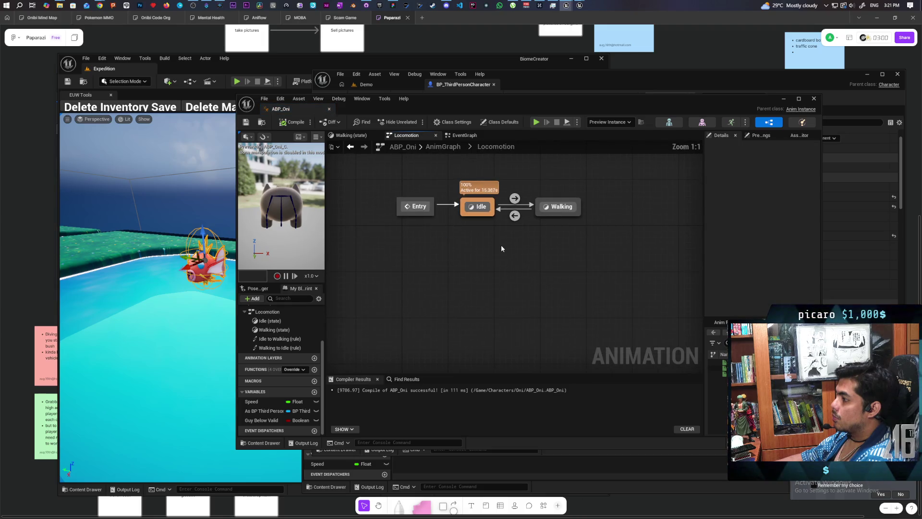
right_click(500, 244)
click(535, 272)
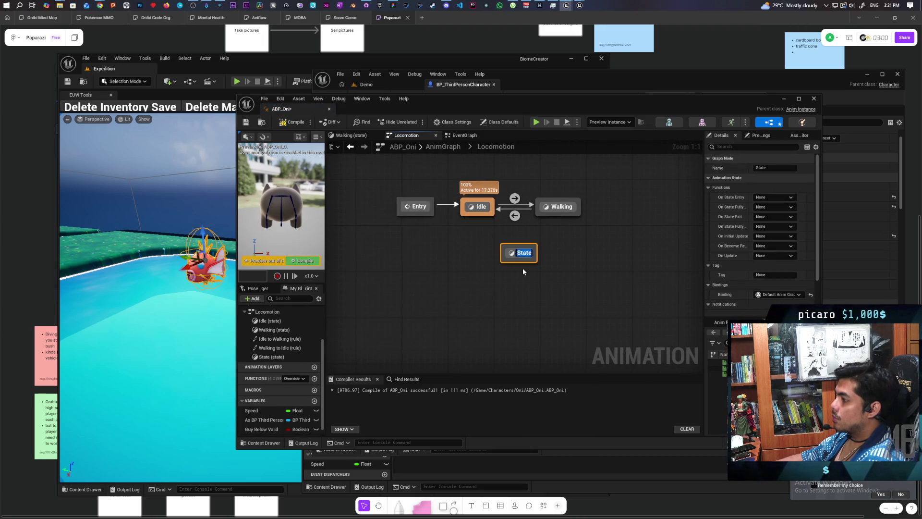
text(Sitting)
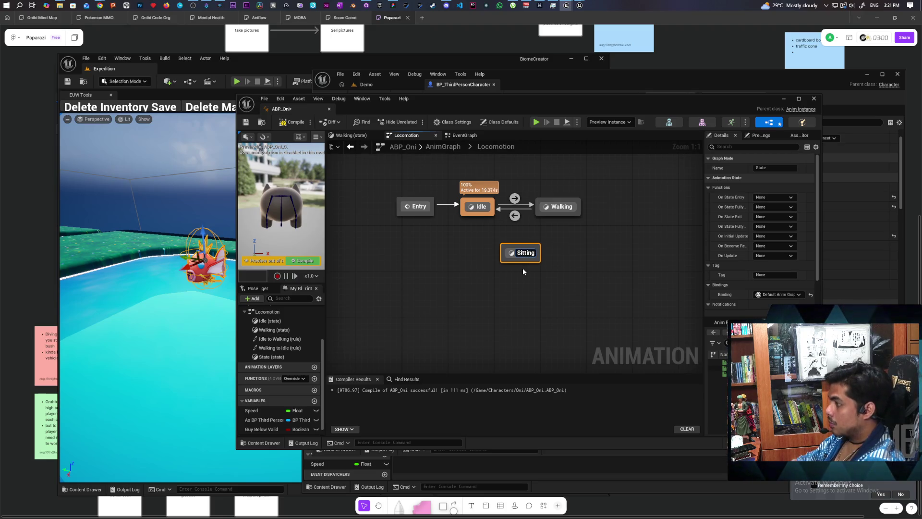
click(473, 280)
Draw transitions from Idle and Walking into Sitting, and from Sitting back out
drag(506, 261, 515, 268)
click(484, 258)
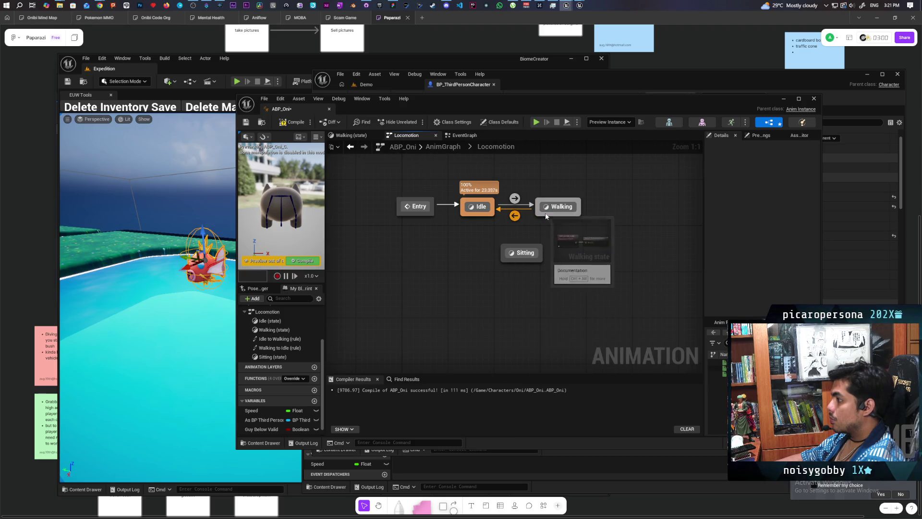
mouse_move(540, 217)
mouse_down()
mouse_move(538, 235)
mouse_move(508, 254)
mouse_up()
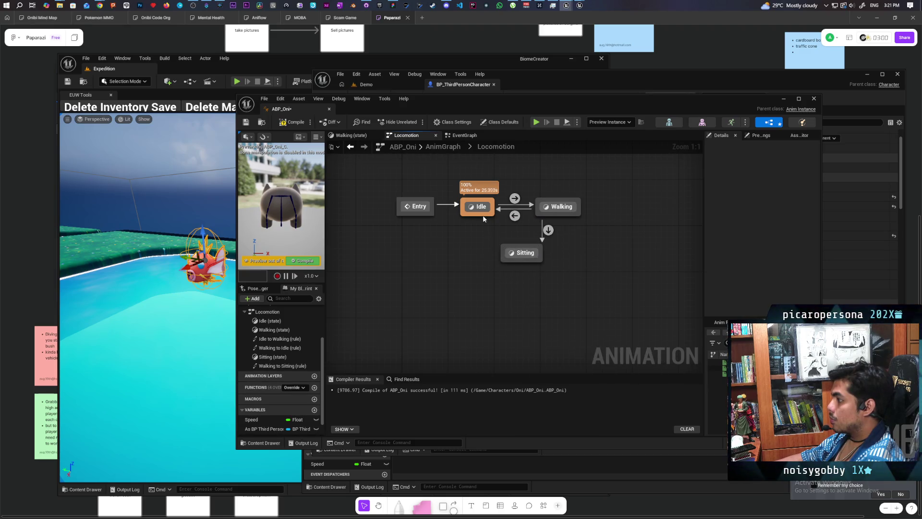
mouse_move(484, 218)
mouse_down()
mouse_move(510, 249)
mouse_move(500, 243)
mouse_up()
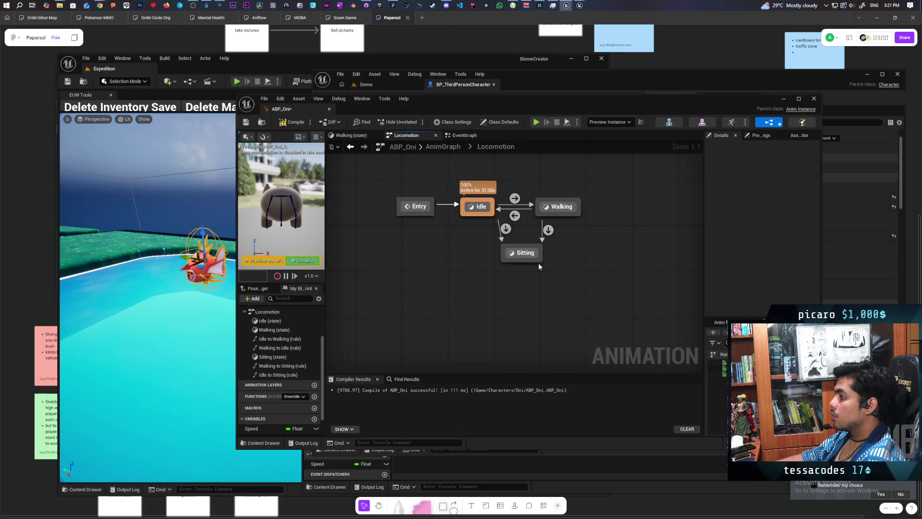
mouse_move(537, 263)
mouse_down()
mouse_move(533, 283)
mouse_move(518, 263)
mouse_move(509, 278)
mouse_move(551, 218)
mouse_up()
key(Escape)
drag(503, 264, 480, 213)
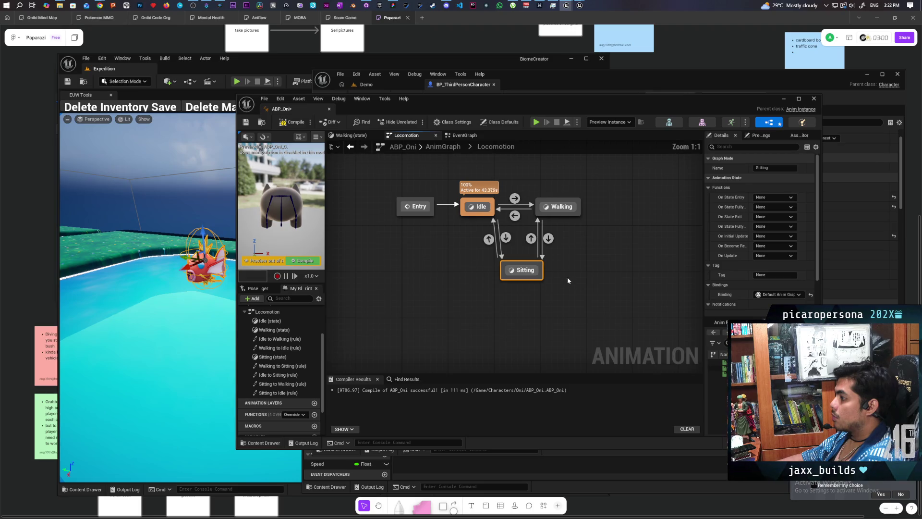
double_click(548, 238)
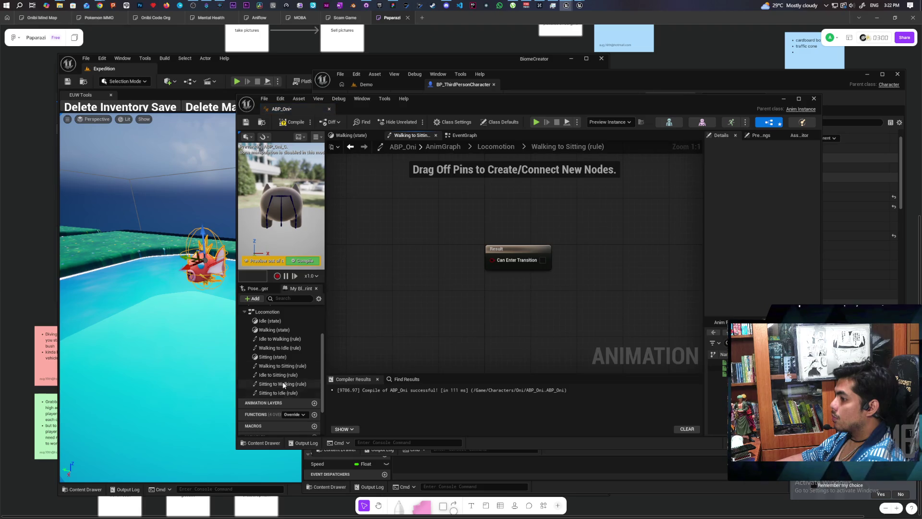
Drive the Walking to Sitting transition with Guy Below Valid and compile
scroll(286, 393, down, 2)
drag(267, 421, 494, 260)
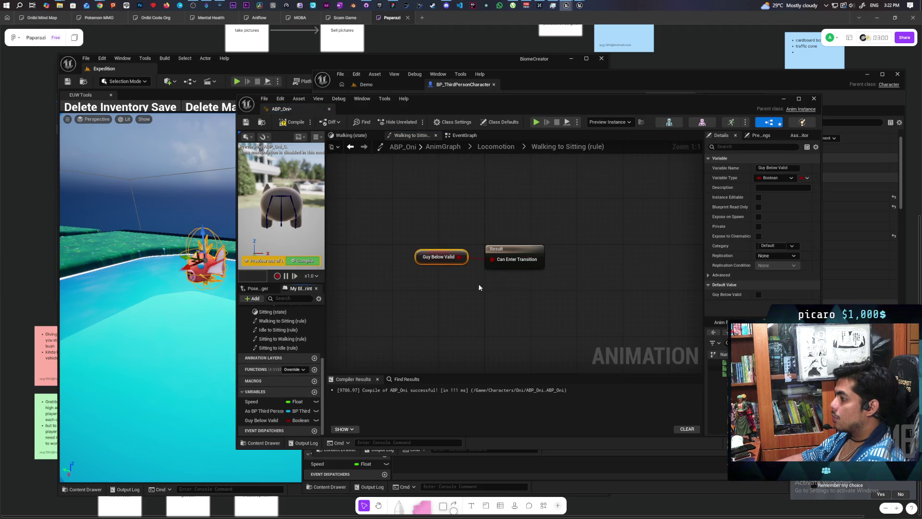
click(289, 123)
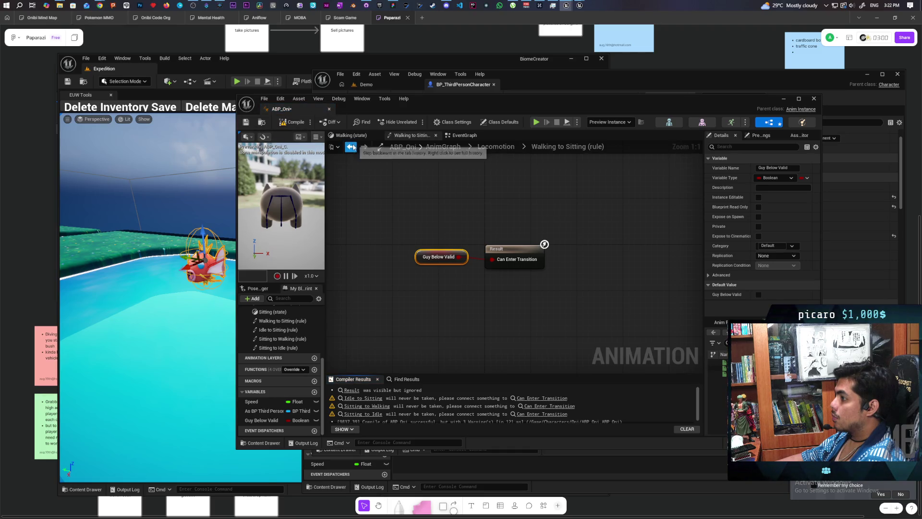
click(350, 147)
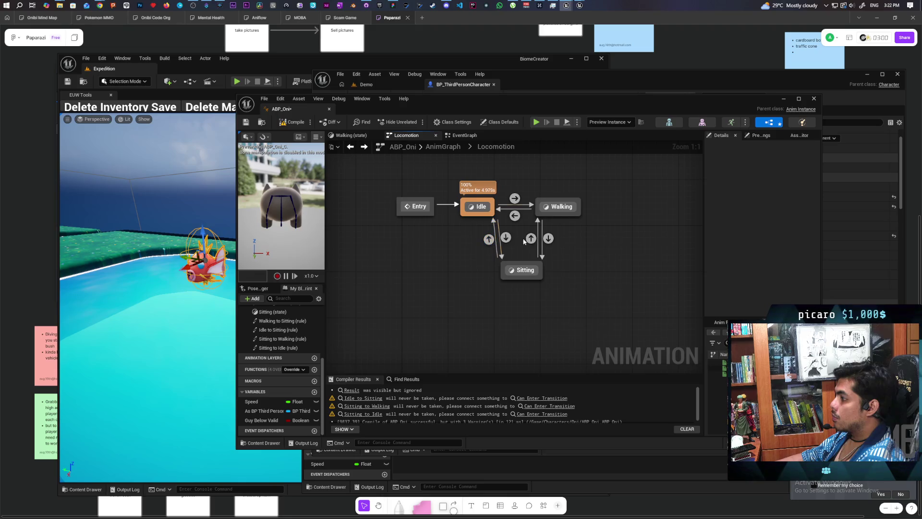
Drive the Idle to Sitting transition with Guy Below Valid, compile, and check the remaining warning
double_click(506, 237)
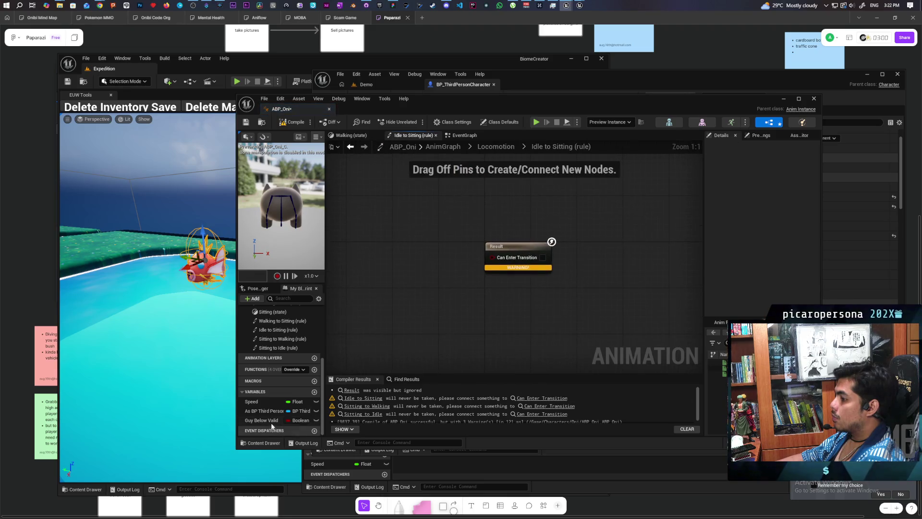
mouse_move(271, 421)
mouse_down()
mouse_move(499, 286)
mouse_move(496, 260)
mouse_up()
click(293, 122)
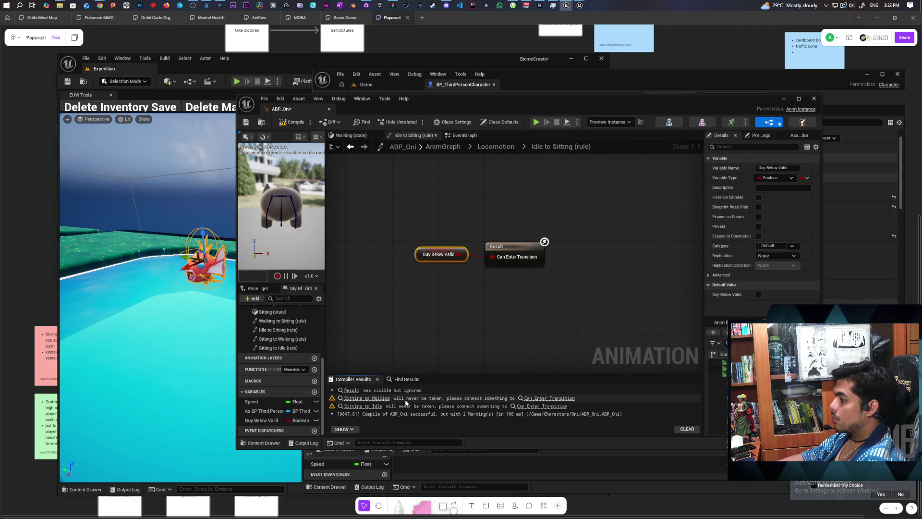
click(377, 399)
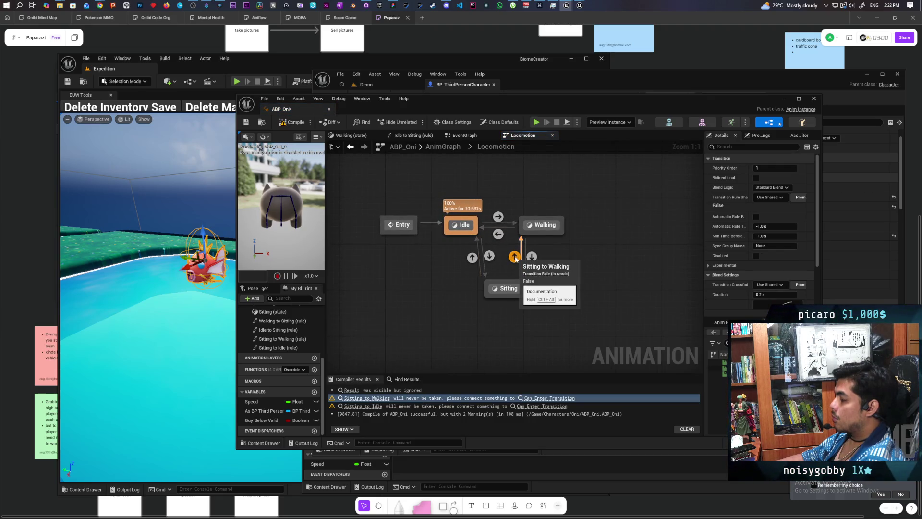
In the Sitting to Walking rule, feed NOT Guy Below Valid into an AND wired to the result
double_click(514, 257)
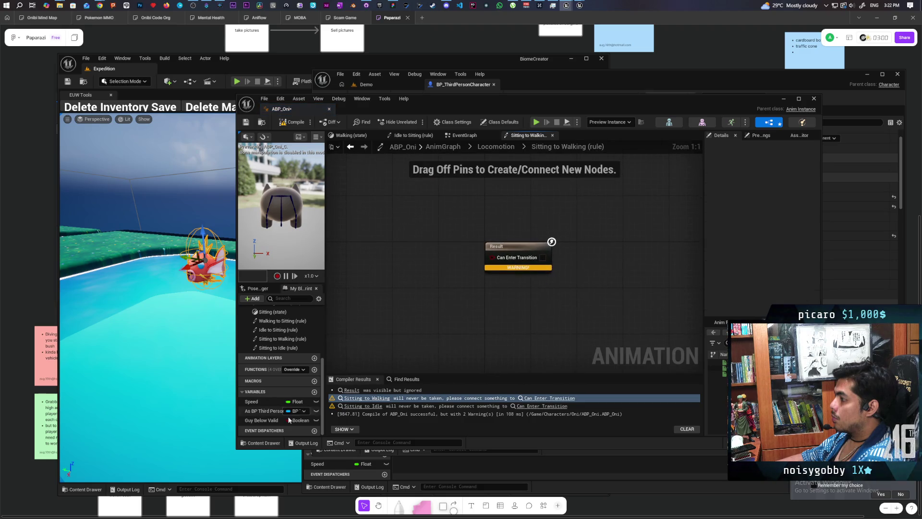
mouse_move(267, 421)
mouse_down()
mouse_move(379, 253)
mouse_move(425, 267)
mouse_up()
click(385, 256)
text(not)
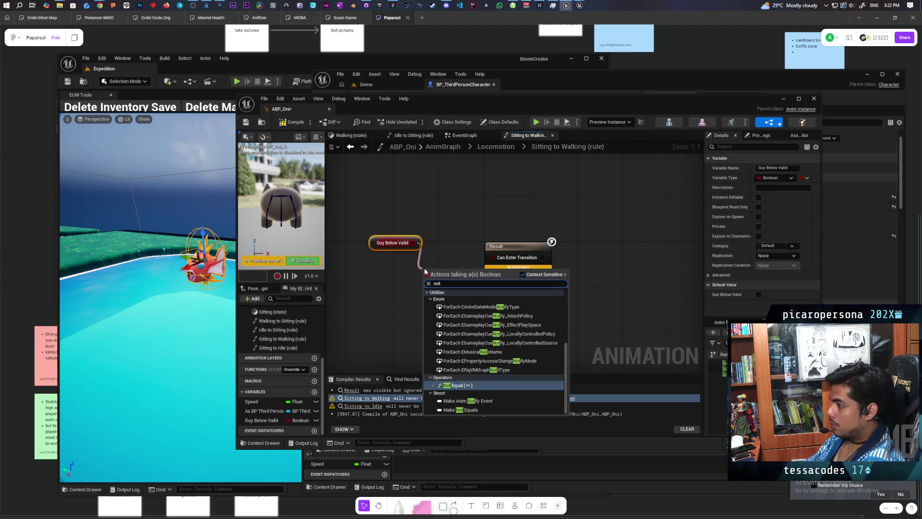
text( bool)
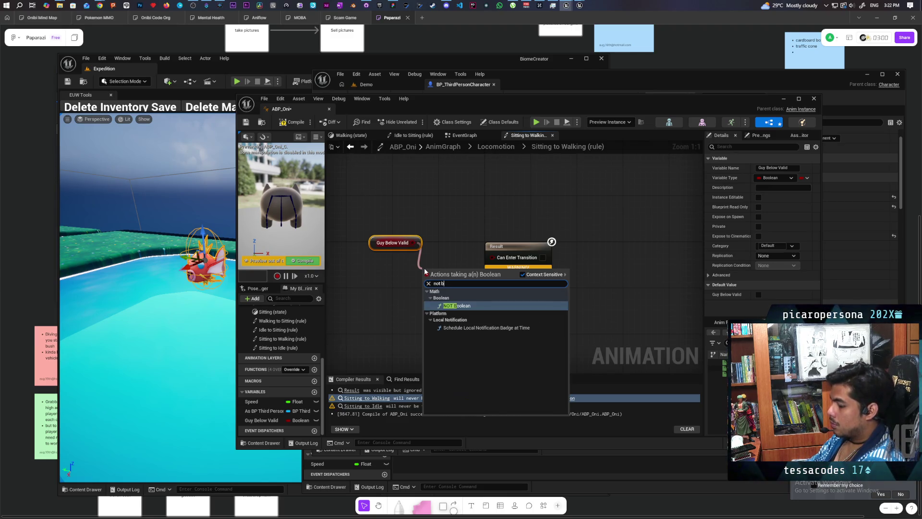
key(Return)
drag(458, 272, 407, 260)
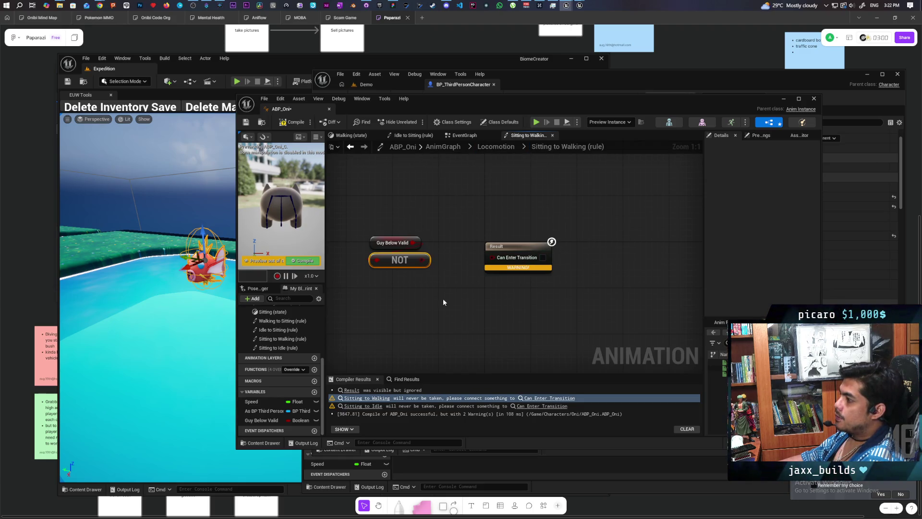
drag(423, 259, 423, 296)
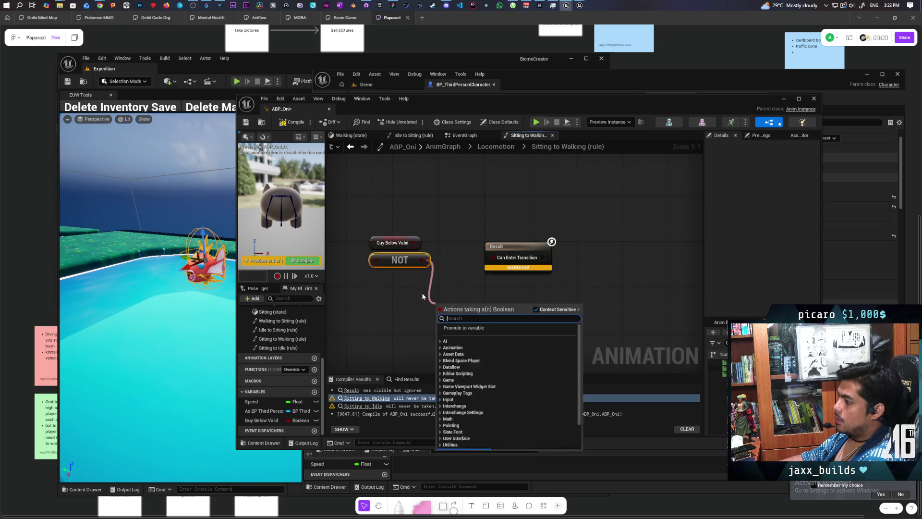
text(and)
key(Return)
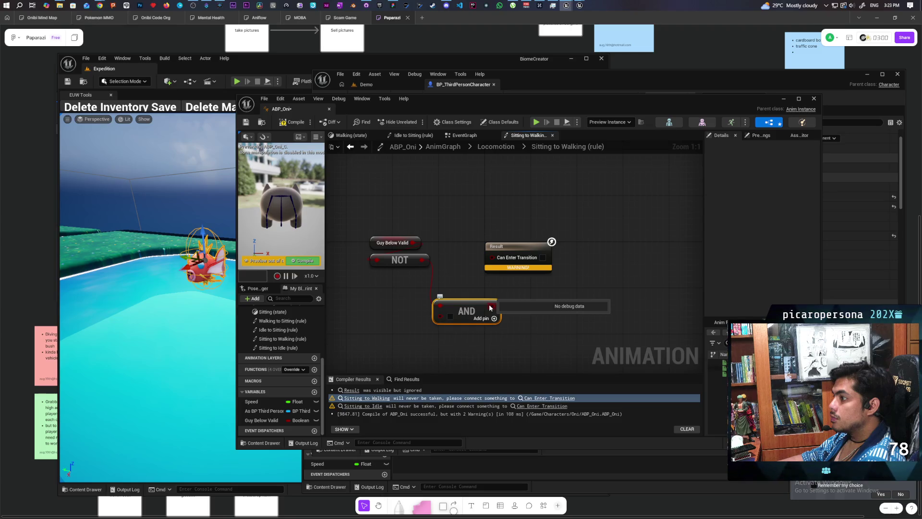
mouse_move(490, 306)
mouse_down()
mouse_move(480, 270)
mouse_move(492, 257)
mouse_up()
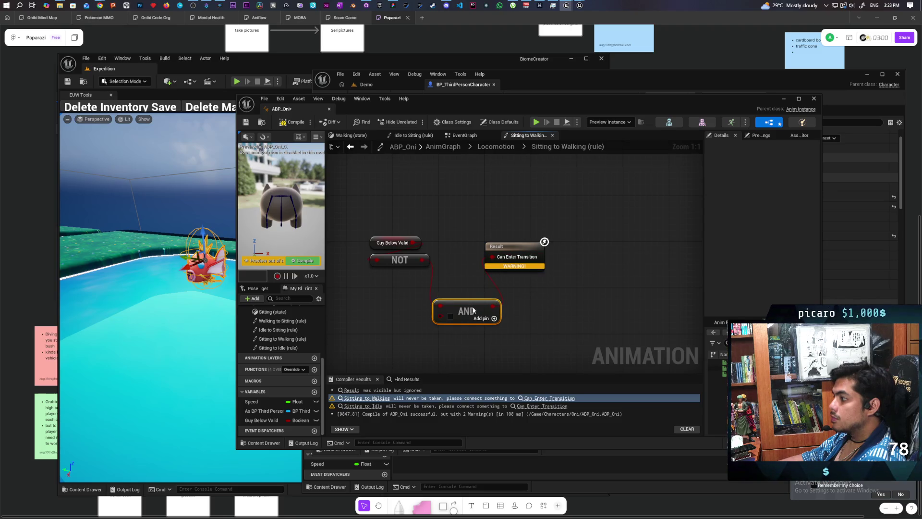
drag(474, 311, 457, 293)
Add a Speed > 5.0 comparison as the AND's second input and recompile
mouse_move(251, 402)
mouse_down()
mouse_move(383, 345)
mouse_move(344, 345)
mouse_move(399, 346)
mouse_up()
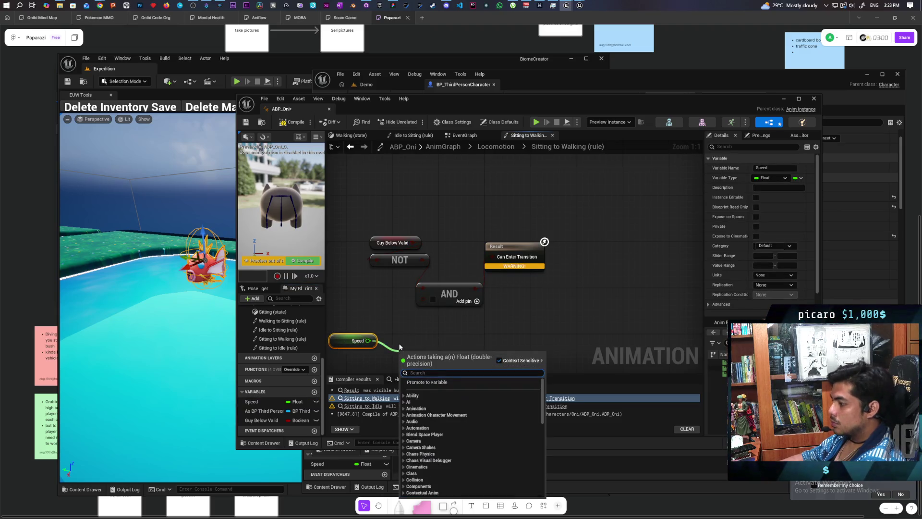
text(>)
key(Return)
click(417, 364)
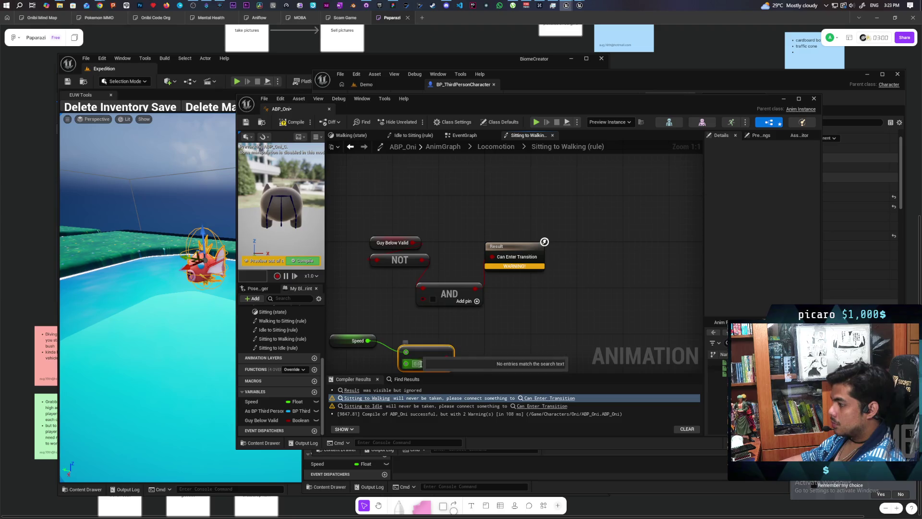
text(5)
key(Return)
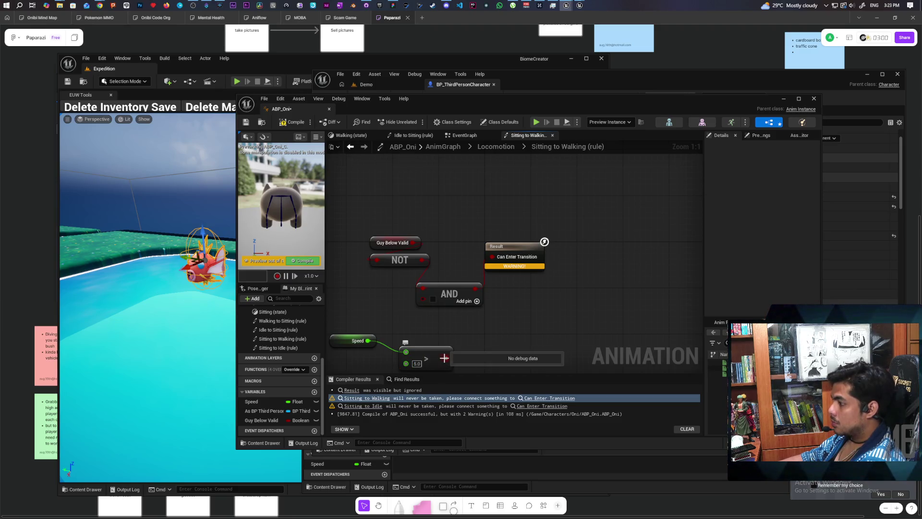
mouse_move(447, 358)
mouse_down()
mouse_move(427, 301)
mouse_move(467, 256)
mouse_up()
click(291, 122)
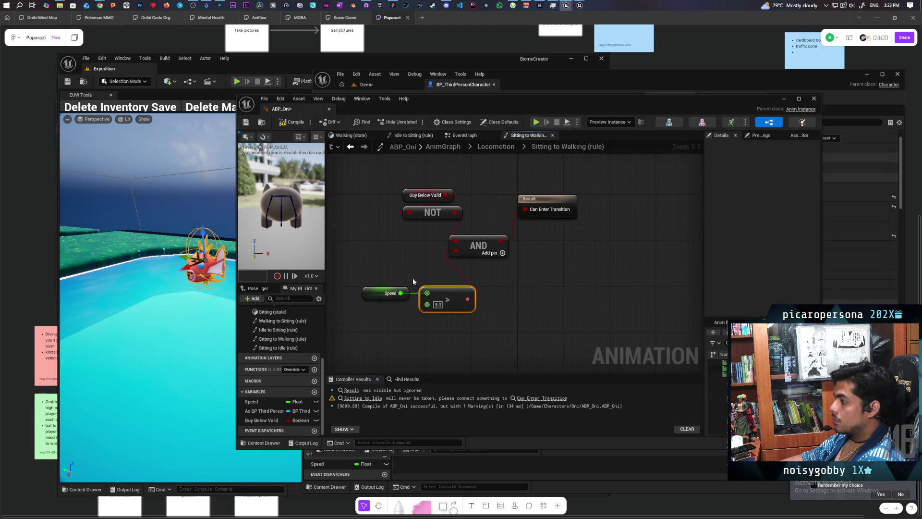
Tidy the Speed nodes, select all the rule's condition nodes, and return to Locomotion
ctrl+click(380, 293)
drag(447, 298, 424, 286)
scroll(417, 264, down, 2)
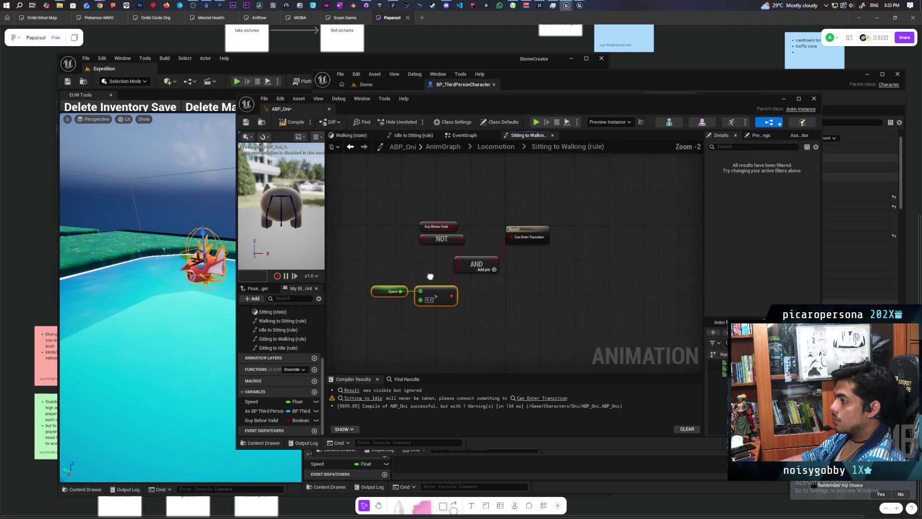
drag(396, 216, 489, 324)
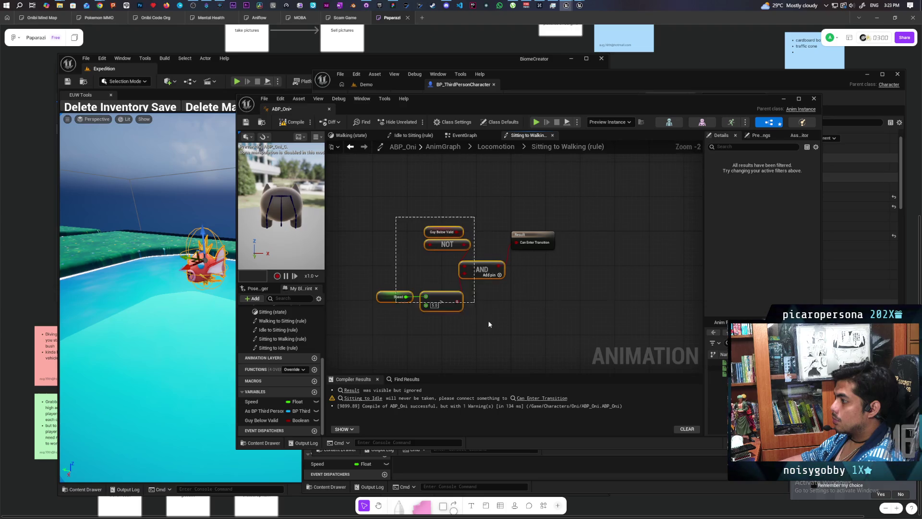
click(480, 149)
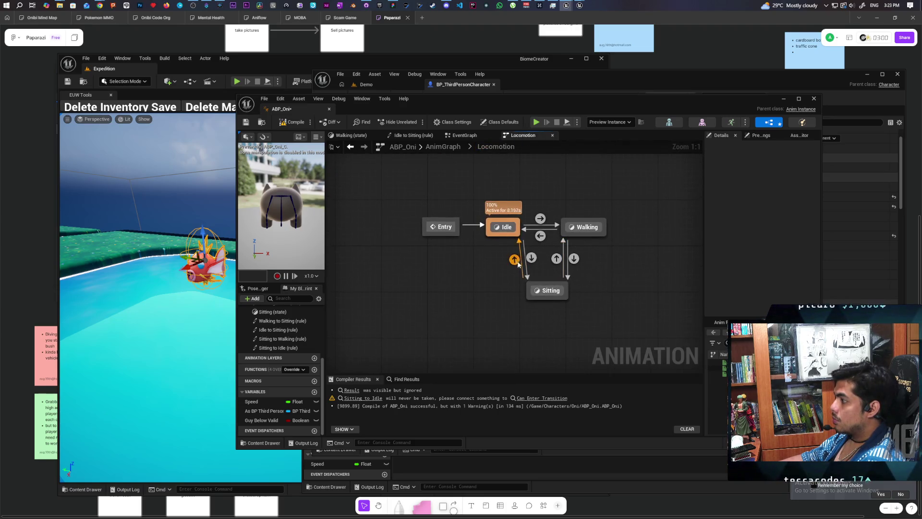
Paste the copied condition nodes into the Sitting to Idle rule and wire the AND to the result
double_click(515, 261)
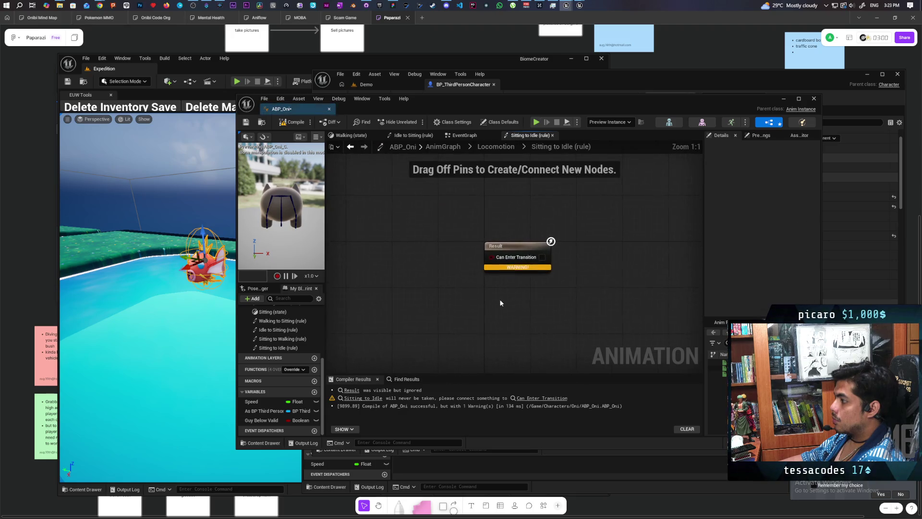
drag(514, 246, 629, 241)
key(ctrl+v)
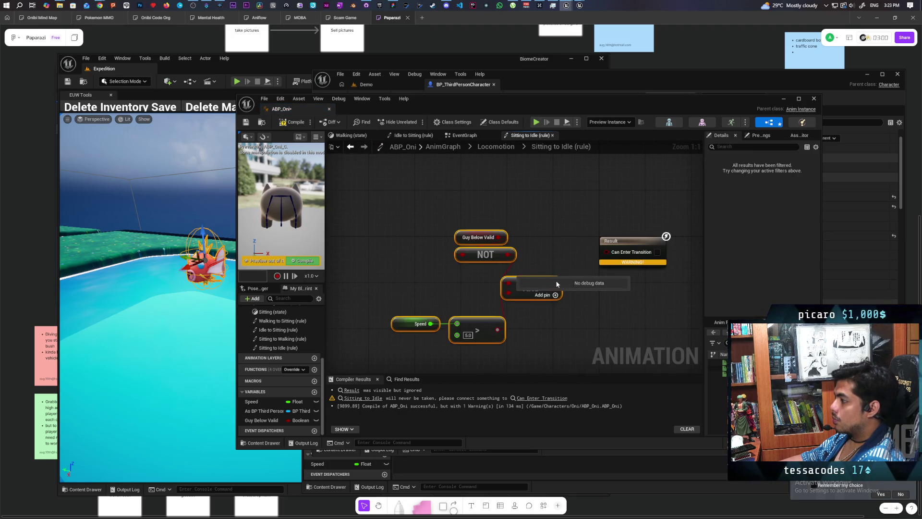
drag(555, 281, 607, 252)
click(545, 335)
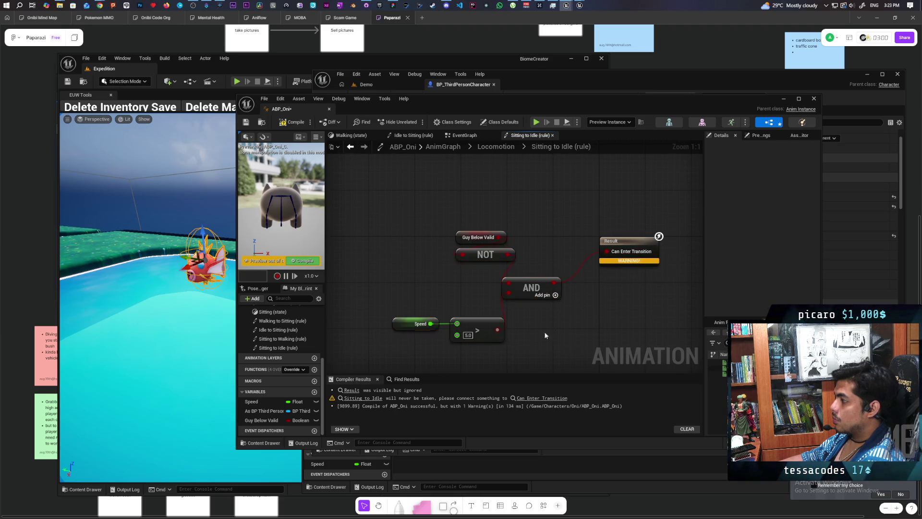
Insert a NOT after the Speed > 5.0 comparison and compile ABP_Oni
mouse_move(407, 311)
mouse_down()
mouse_move(480, 321)
mouse_move(439, 315)
mouse_move(494, 333)
mouse_up()
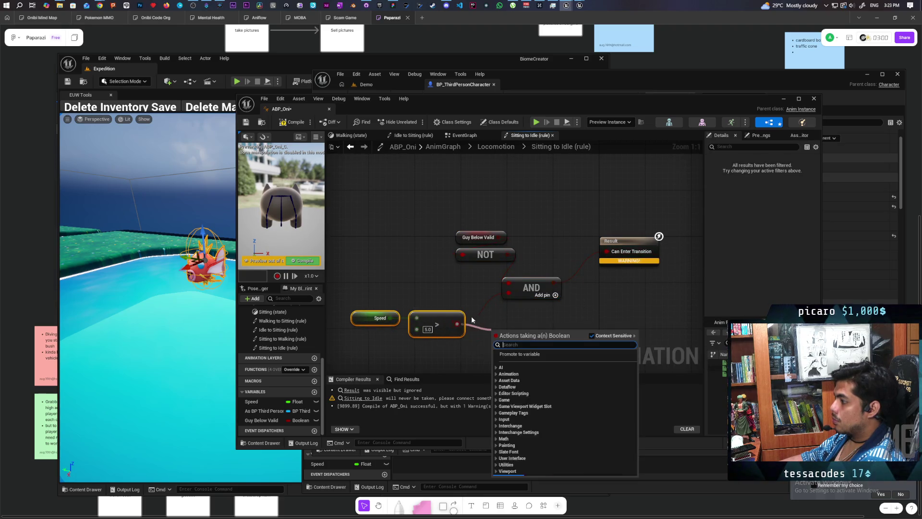
text(not bo)
key(Return)
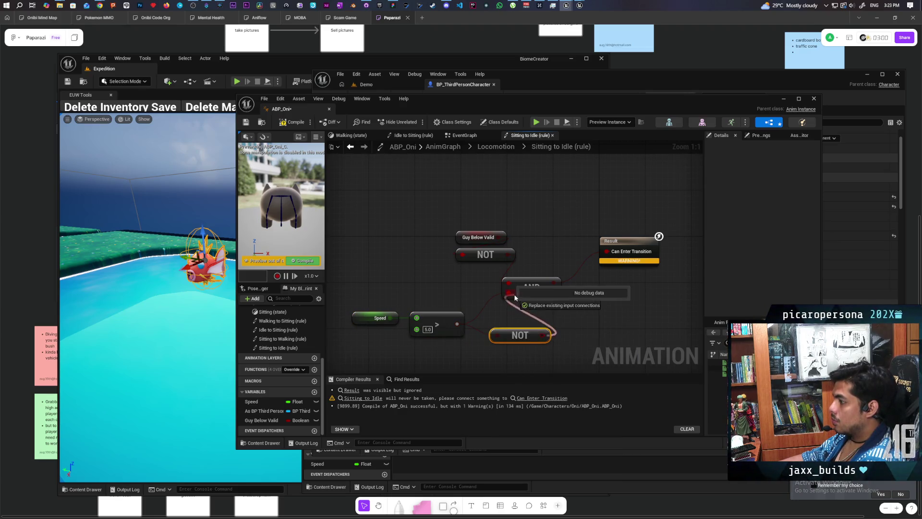
drag(519, 337, 504, 327)
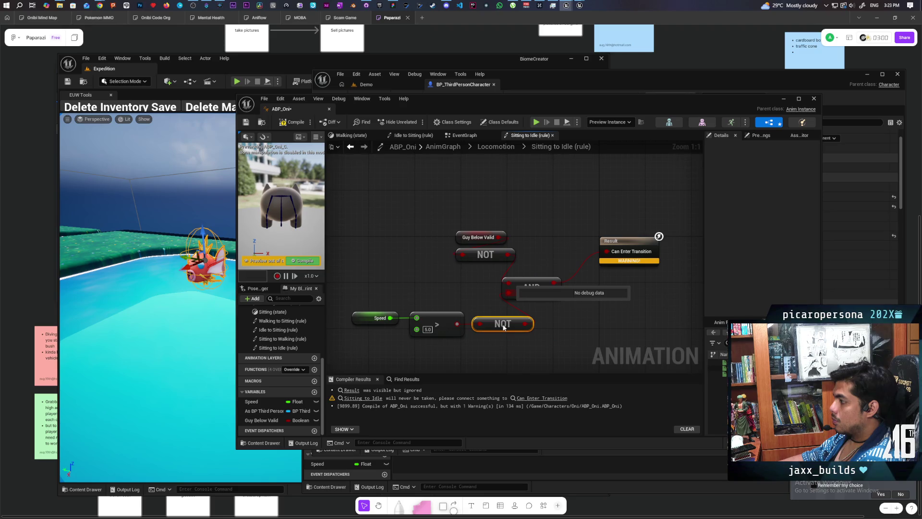
click(292, 122)
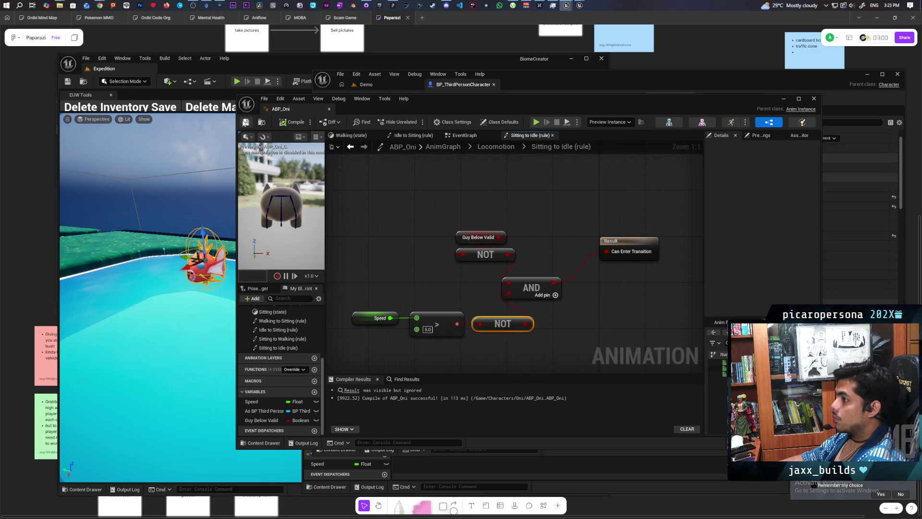
Reopen ABP_Oni from the asset browser and navigate back up to the Locomotion state machine
click(783, 99)
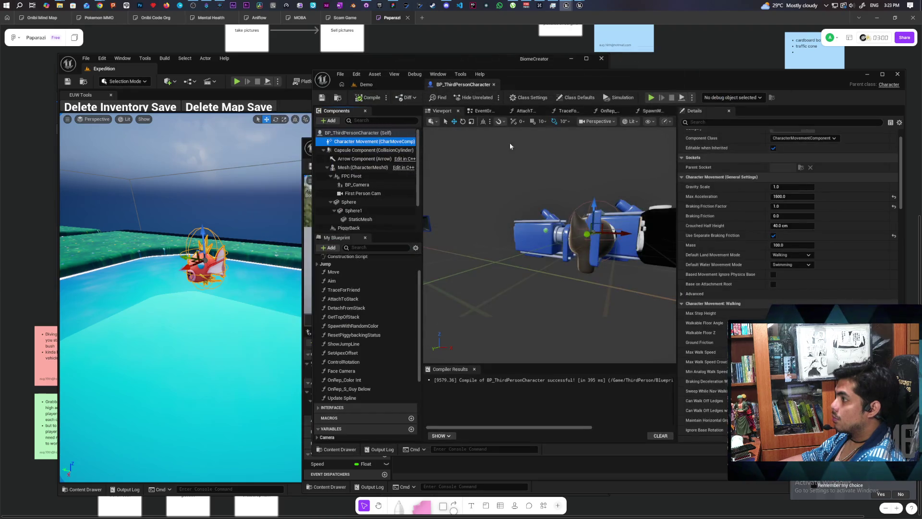
click(379, 85)
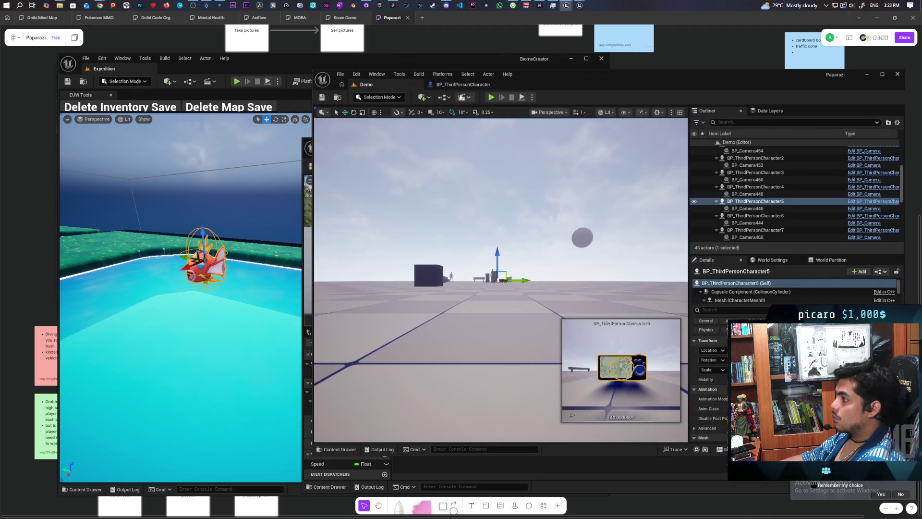
click(456, 85)
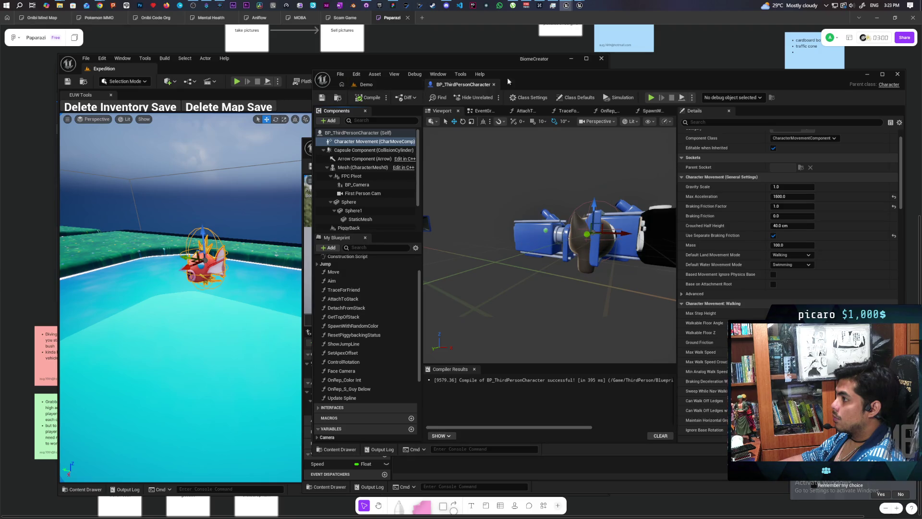
mouse_move(508, 81)
mouse_down()
mouse_move(572, 203)
mouse_move(571, 90)
mouse_move(517, 96)
mouse_up()
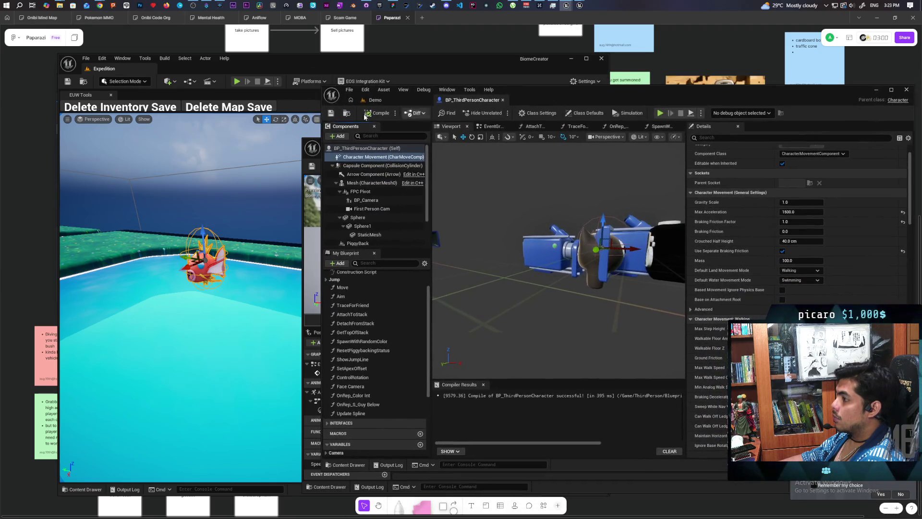
click(348, 465)
double_click(499, 384)
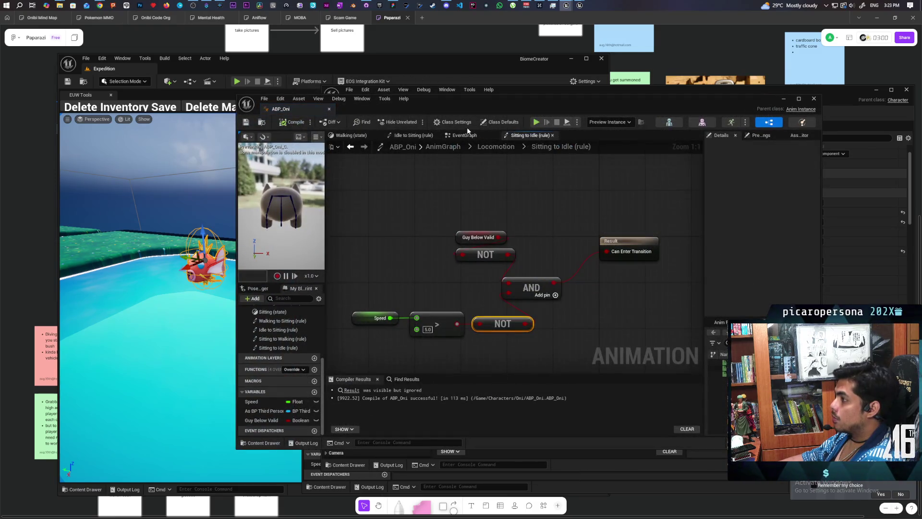
drag(504, 106, 502, 145)
click(464, 174)
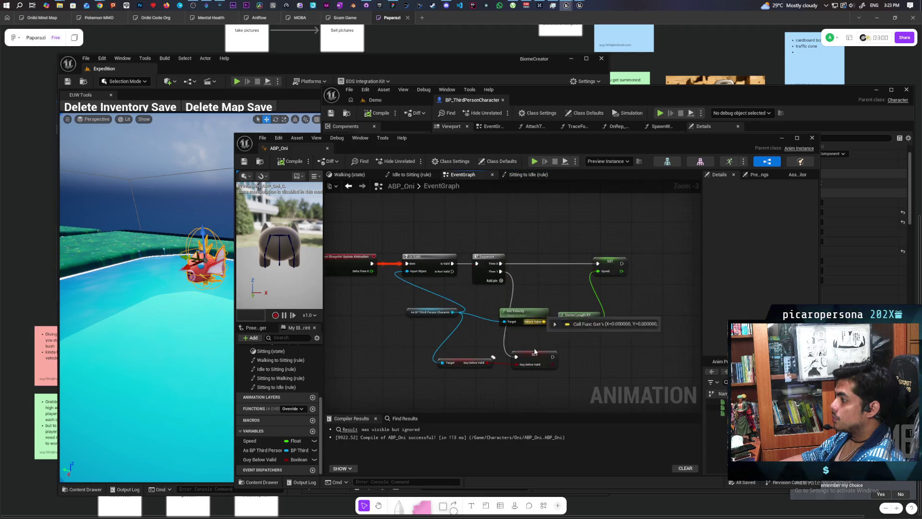
click(527, 174)
click(492, 186)
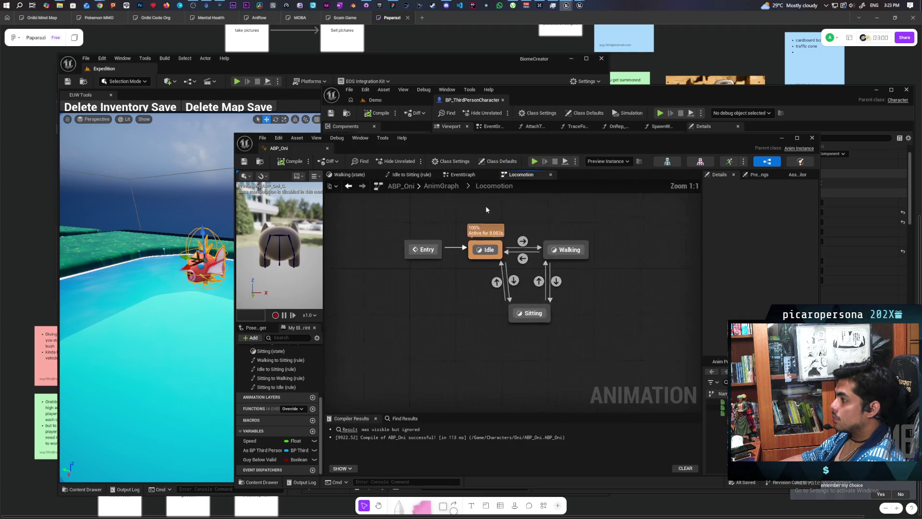
In the Sitting state graph, wire an SKM_gremlin_sitting player into the Output Animation Pose
double_click(540, 331)
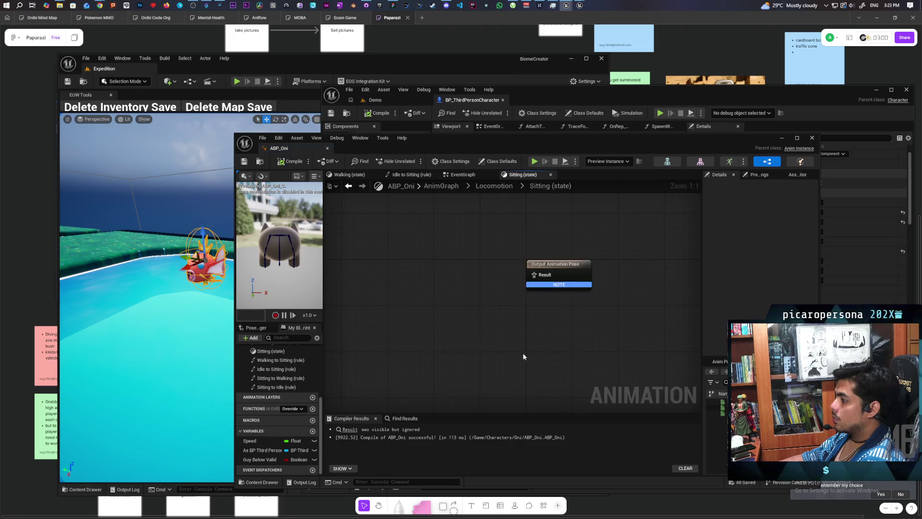
click(718, 407)
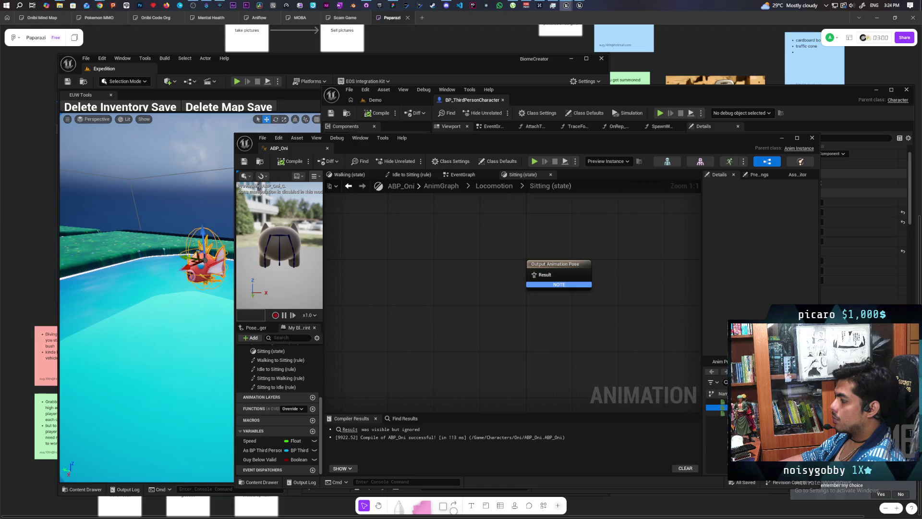
mouse_move(718, 407)
mouse_down()
mouse_move(614, 387)
mouse_move(426, 278)
mouse_up()
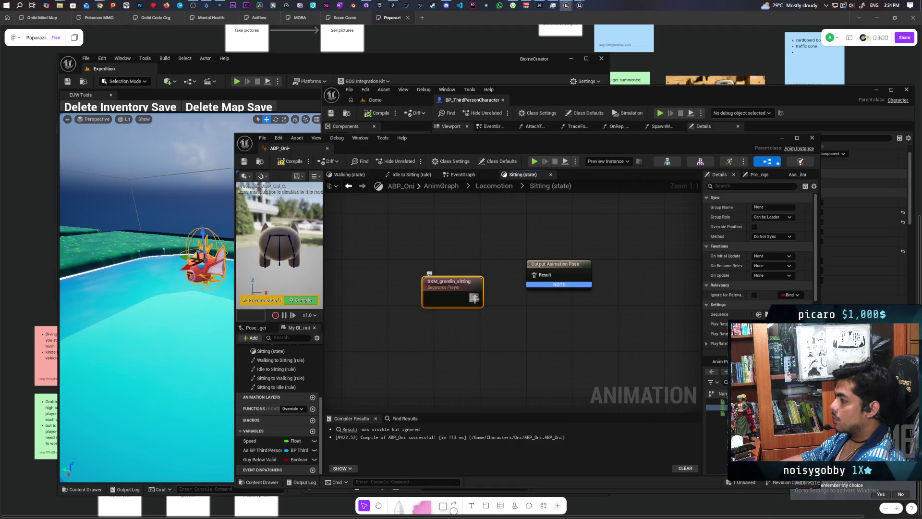
drag(475, 298, 542, 280)
mouse_move(456, 298)
mouse_down()
mouse_move(472, 281)
mouse_move(462, 274)
mouse_up()
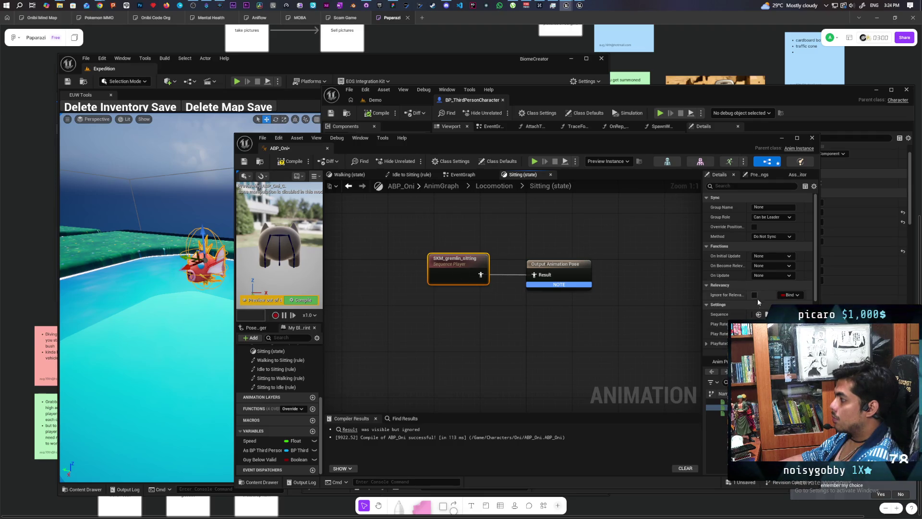
click(639, 331)
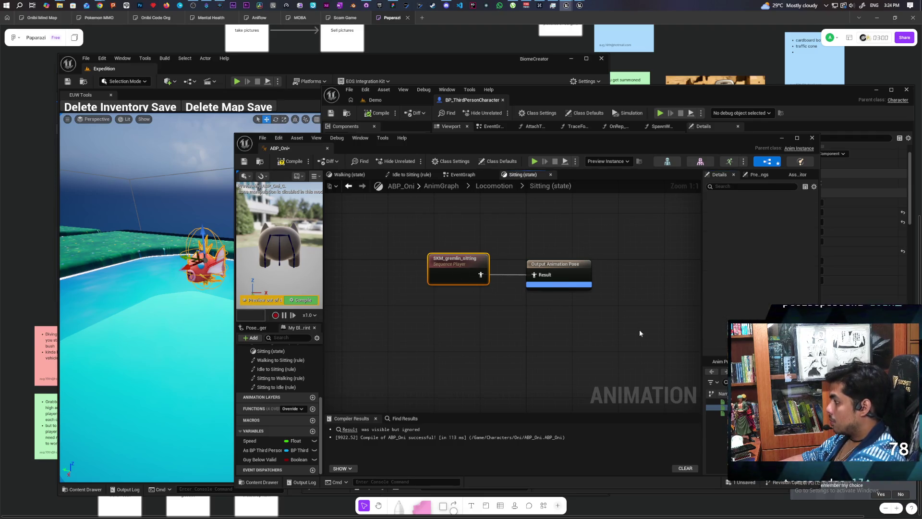
Compile and save ABP_Oni, then minimize its editor
click(290, 163)
key(ctrl+s)
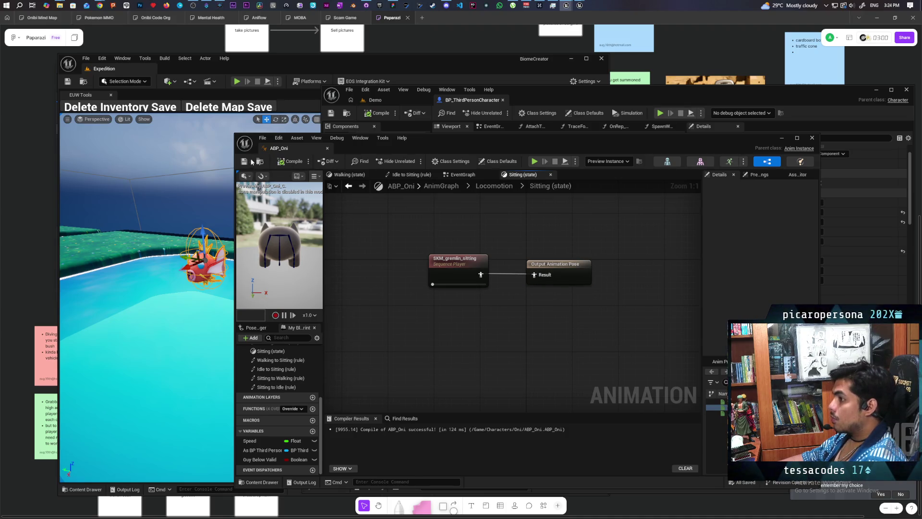
click(780, 140)
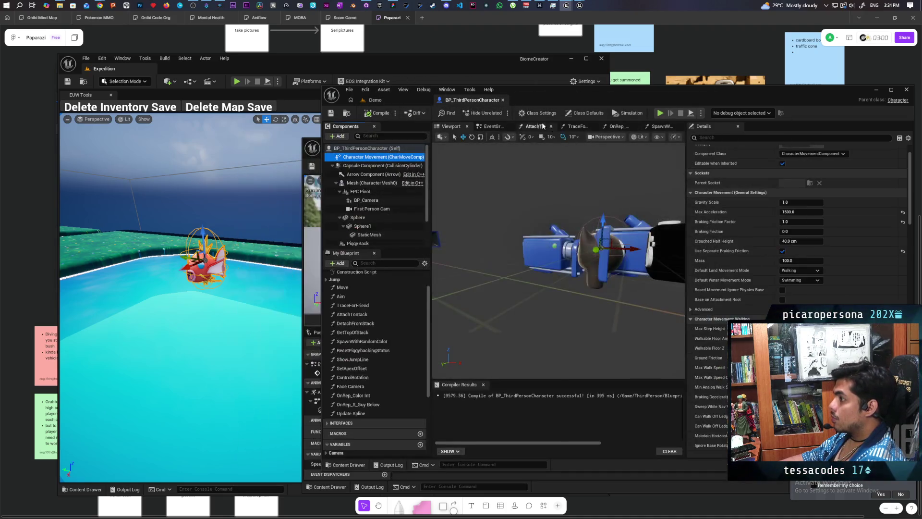
Start a multiplayer PIE session and jump the blue gremlin onto the red one
click(377, 100)
click(501, 113)
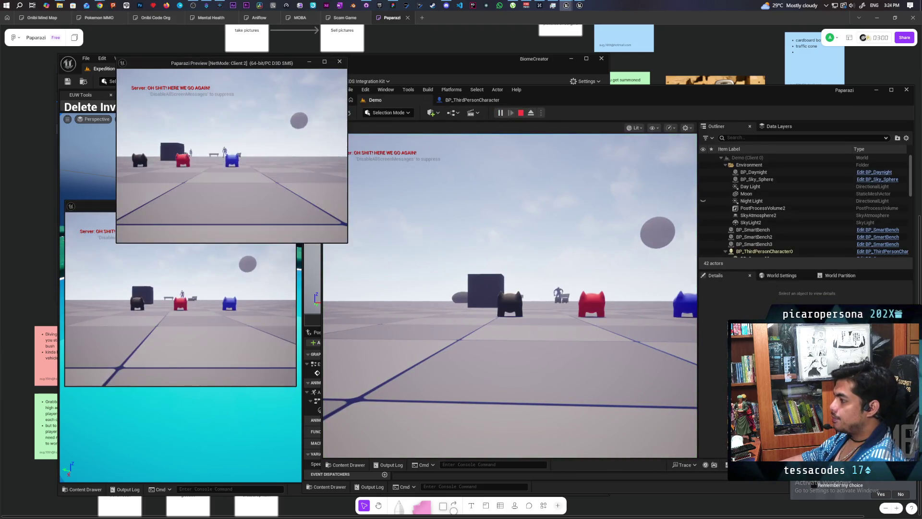
key(w)
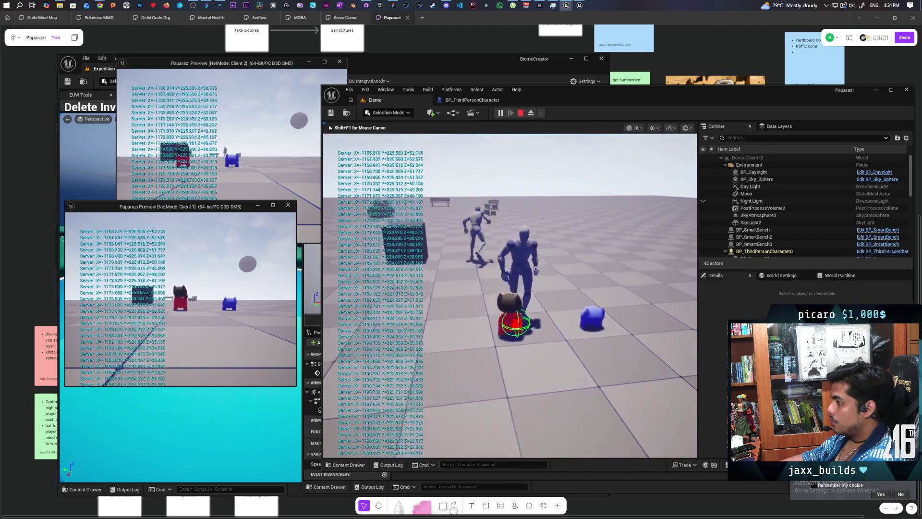
key(space)
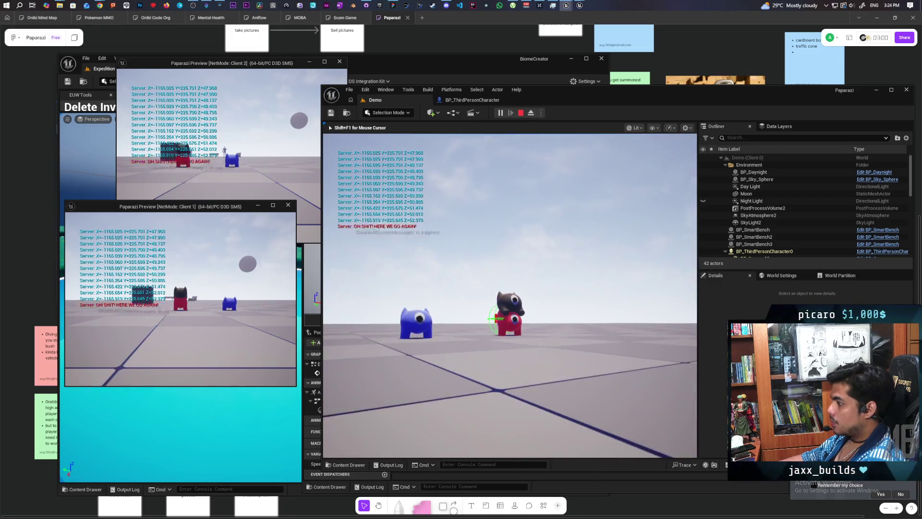
key(shift+F1)
click(519, 393)
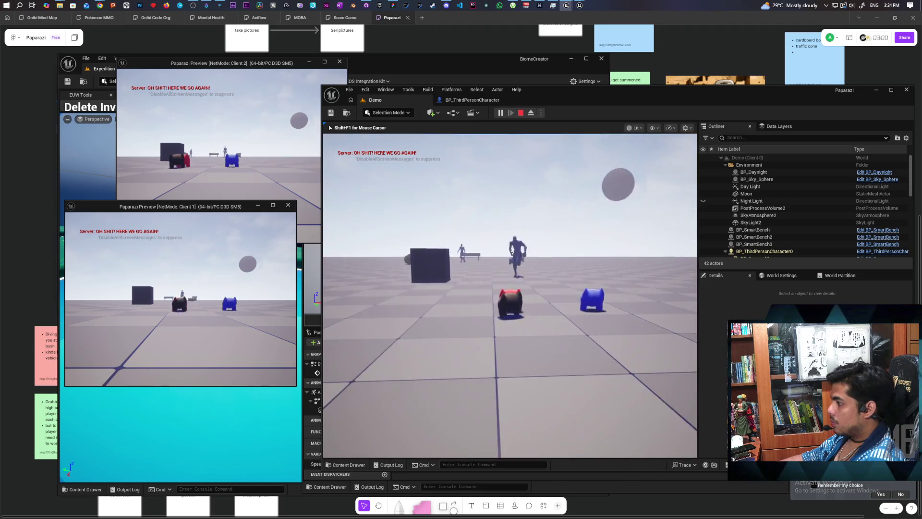
key(space)
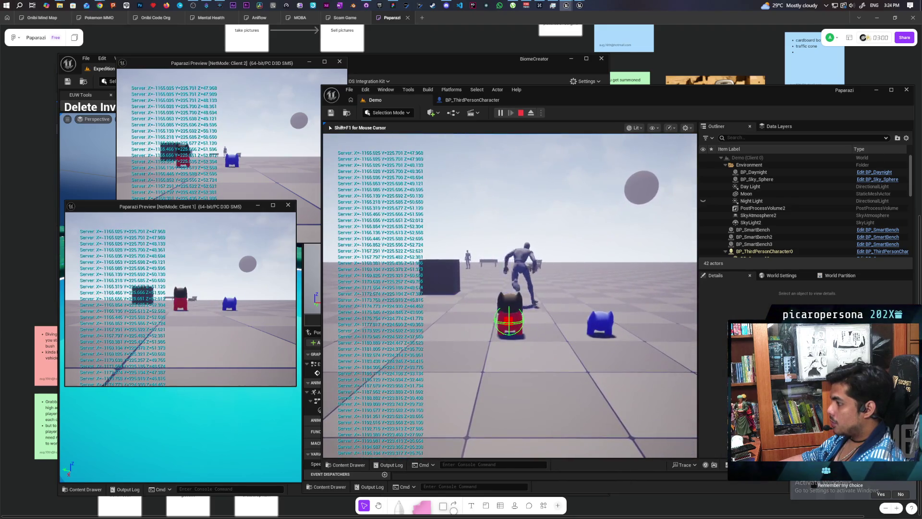
click(246, 165)
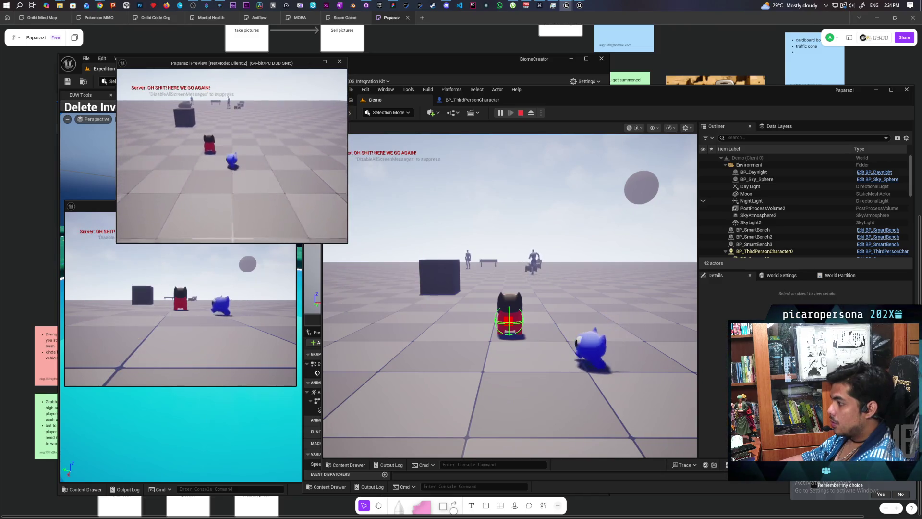
key(space)
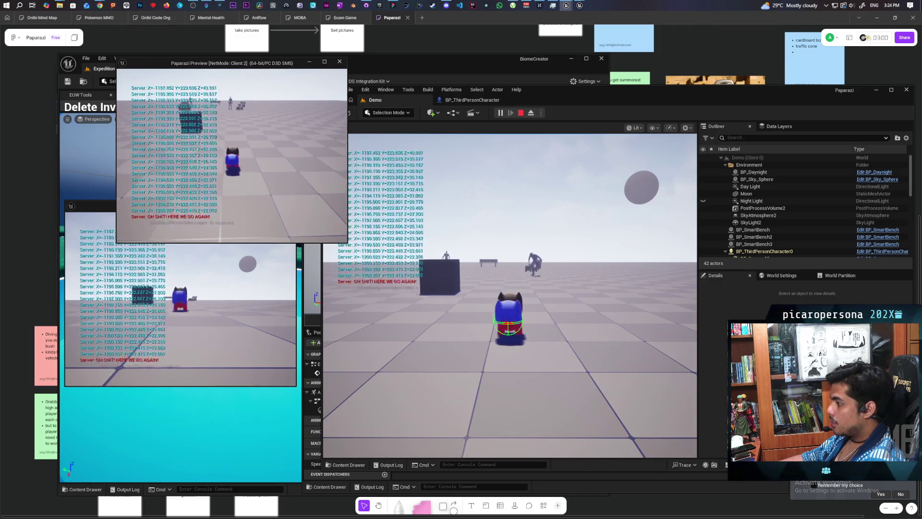
Walk the stacked gremlins around with WASD in Client 1, then stop the play session
click(180, 313)
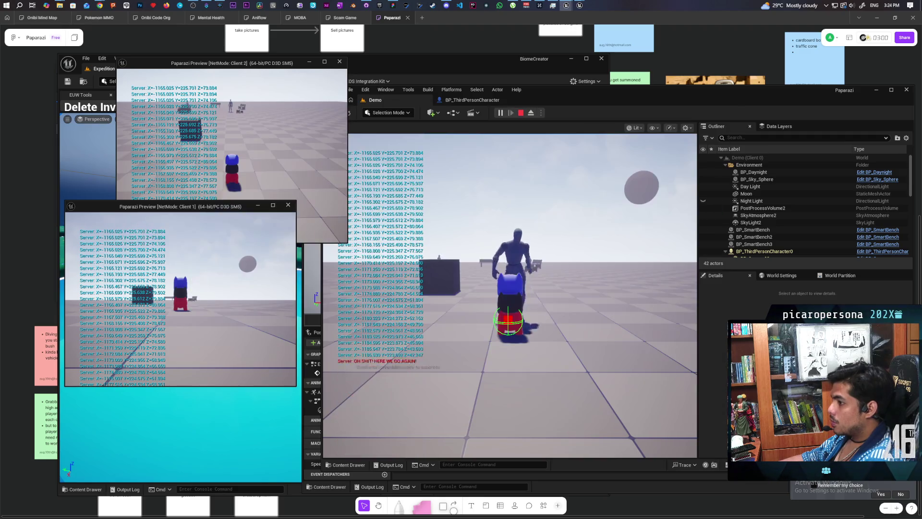
key(w)
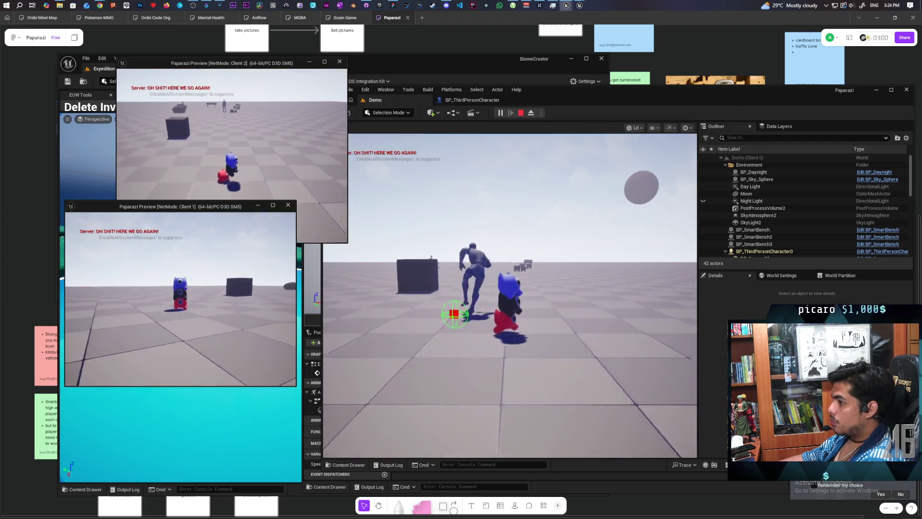
key(s)
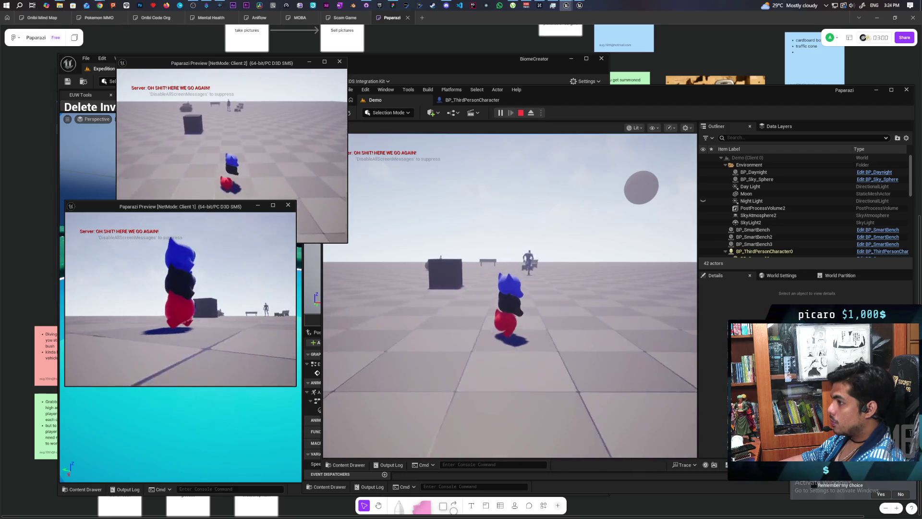
key(w)
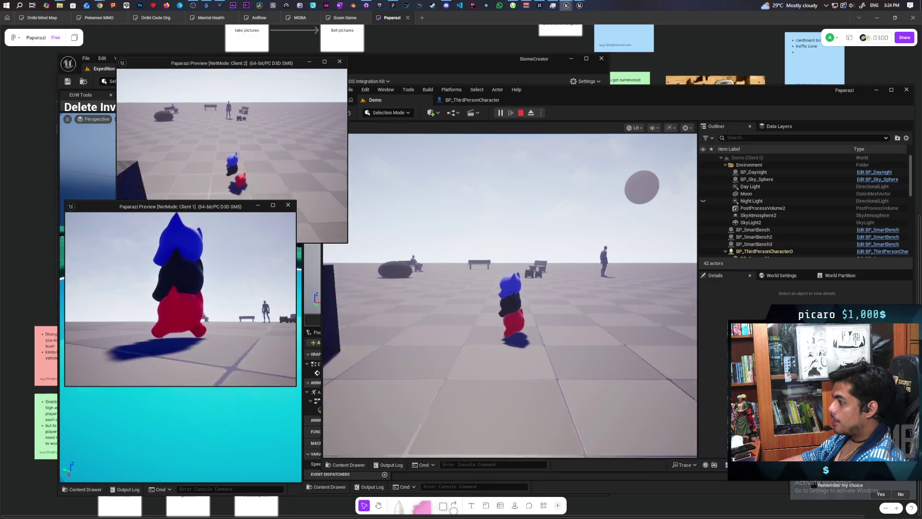
key(s)
key(w)
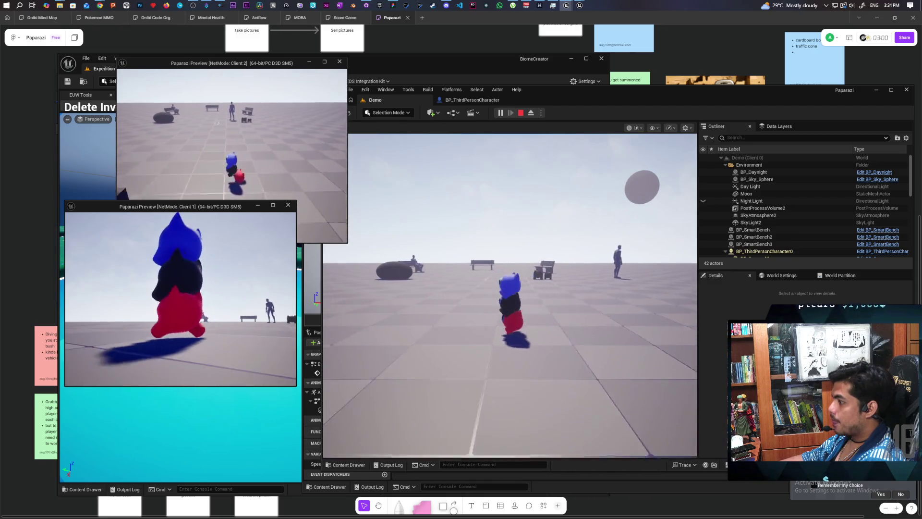
key(w)
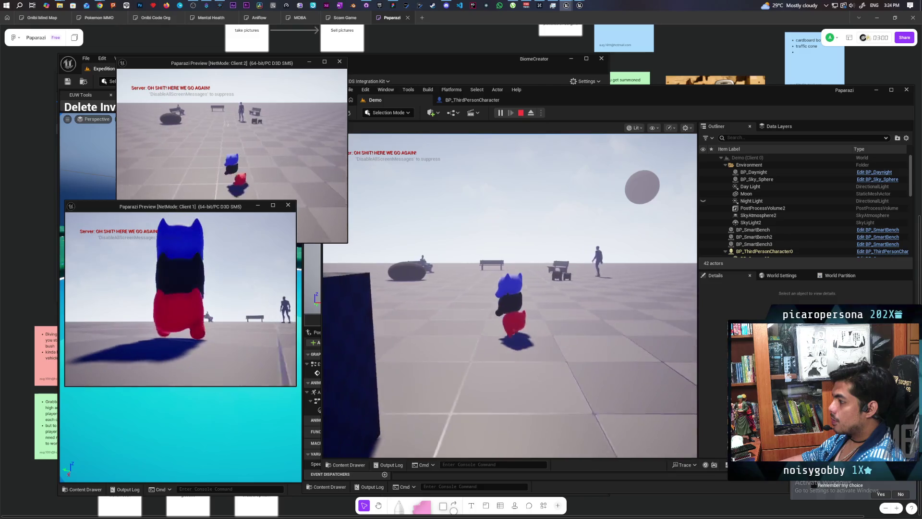
key(w)
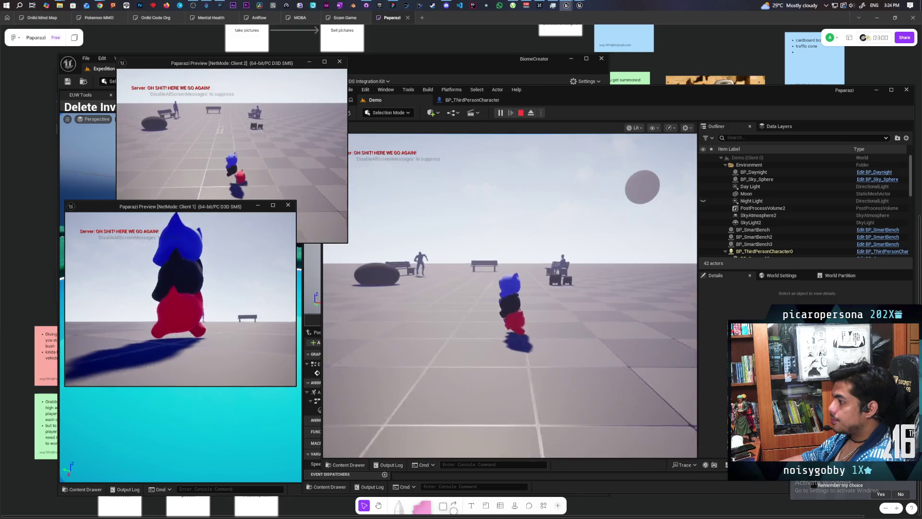
key(w)
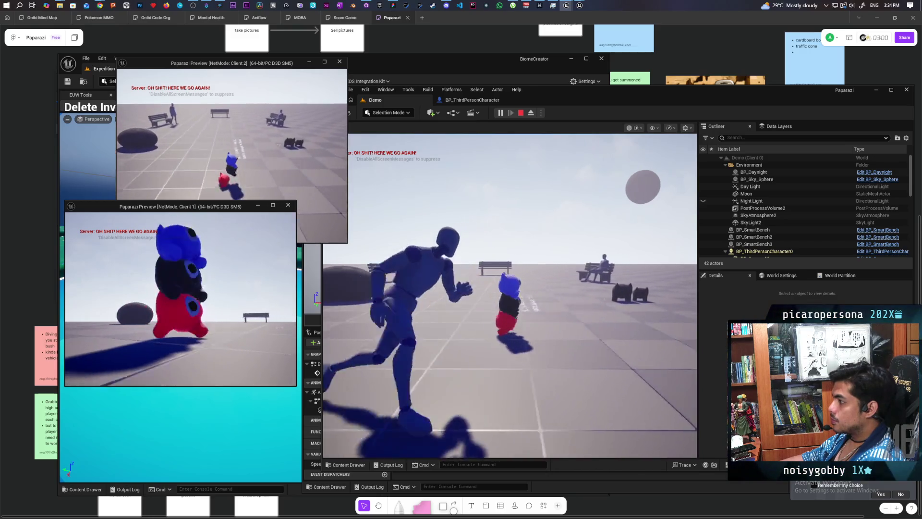
key(s)
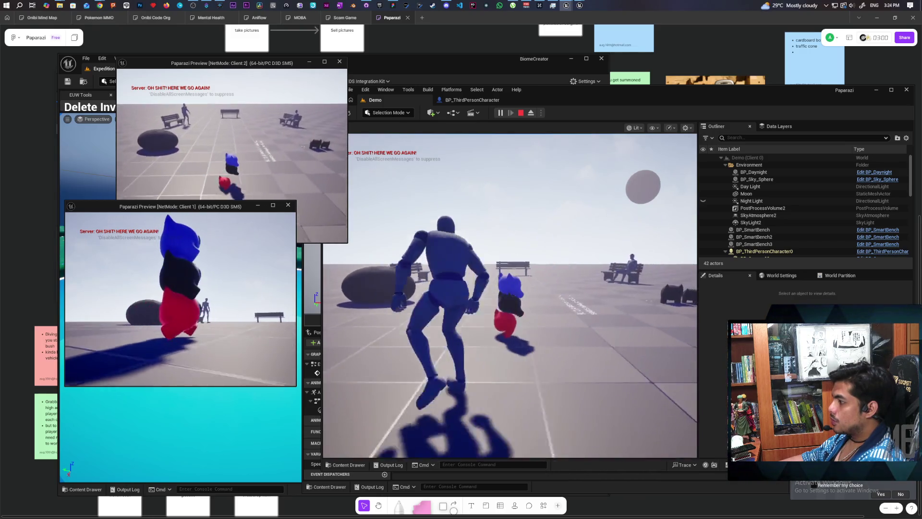
key(w)
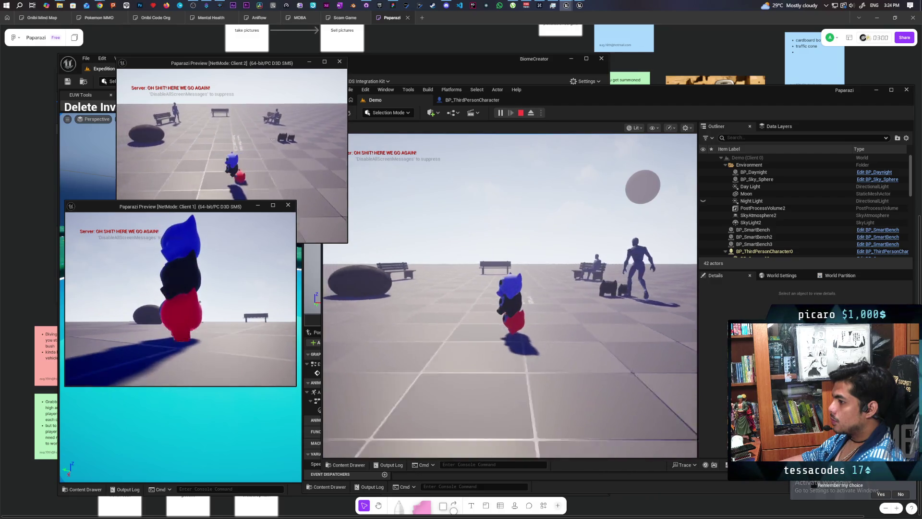
key(a)
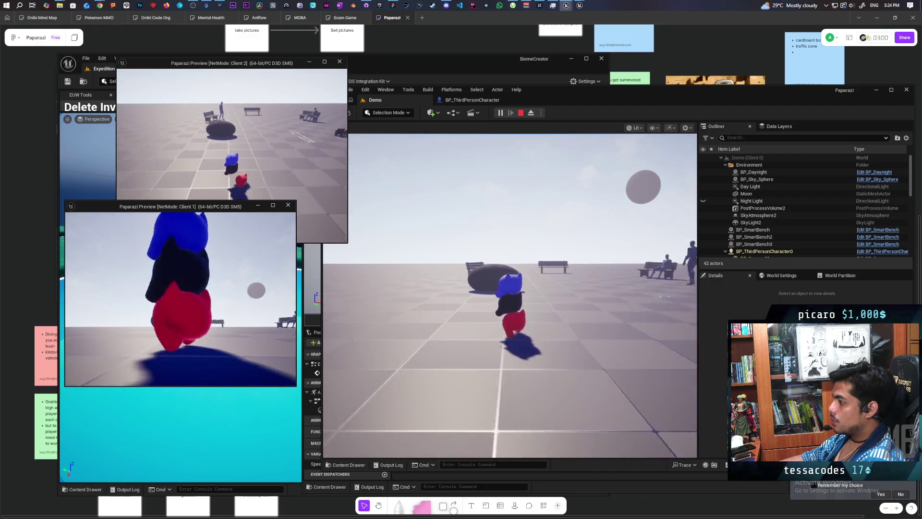
key(w)
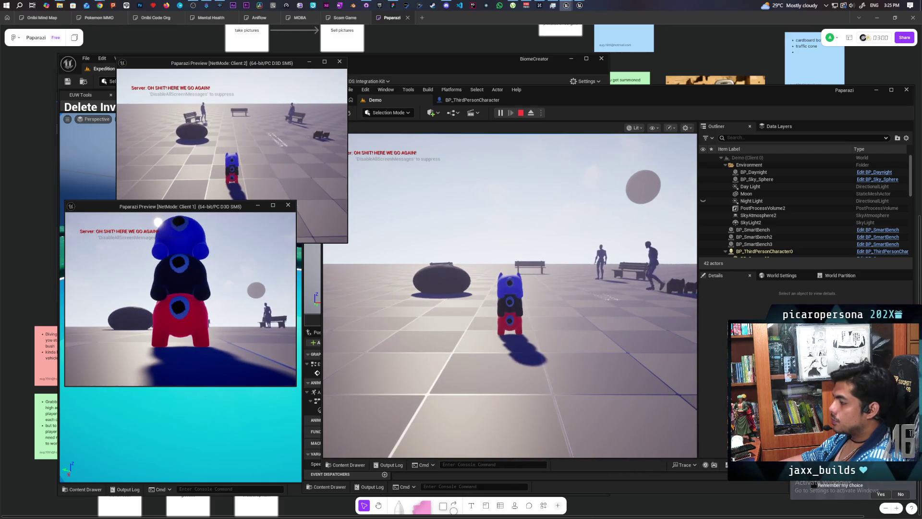
key(Escape)
Commit the four changed files to main as 'added animation and walking' and push to origin
click(366, 5)
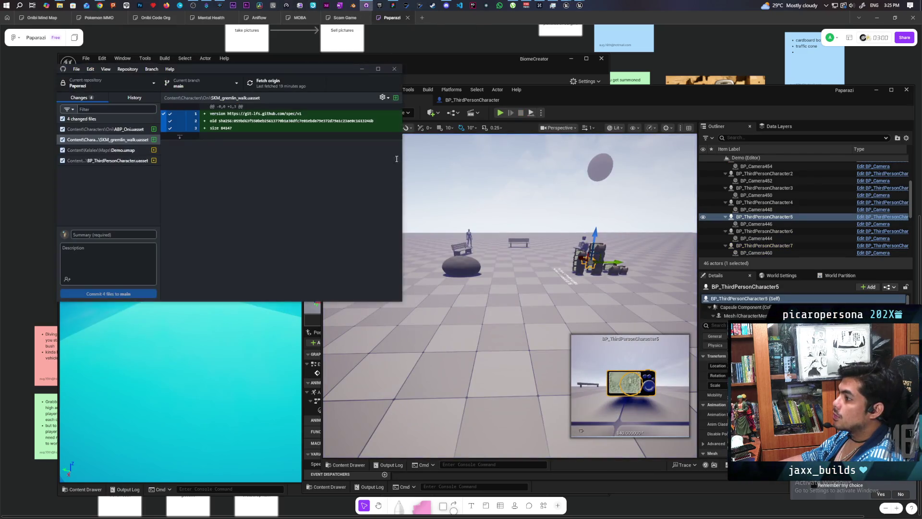
text(added)
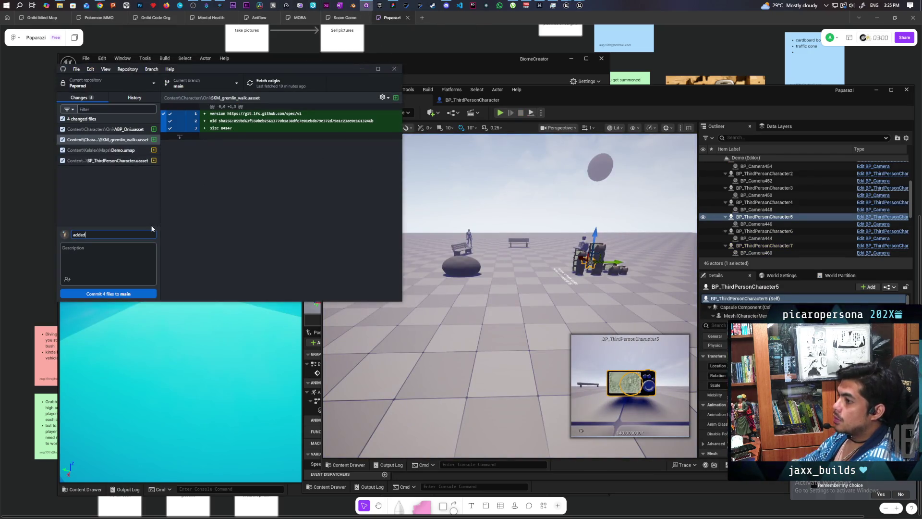
text( animation and  walking)
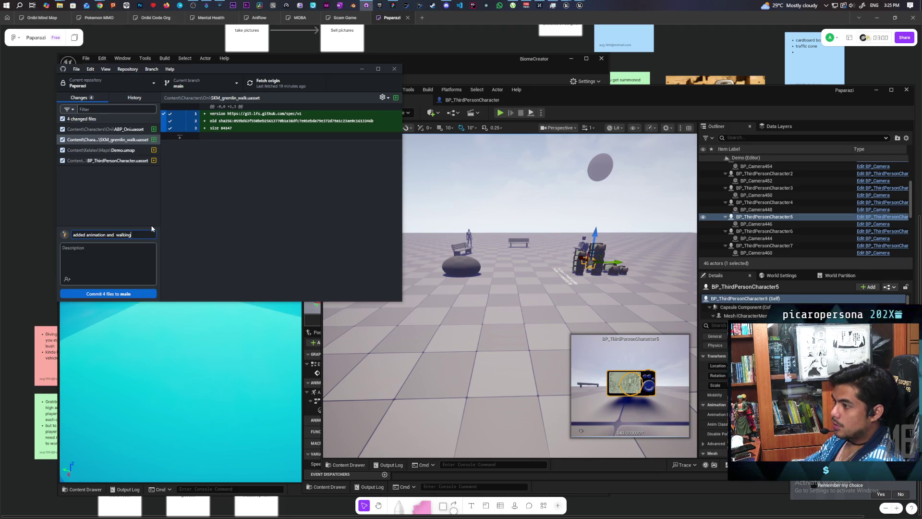
click(127, 294)
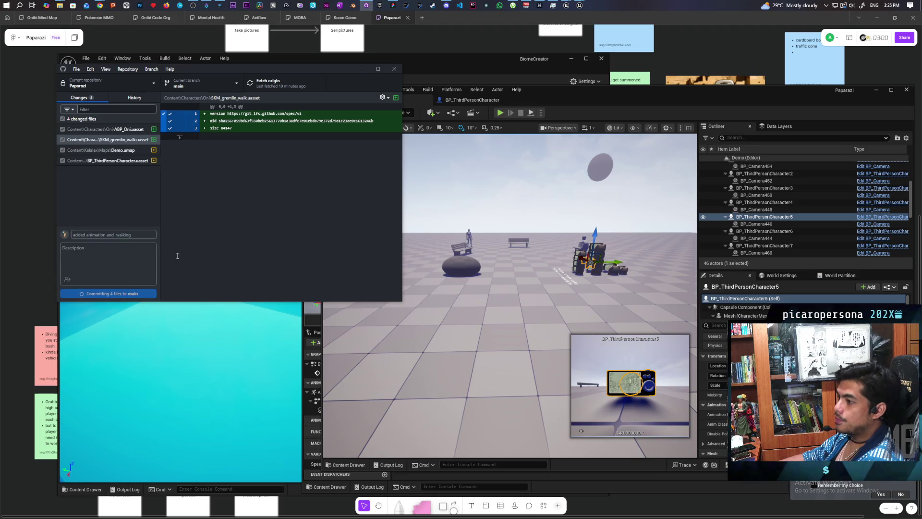
key(ctrl+p)
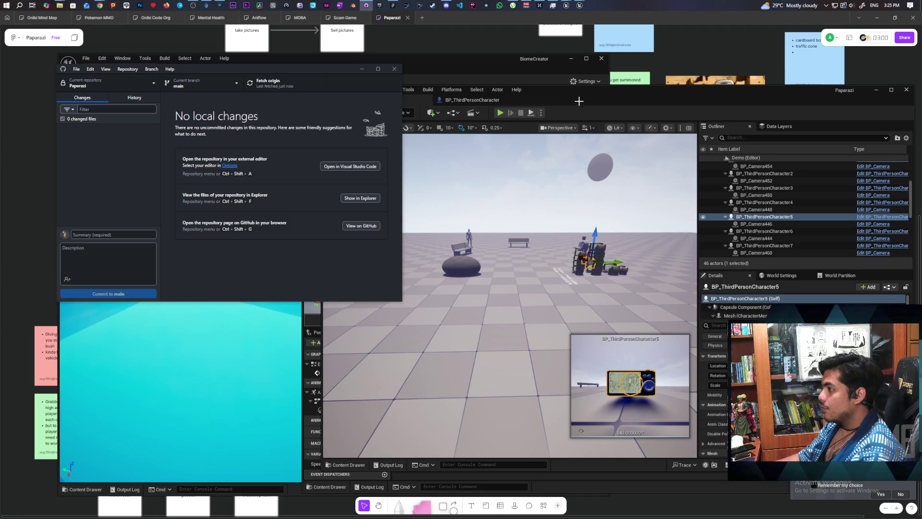
Return to Unreal and bring up the BP_ThirdPersonCharacter blueprint
click(547, 110)
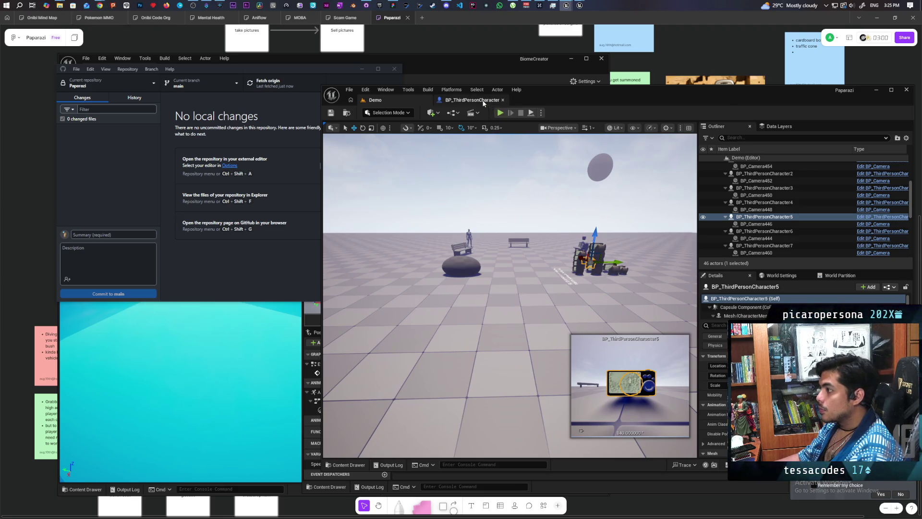
click(484, 101)
scroll(406, 237, down, 2)
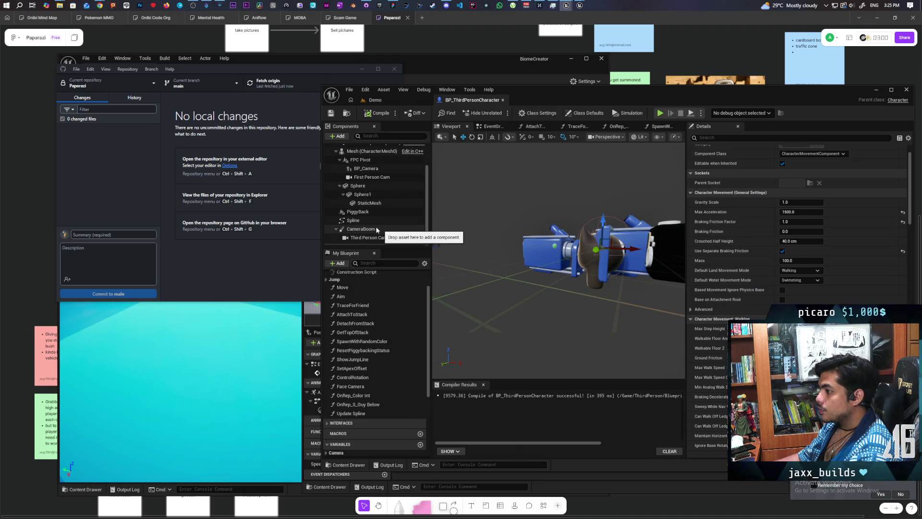
Inspect the Spline, PiggyBack and Mesh components' settings in BP_ThirdPersonCharacter
click(372, 221)
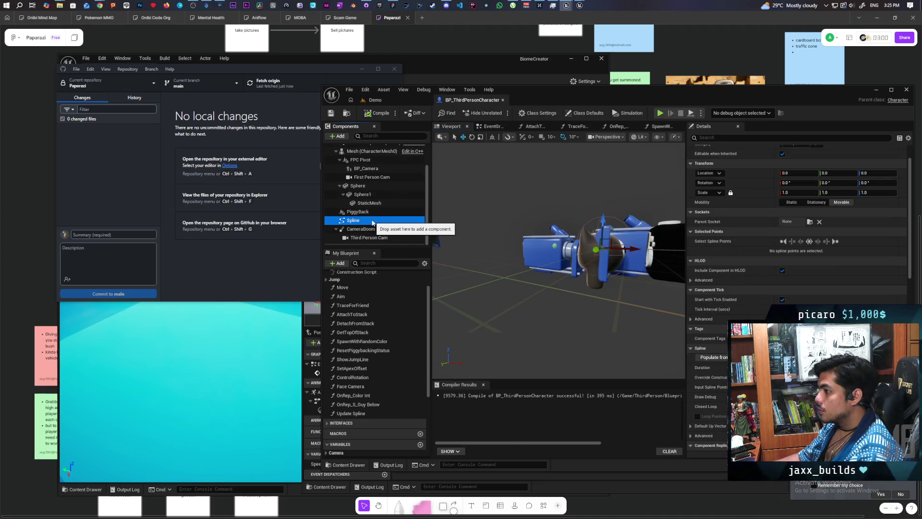
click(382, 217)
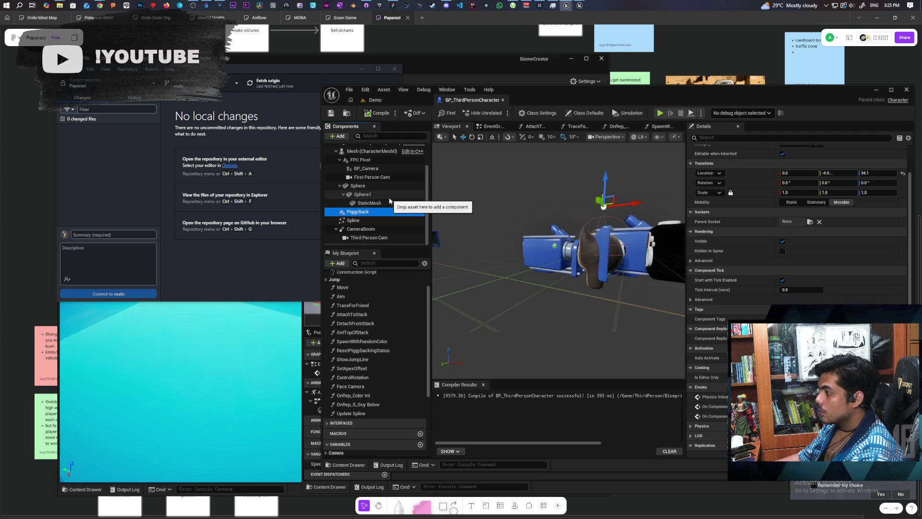
scroll(389, 201, up, 1)
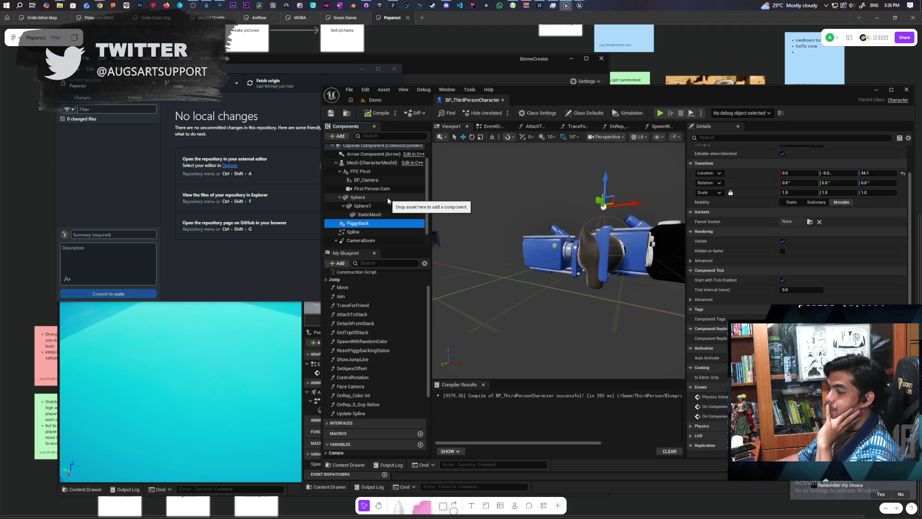
scroll(386, 200, up, 2)
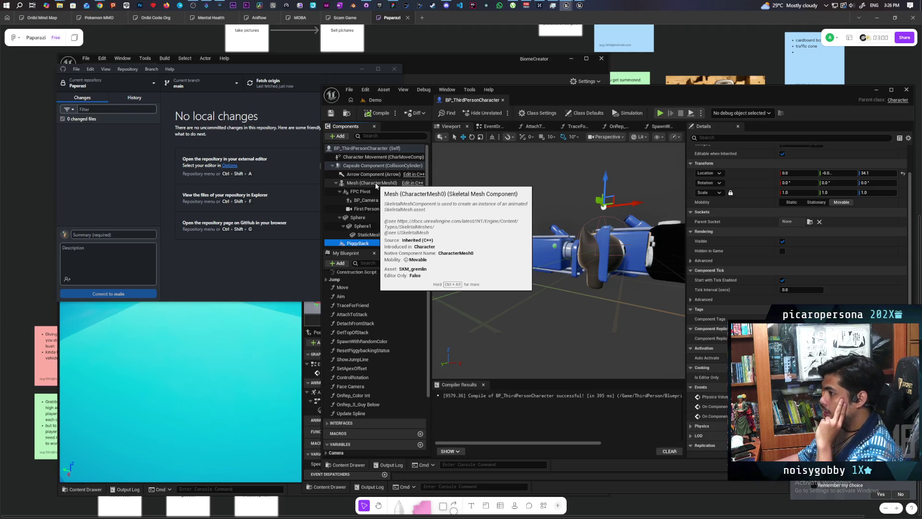
click(376, 183)
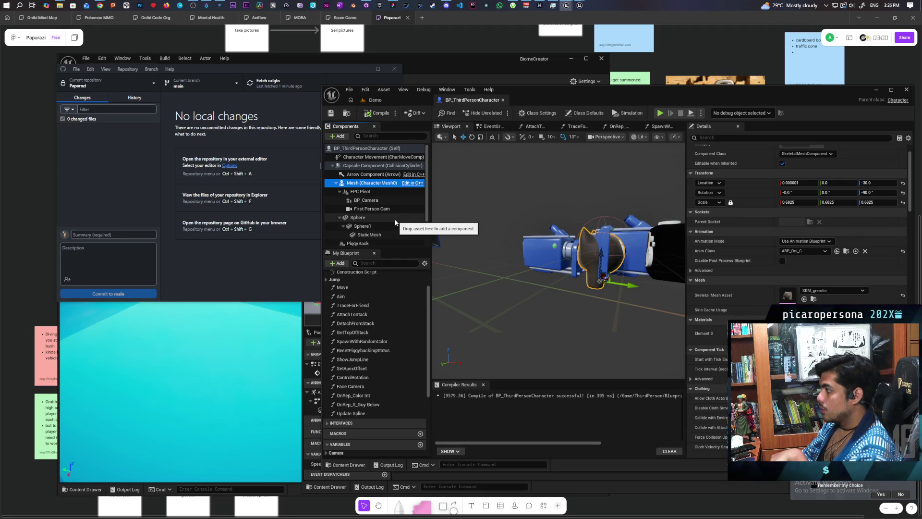
scroll(387, 227, down, 3)
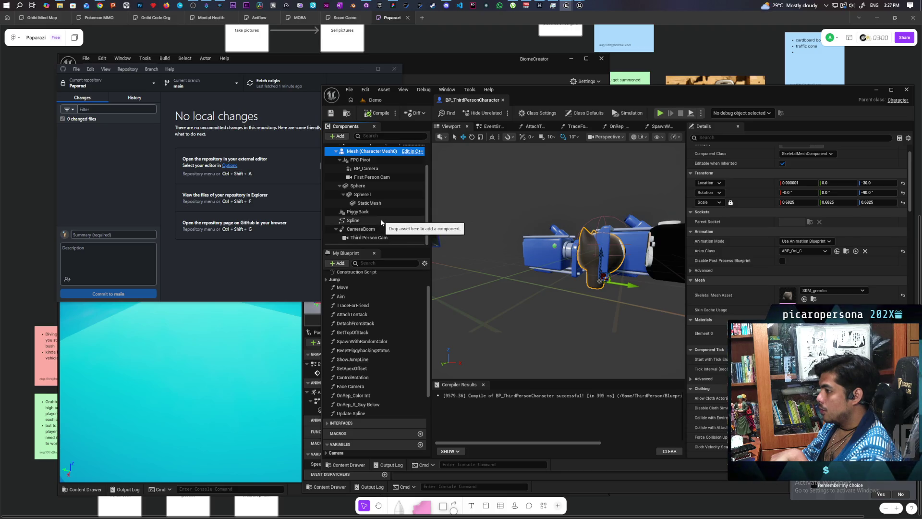
click(383, 212)
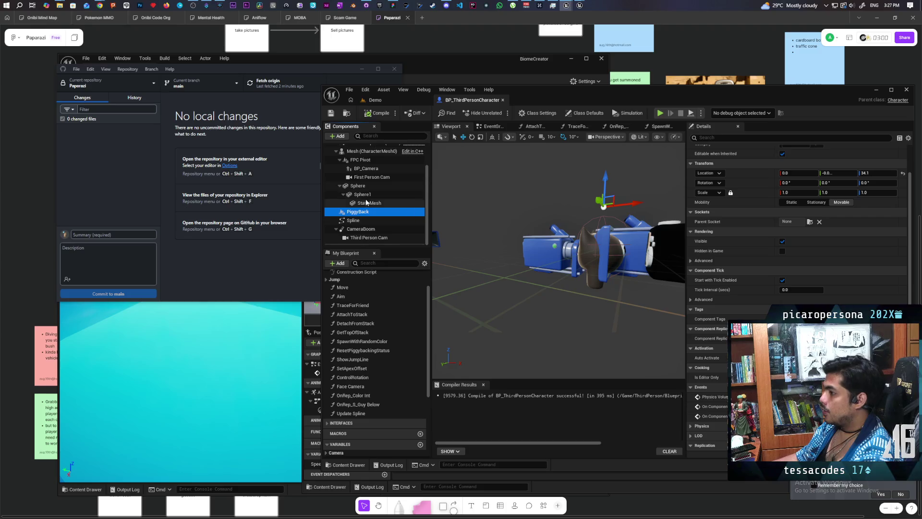
scroll(370, 178, up, 2)
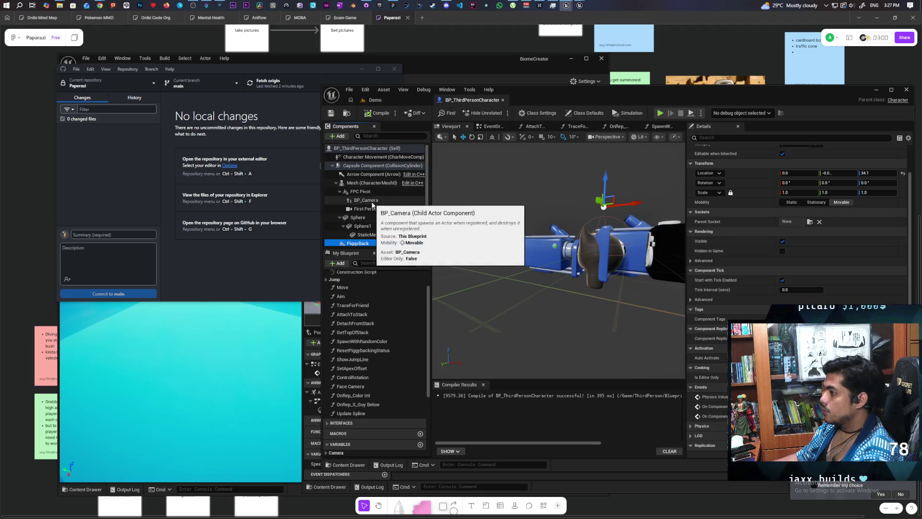
Check the Character Movement settings, then open the SKM_gremlin skeletal mesh from the Mesh component
click(365, 157)
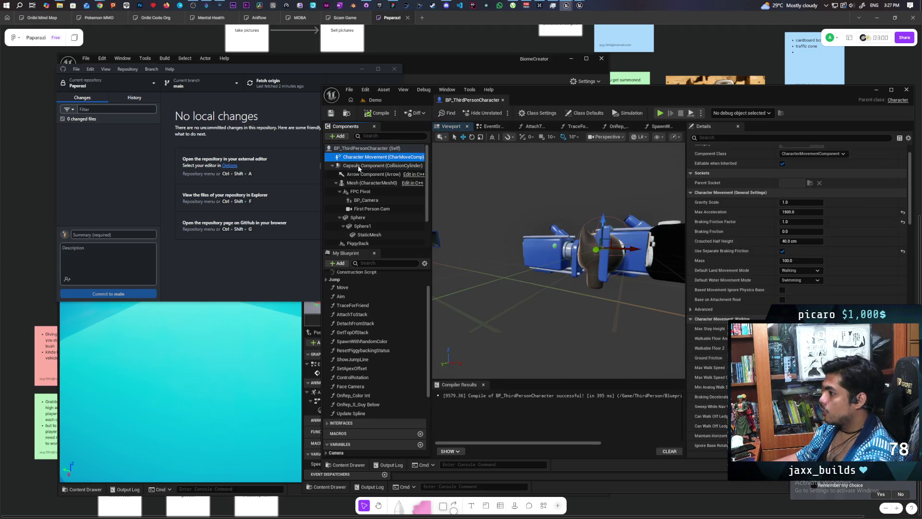
click(363, 185)
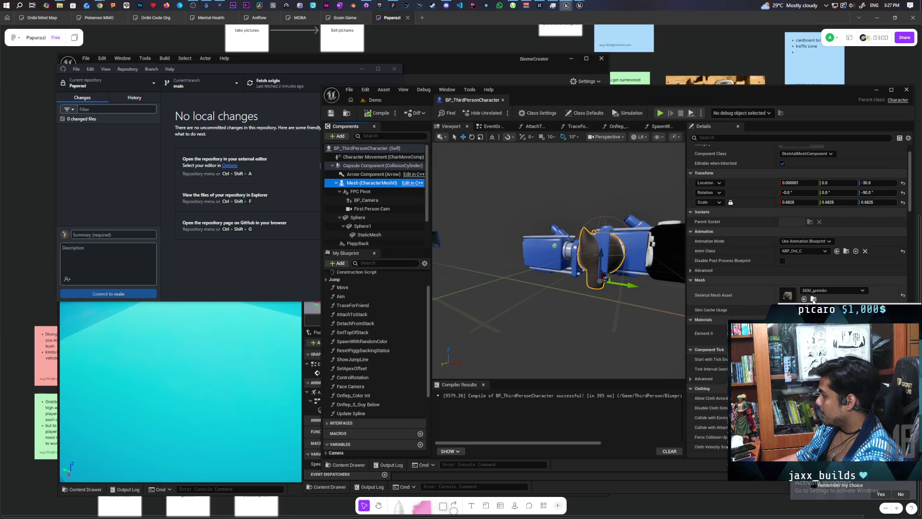
double_click(790, 298)
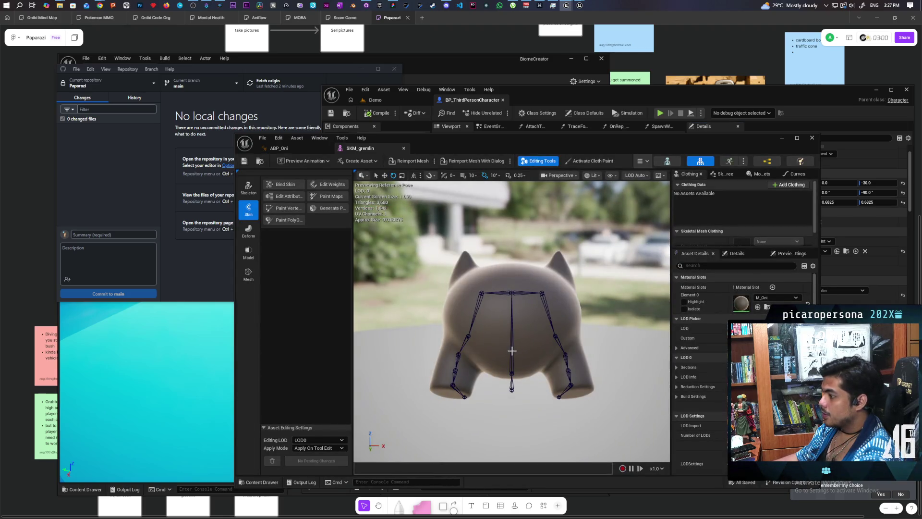
Inspect the Body and body link bones, then maximize the SKM_gremlin editor in Skeleton mode
click(512, 350)
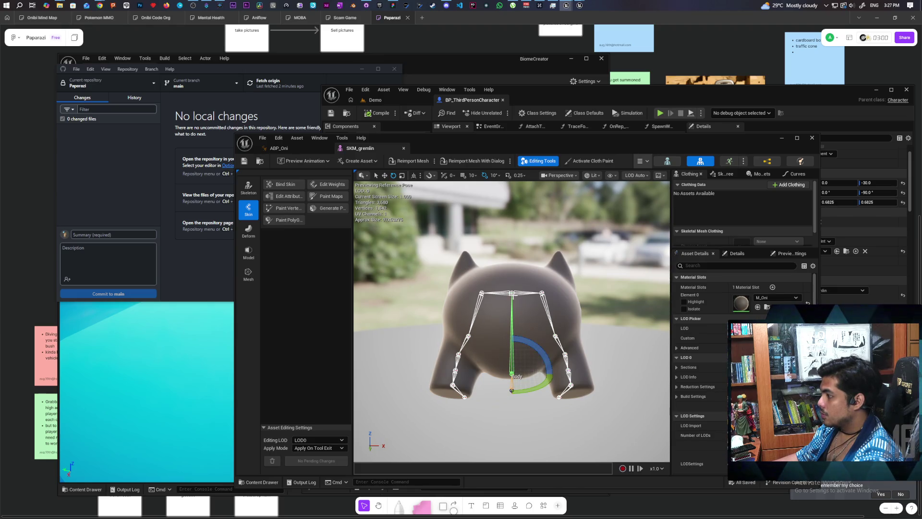
click(527, 294)
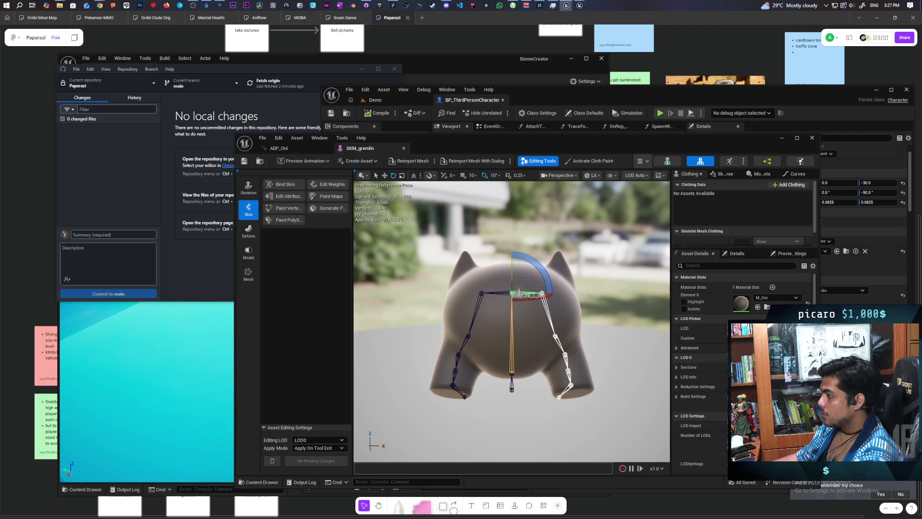
click(512, 346)
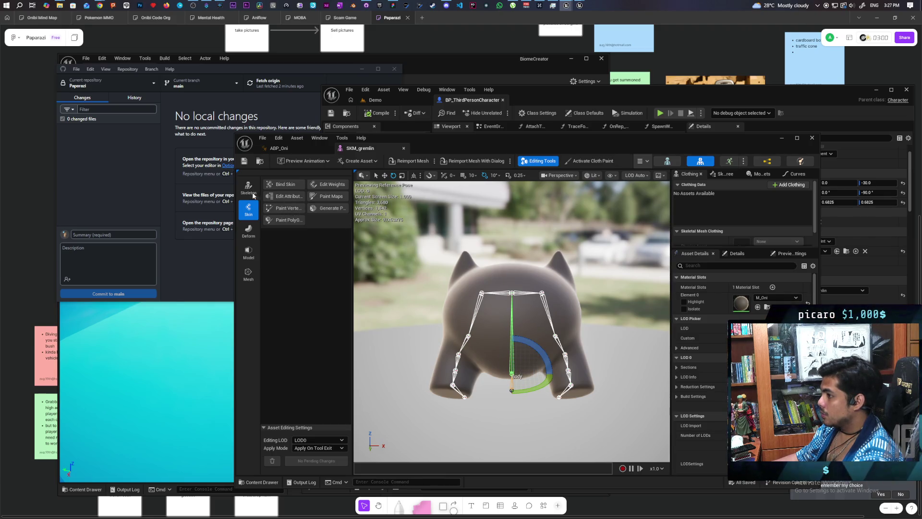
double_click(487, 138)
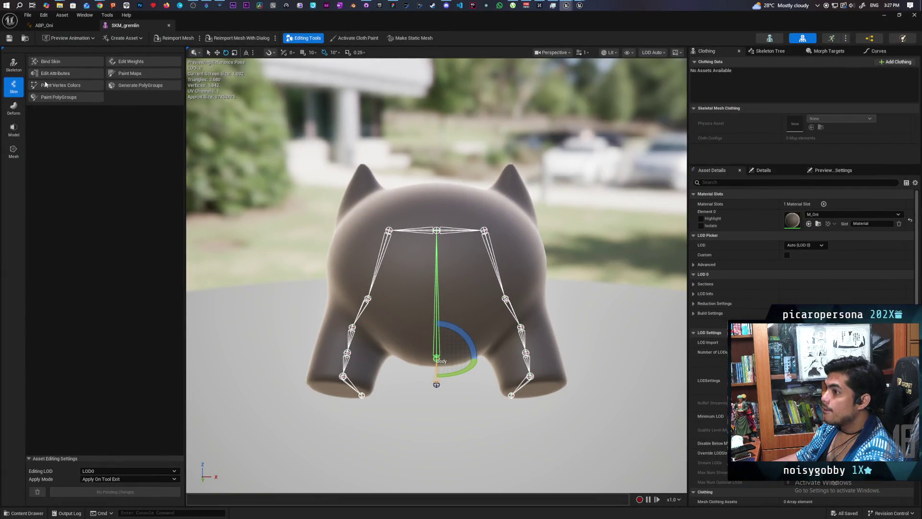
click(13, 65)
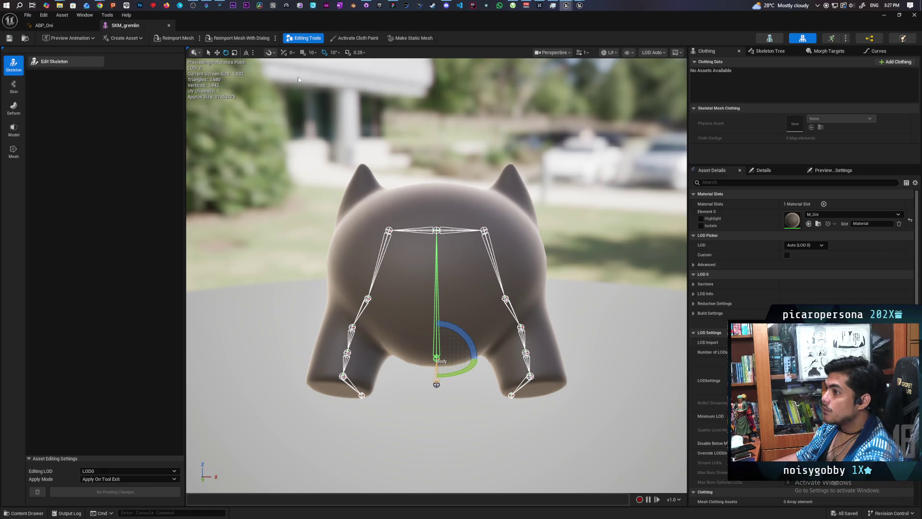
In the Skeleton Tree, check BodyLink_L_001, BodyLink_L_000 and LimbShoulder_L, then right-click the Body bone
click(767, 51)
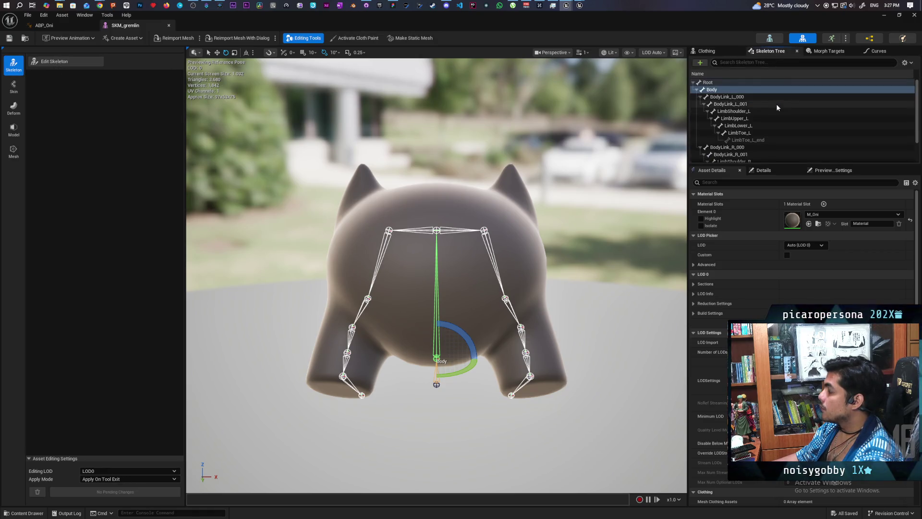
click(733, 104)
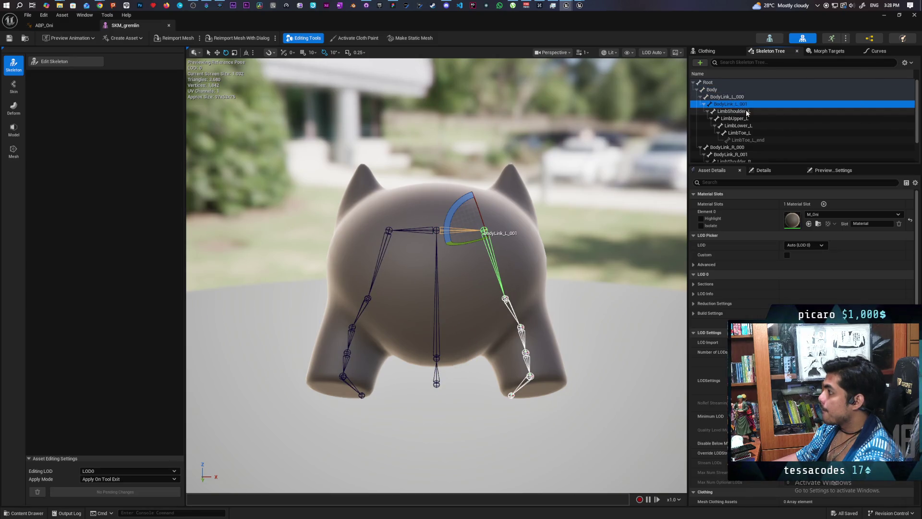
click(749, 98)
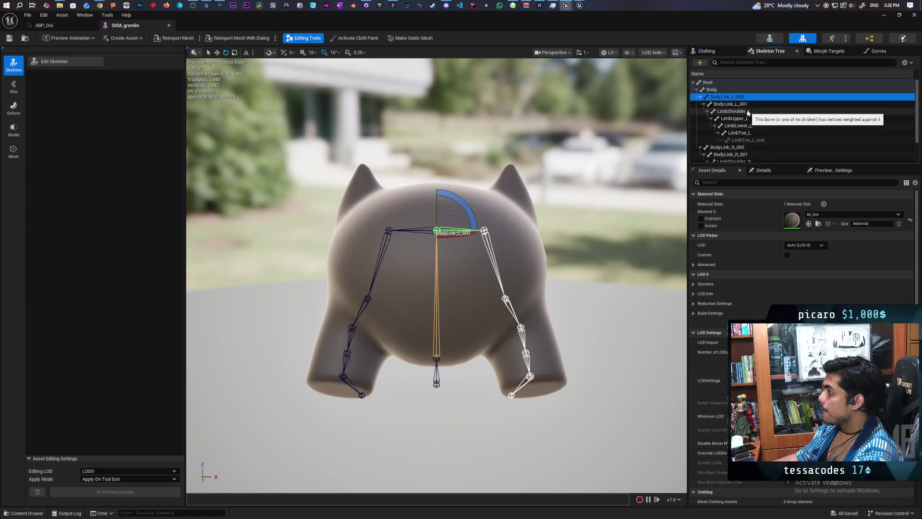
click(748, 112)
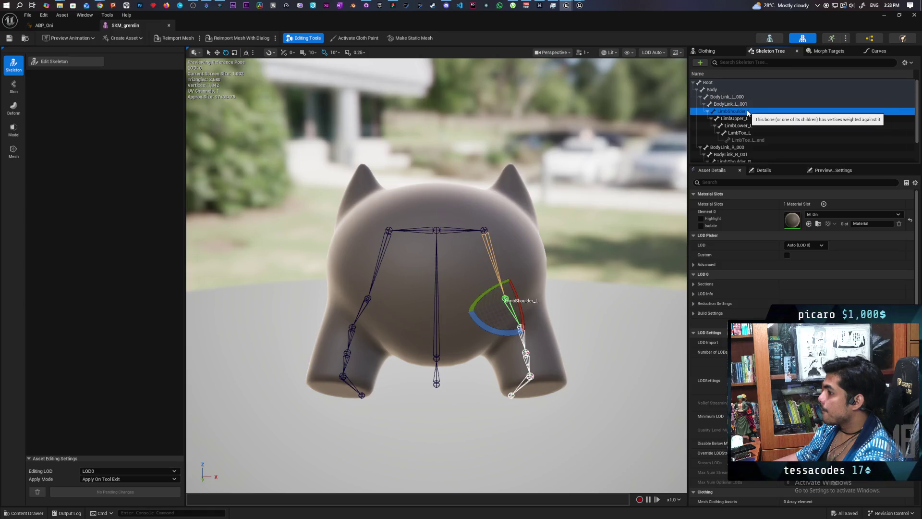
click(725, 91)
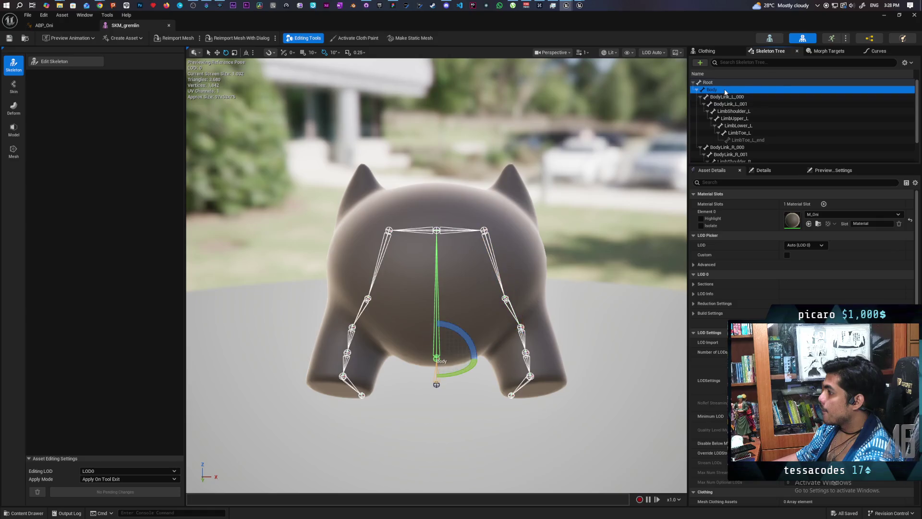
right_click(715, 91)
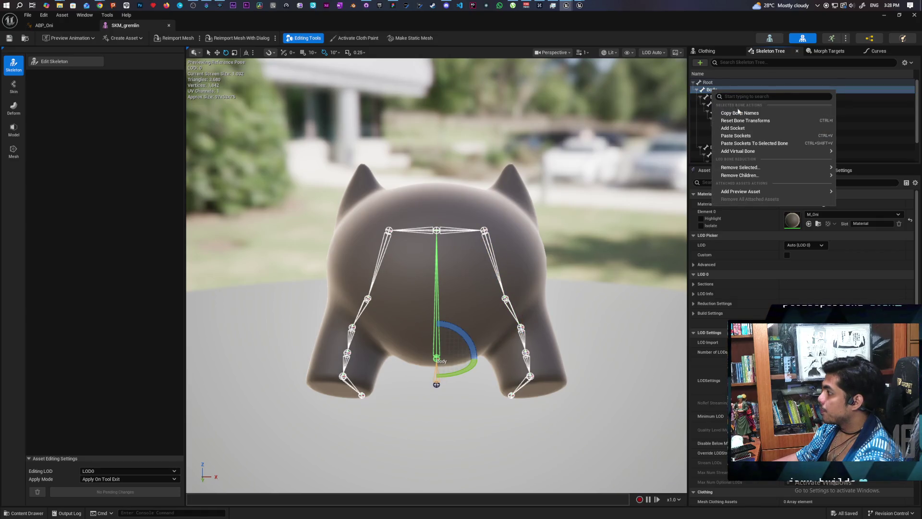
Add a socket to the Body bone and rename it Piggyback
click(761, 130)
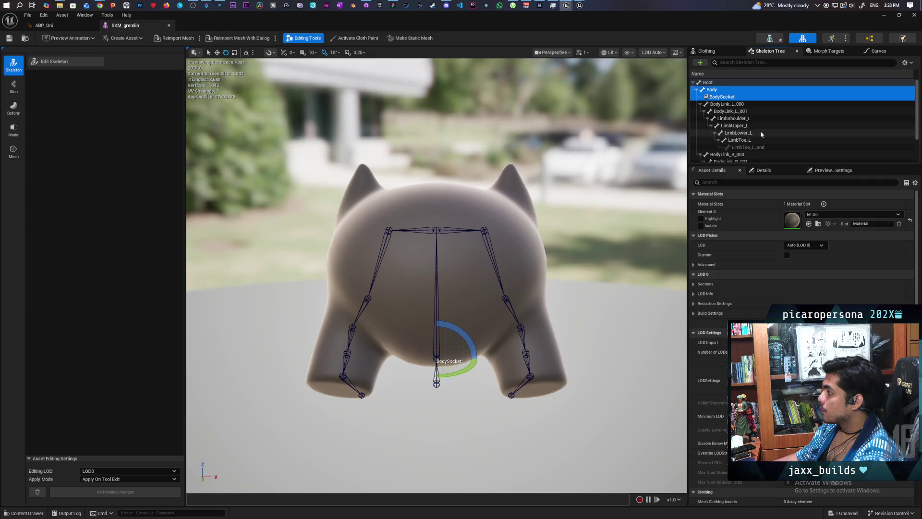
click(722, 98)
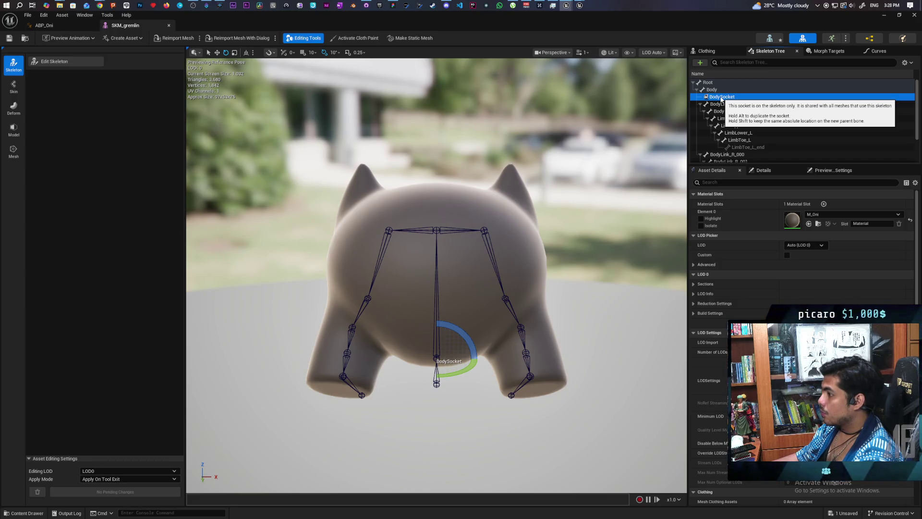
key(F2)
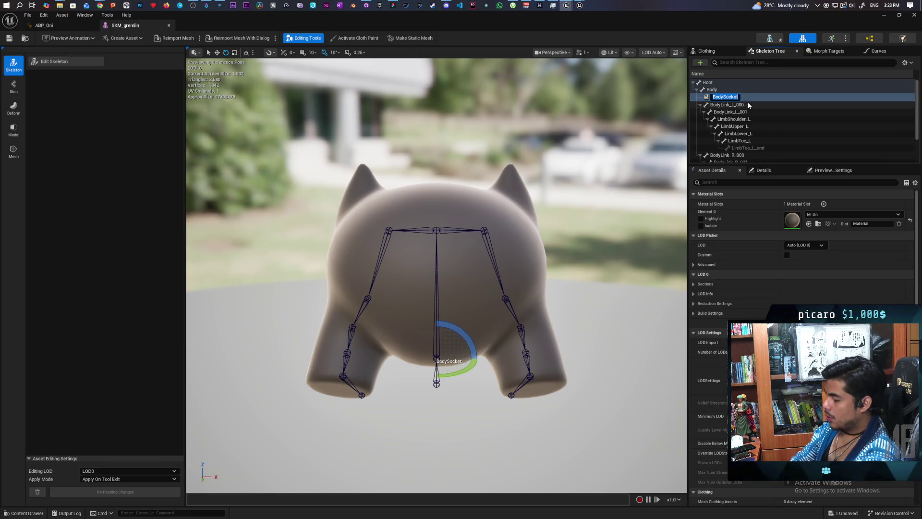
text(Piggybac)
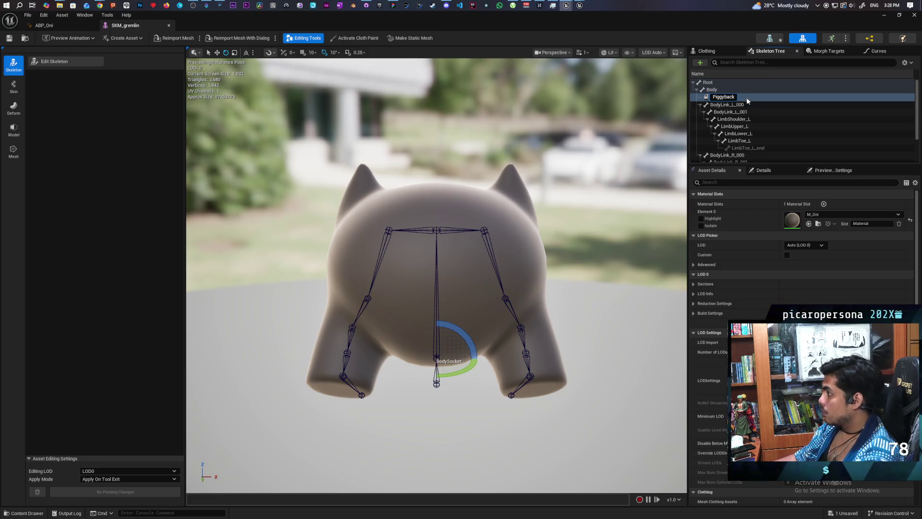
text(k)
key(Return)
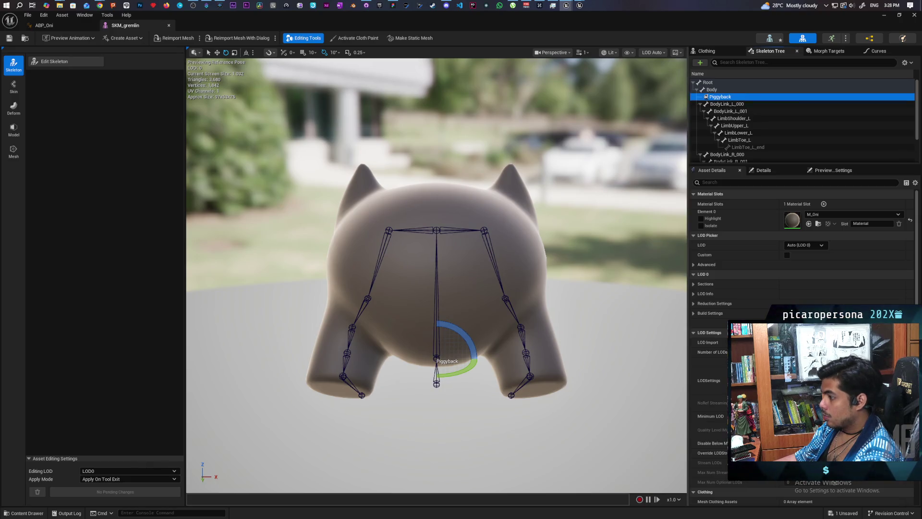
Compare the Root and Body bone transforms, then select the Piggyback socket to view its parameters
mouse_move(437, 288)
mouse_down()
mouse_move(191, 422)
mouse_move(288, 336)
mouse_move(288, 250)
mouse_move(288, 279)
mouse_move(297, 288)
mouse_move(315, 281)
mouse_up()
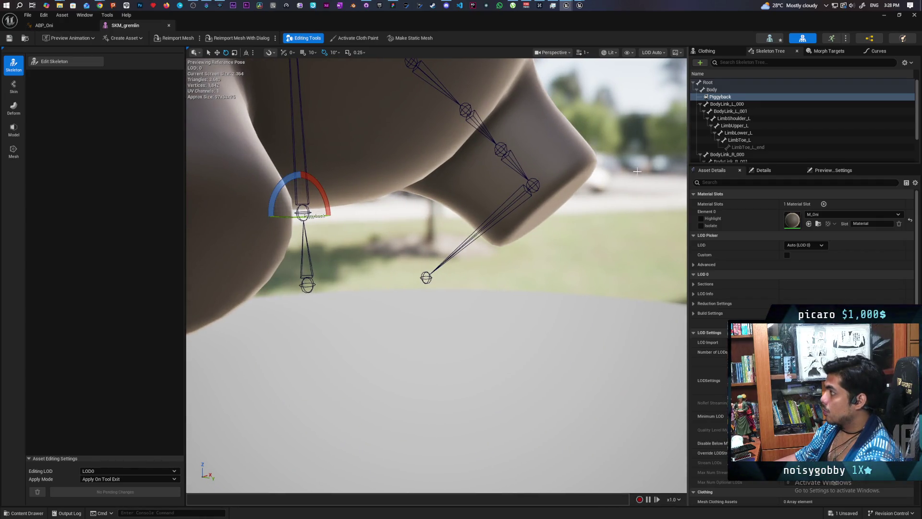
click(714, 84)
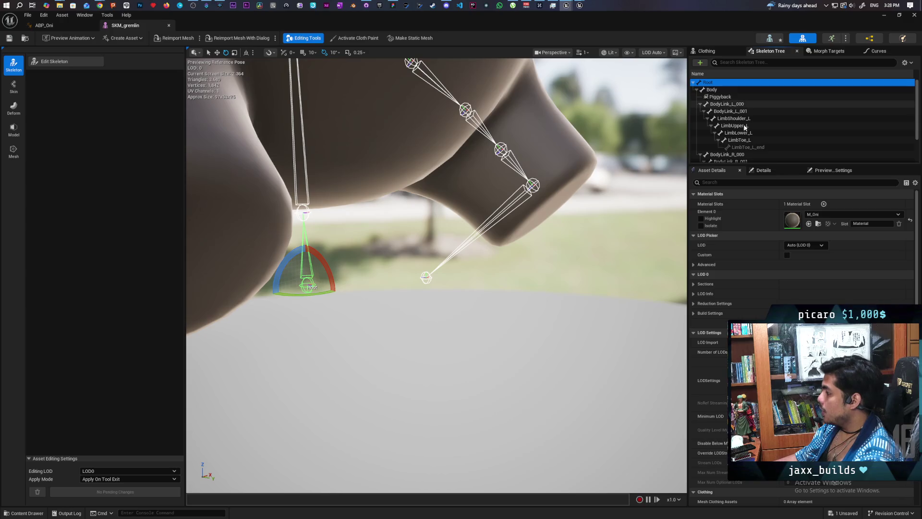
click(763, 170)
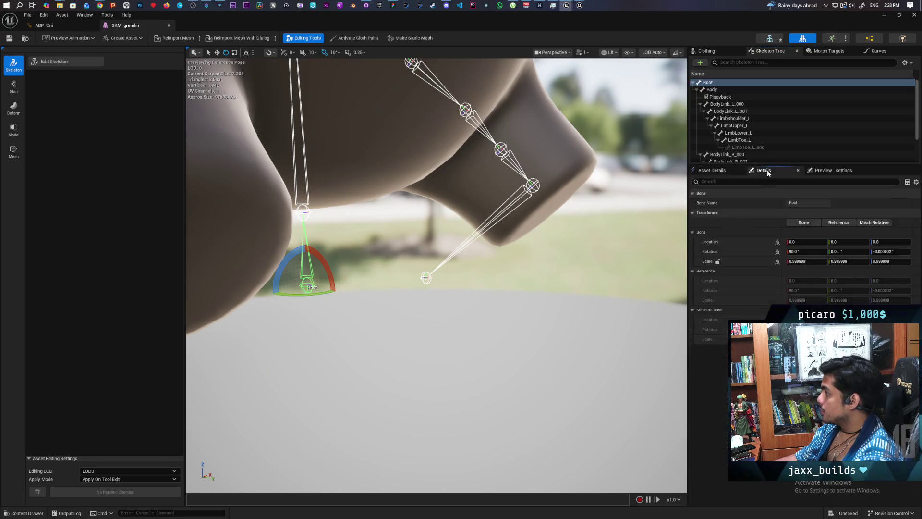
click(714, 90)
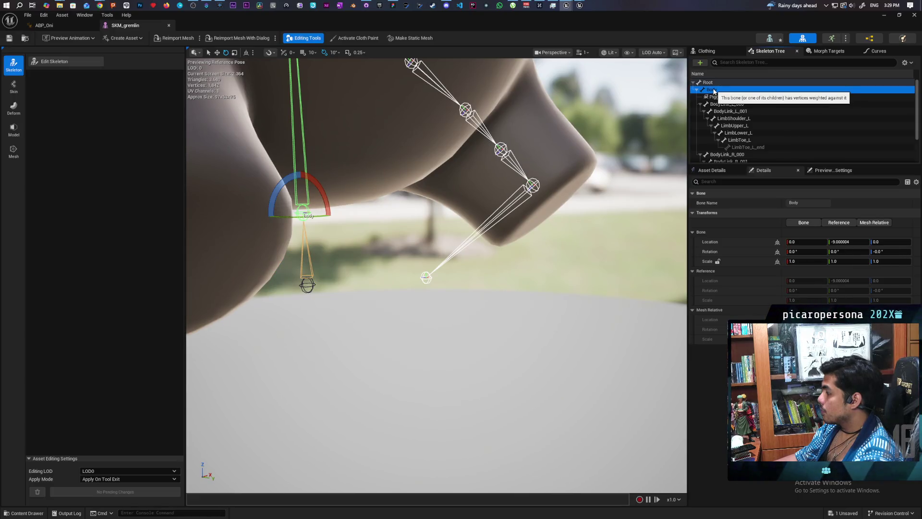
click(715, 85)
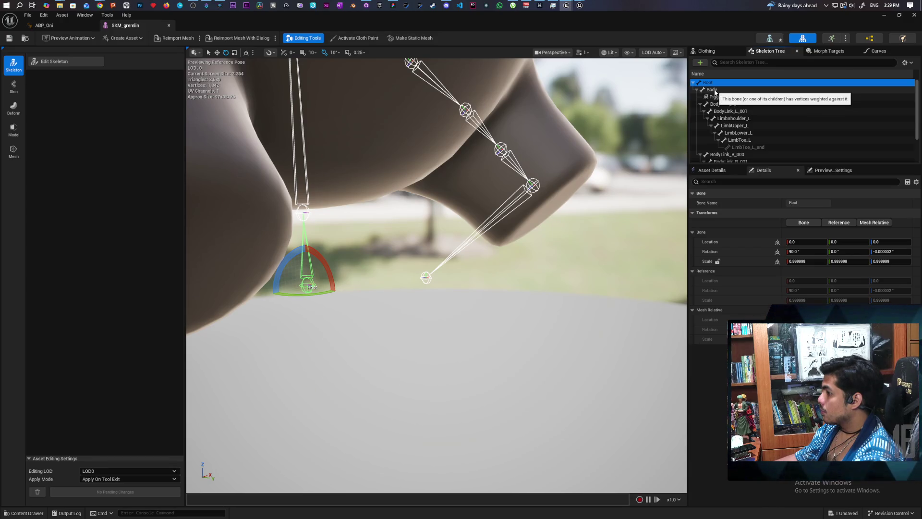
click(714, 91)
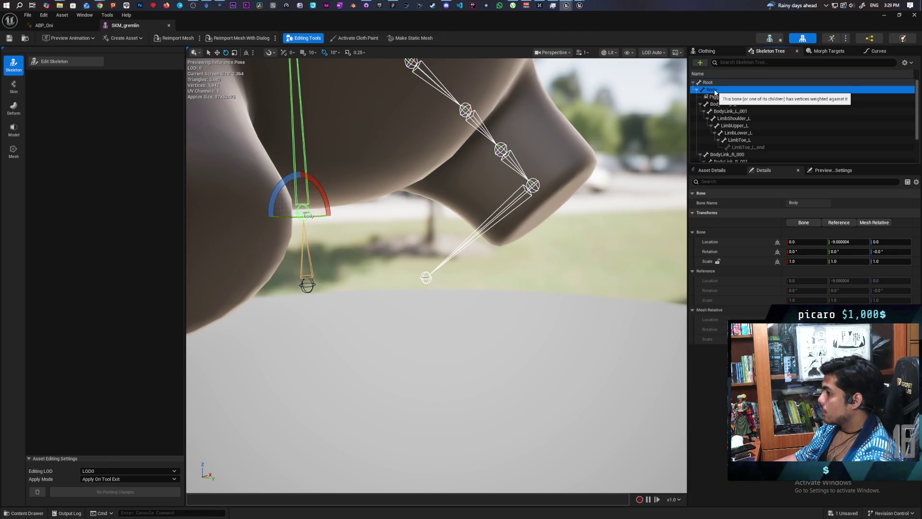
key(Up)
click(714, 90)
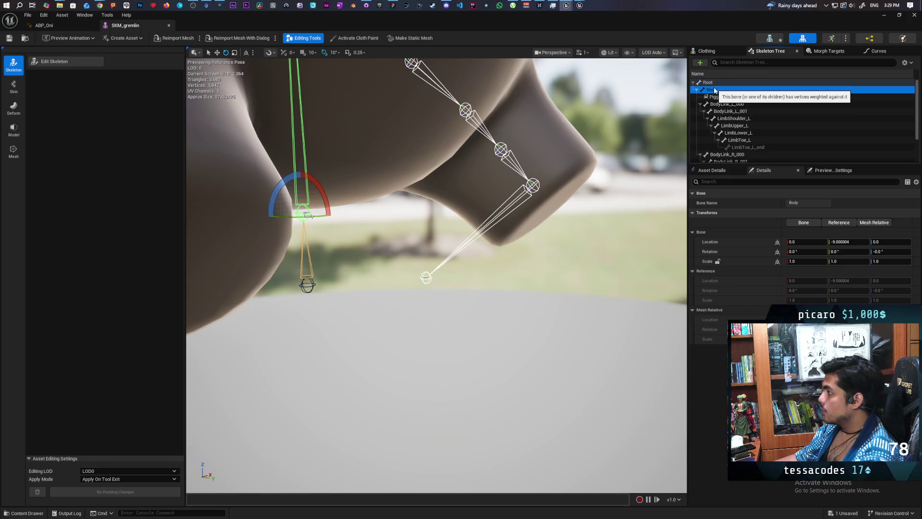
click(723, 96)
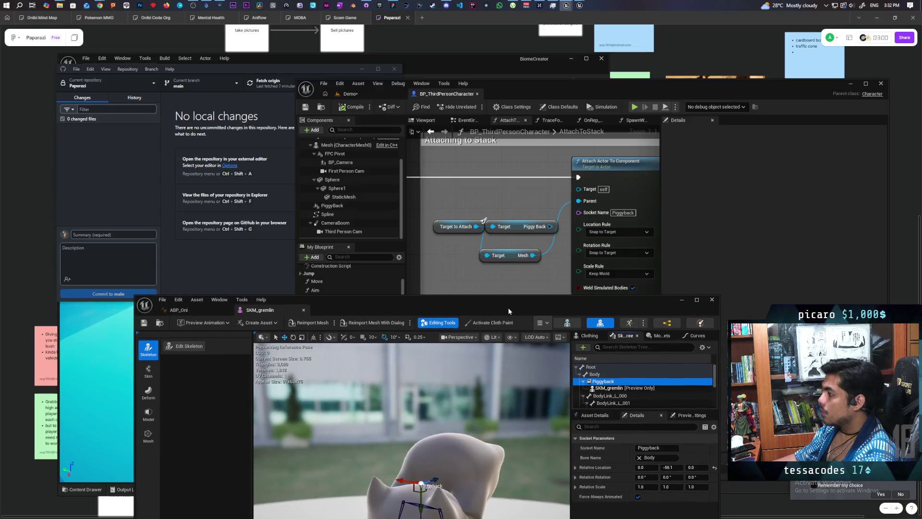
Restore the mesh editor window, orbit around the gremlin, and lower the Piggyback socket slightly
drag(509, 311, 507, 312)
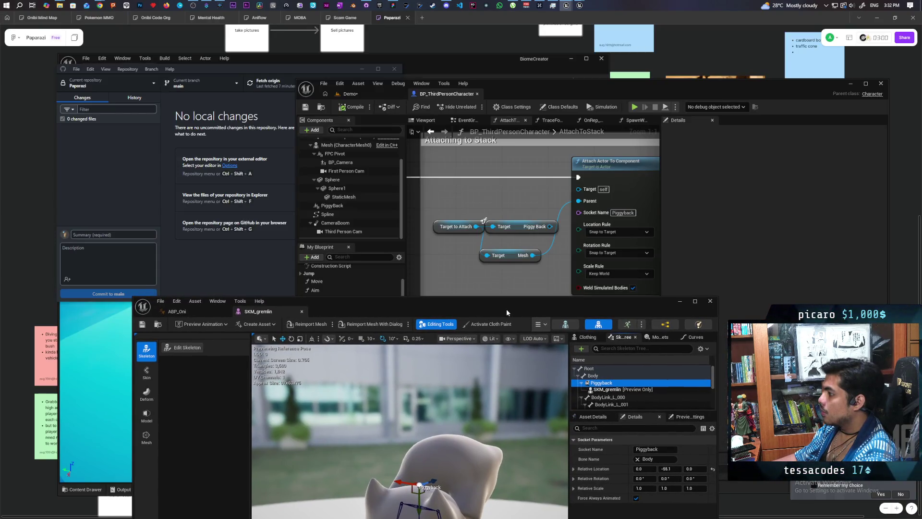
mouse_move(532, 267)
mouse_down()
mouse_move(551, 197)
mouse_move(559, 224)
mouse_move(587, 128)
mouse_up()
mouse_move(575, 233)
mouse_down()
mouse_move(461, 246)
mouse_move(601, 282)
mouse_move(570, 288)
mouse_up()
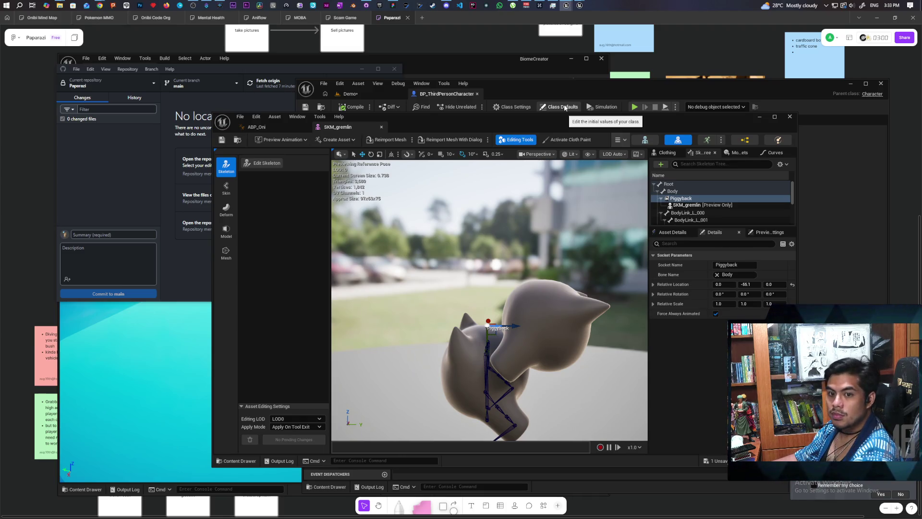
mouse_move(480, 298)
mouse_down()
mouse_move(557, 262)
mouse_move(636, 298)
mouse_up()
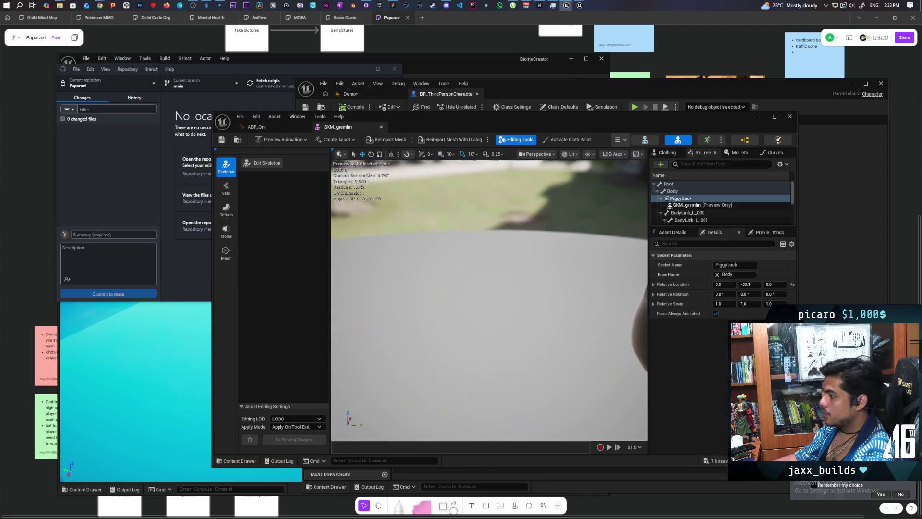
drag(601, 247, 602, 246)
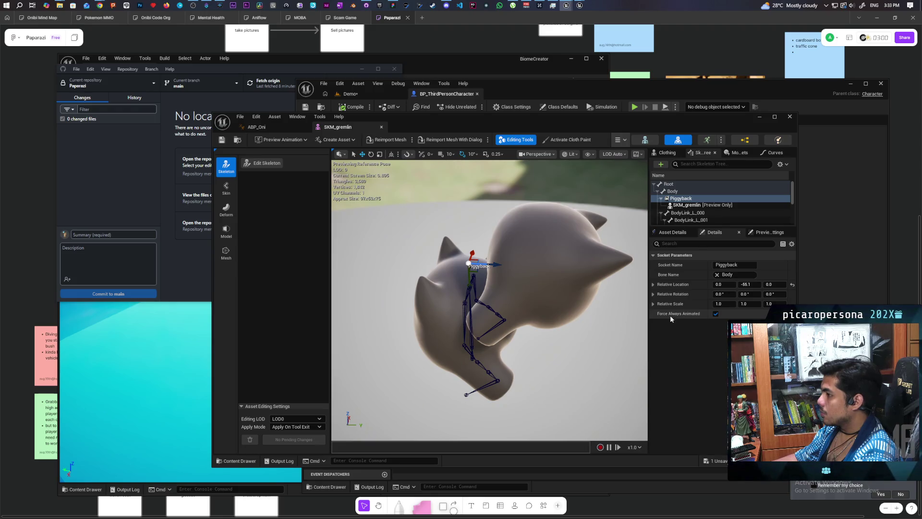
scroll(492, 301, up, 5)
scroll(491, 300, down, 5)
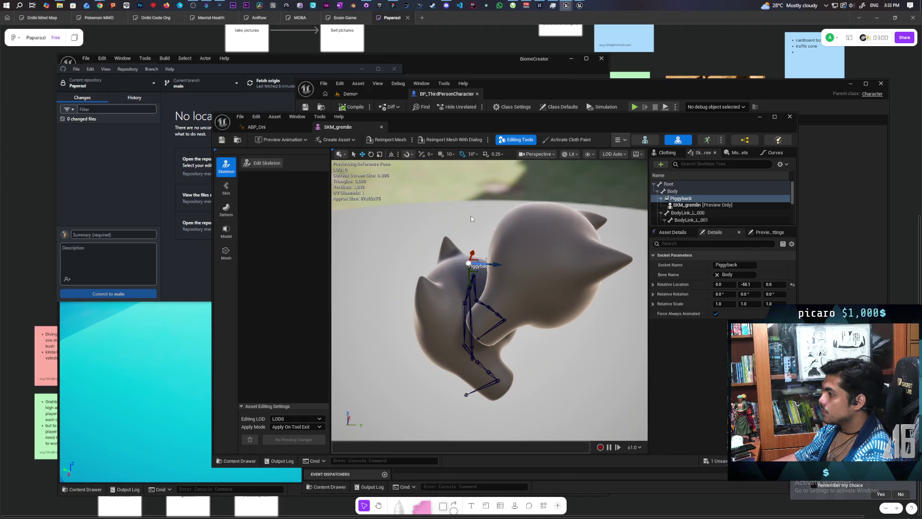
drag(470, 215, 482, 190)
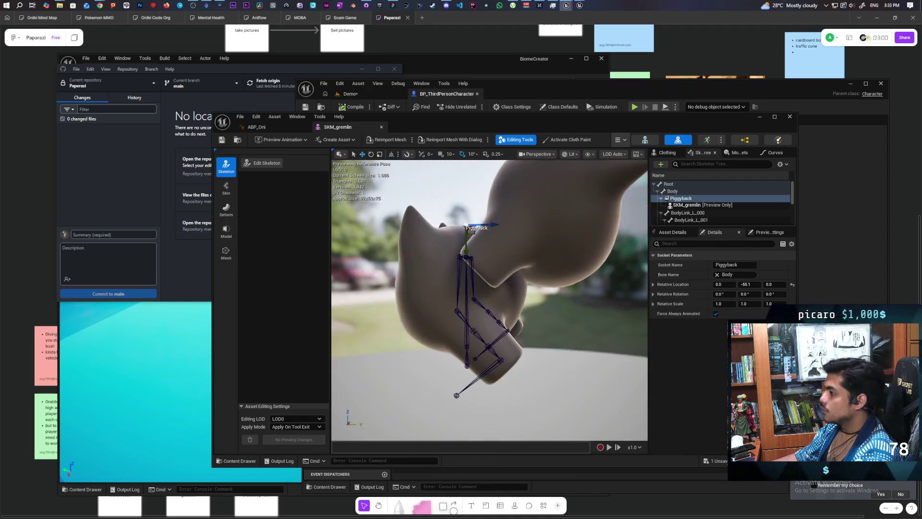
drag(469, 225, 478, 206)
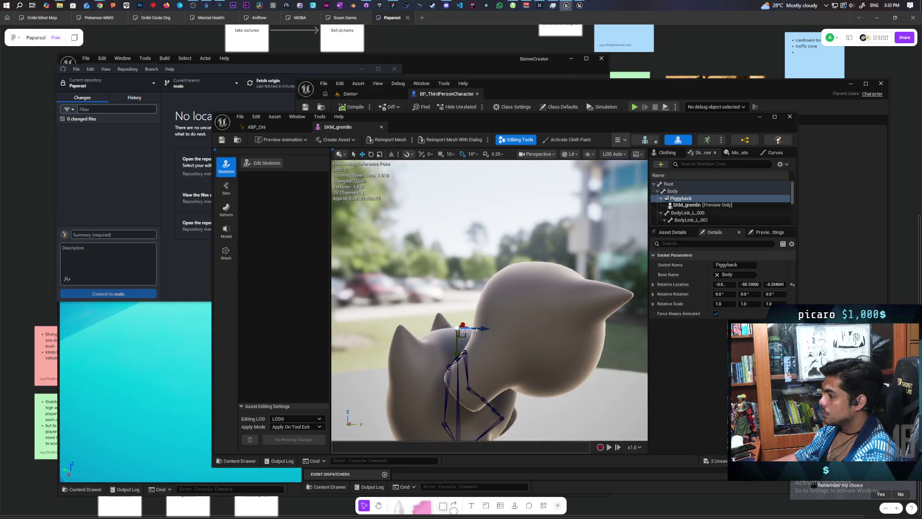
Remove the preview cat head attached to the Piggyback socket and place the skeleton editor below the blueprint
click(538, 317)
right_click(693, 206)
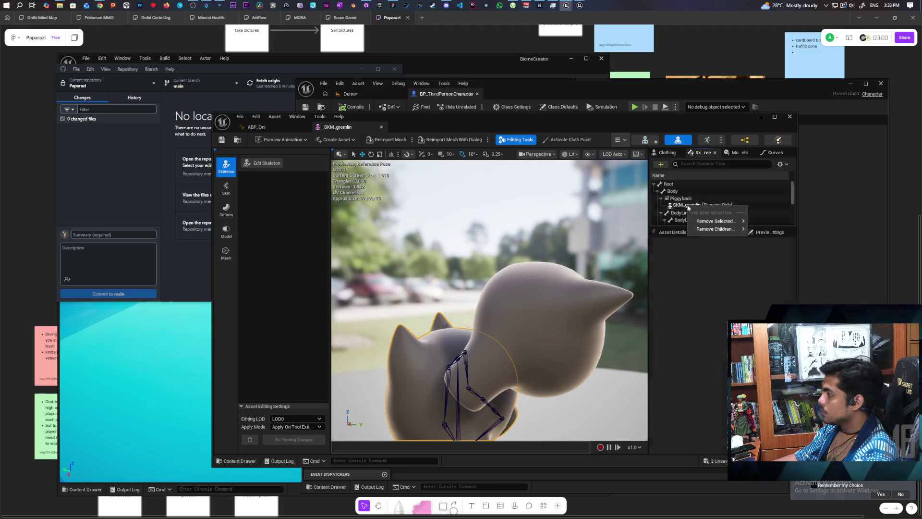
mouse_move(720, 230)
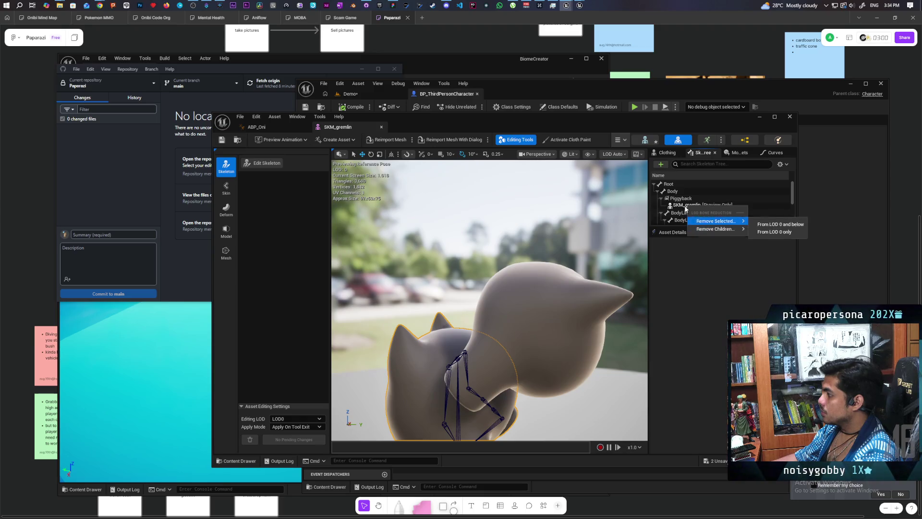
click(674, 208)
click(681, 199)
right_click(681, 198)
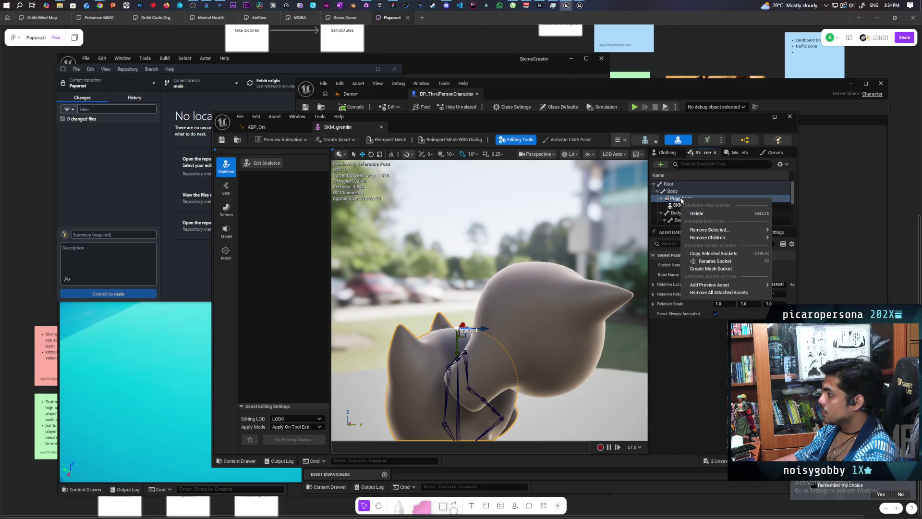
mouse_move(736, 230)
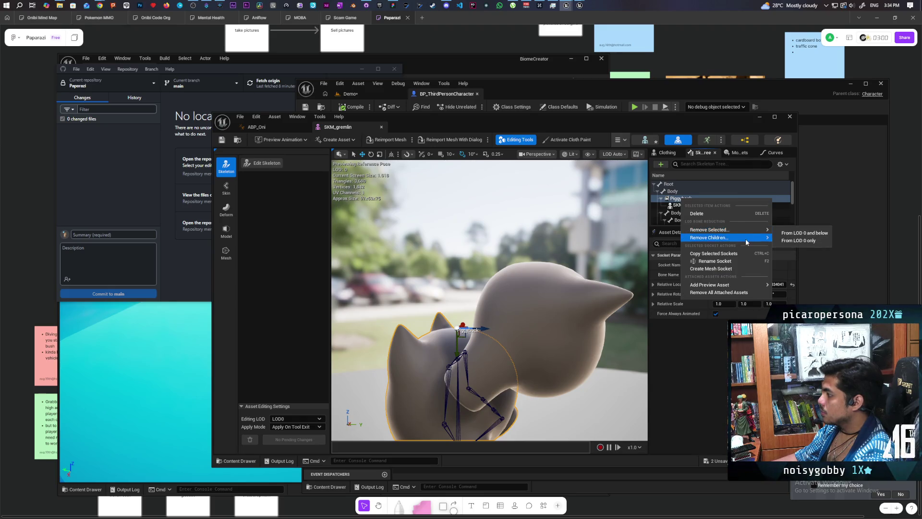
click(734, 293)
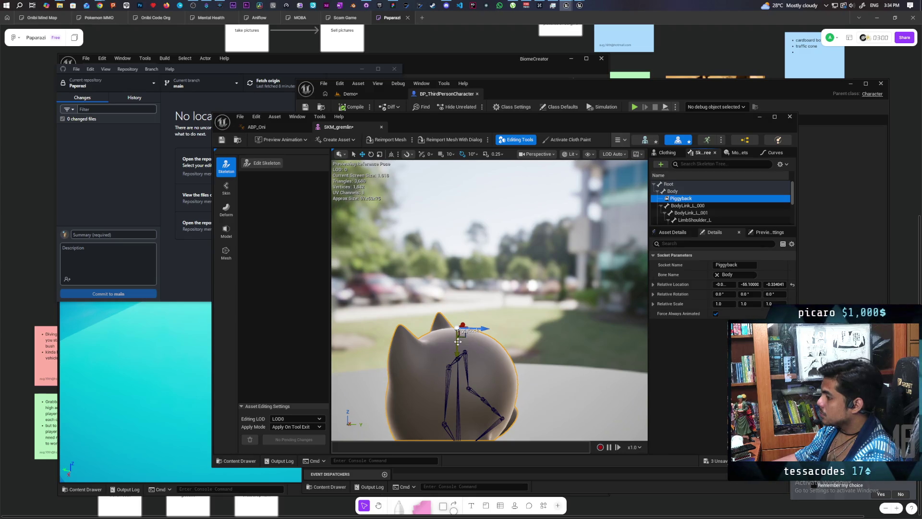
mouse_move(481, 340)
mouse_down()
mouse_move(475, 331)
mouse_move(476, 355)
mouse_move(485, 332)
mouse_move(500, 339)
mouse_move(478, 317)
mouse_move(505, 332)
mouse_up()
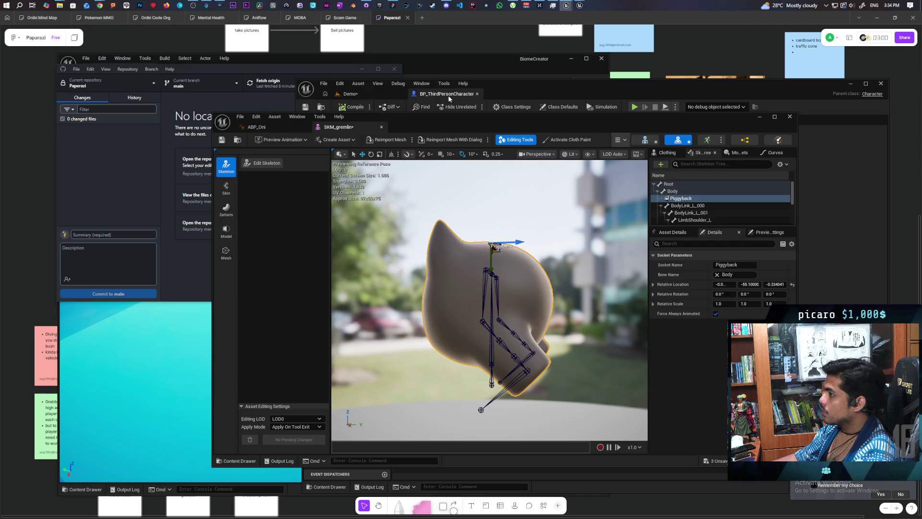
mouse_move(506, 96)
mouse_down()
mouse_move(496, 100)
mouse_move(441, 292)
mouse_up()
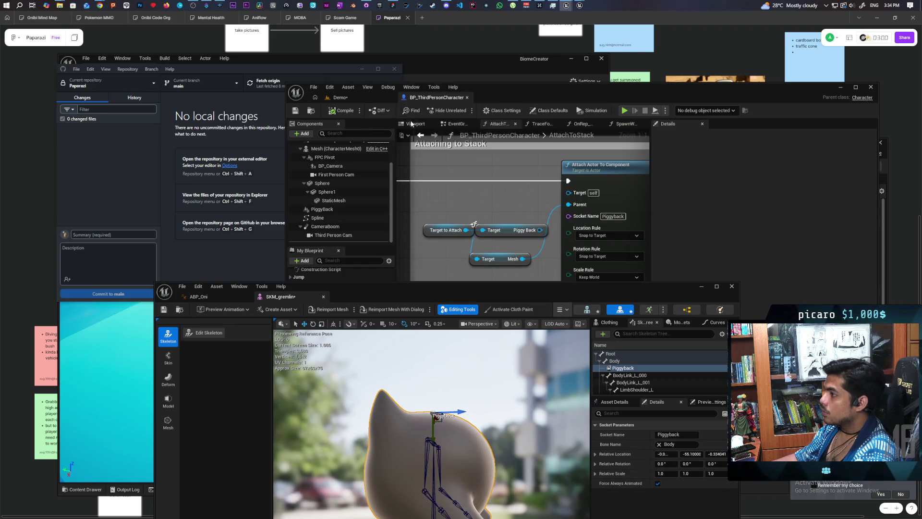
Show the blueprint's 3D viewport and select PiggyBack to check its Z 34.1 location
click(414, 124)
mouse_move(517, 198)
mouse_down()
mouse_move(502, 200)
mouse_move(499, 214)
mouse_move(514, 193)
mouse_up()
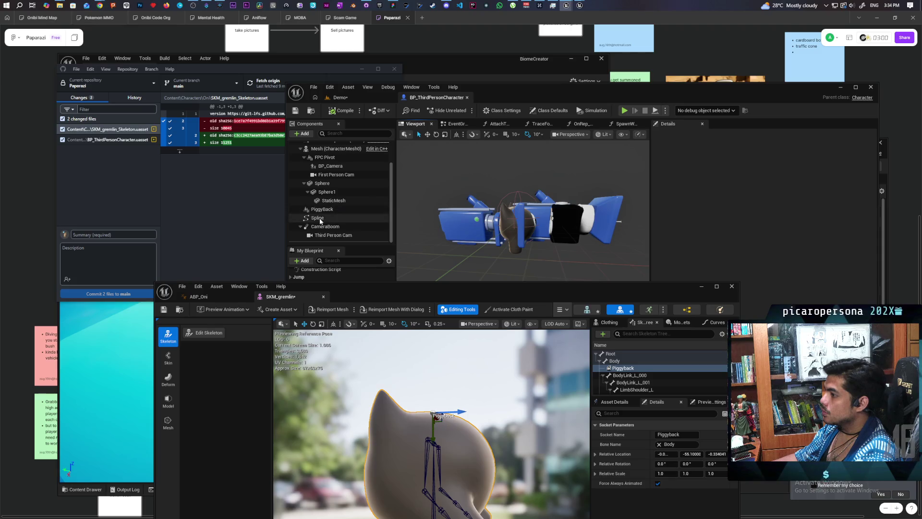
click(331, 210)
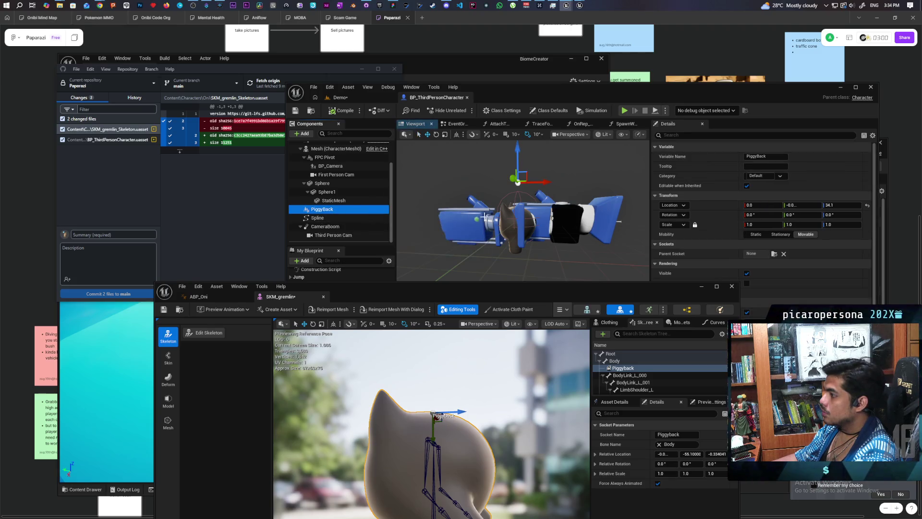
scroll(504, 211, up, 5)
scroll(319, 201, up, 3)
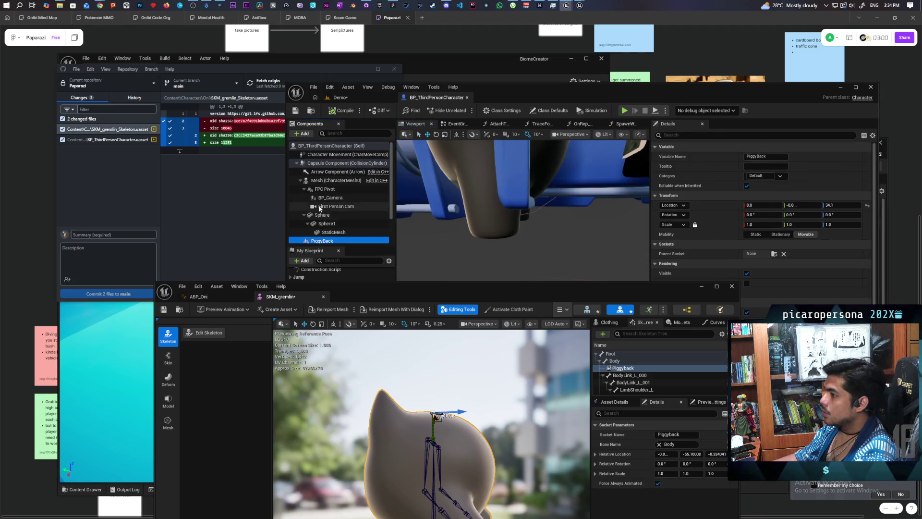
click(297, 163)
click(296, 164)
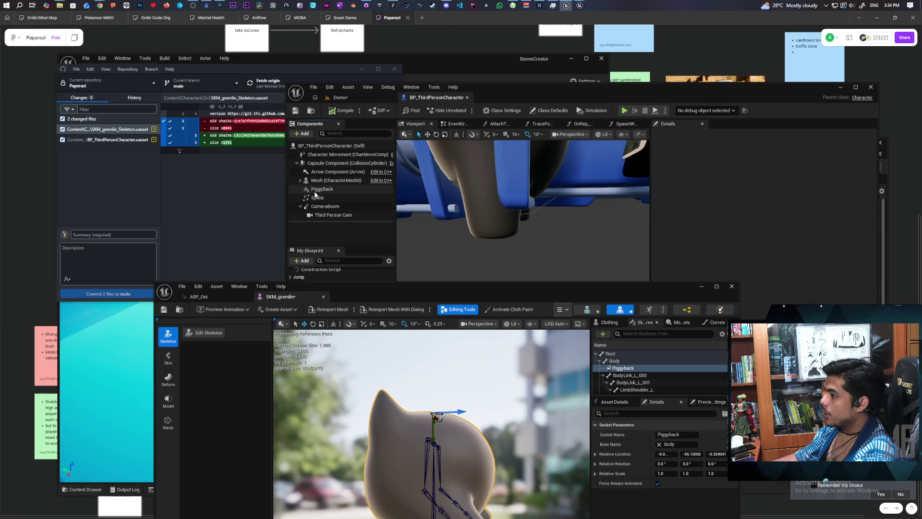
Compare the Spline, Capsule Component and PiggyBack positions around the character in the viewport
mouse_move(540, 187)
mouse_down()
mouse_move(548, 207)
mouse_move(641, 231)
mouse_up()
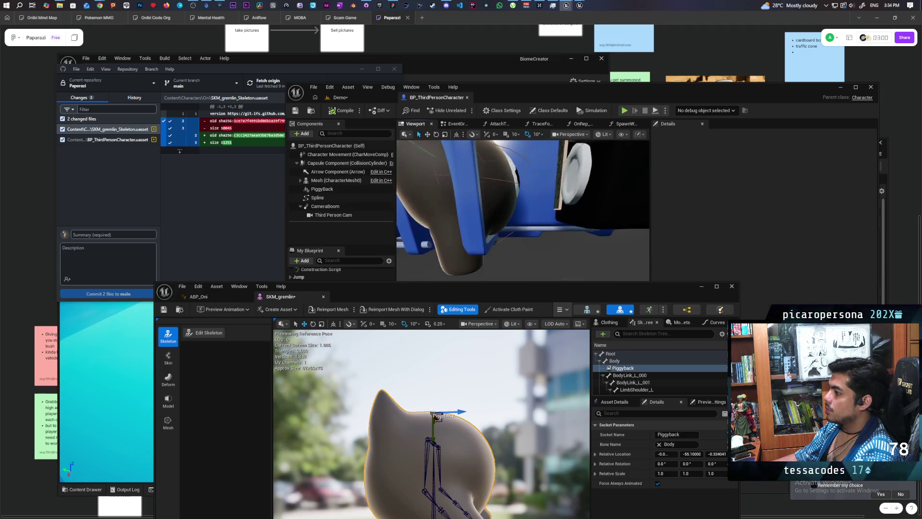
drag(522, 211, 566, 221)
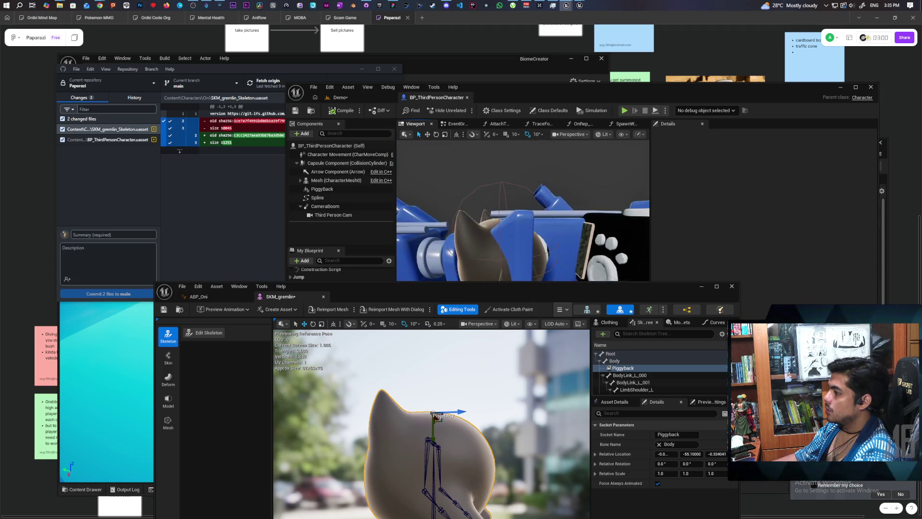
scroll(514, 189, down, 5)
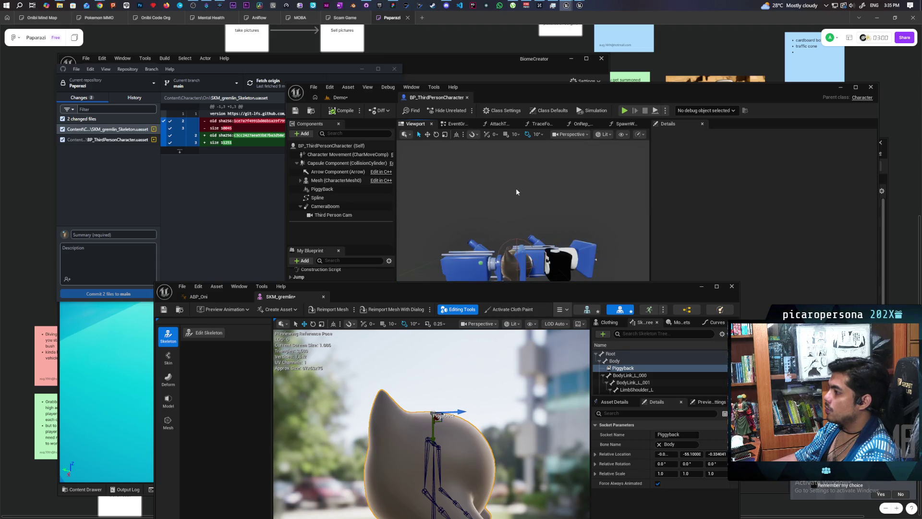
scroll(505, 224, up, 5)
click(343, 198)
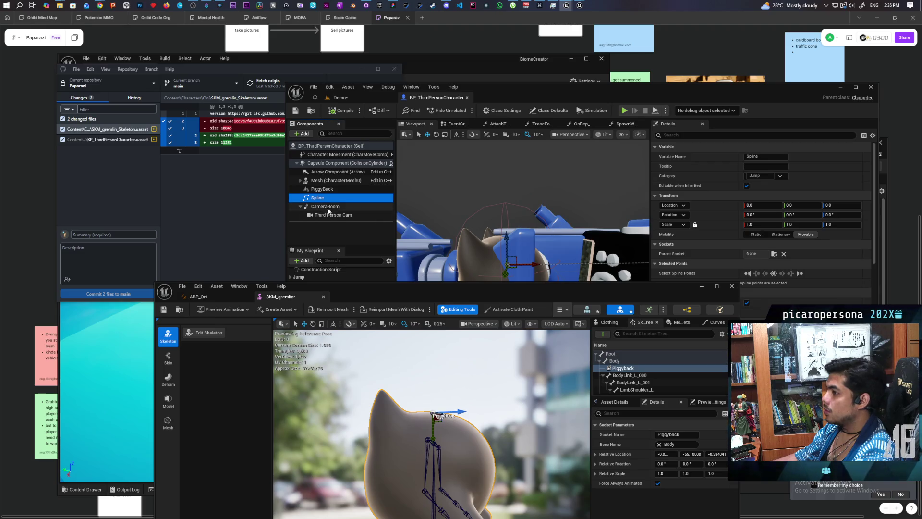
click(321, 191)
scroll(535, 212, down, 4)
scroll(535, 222, up, 4)
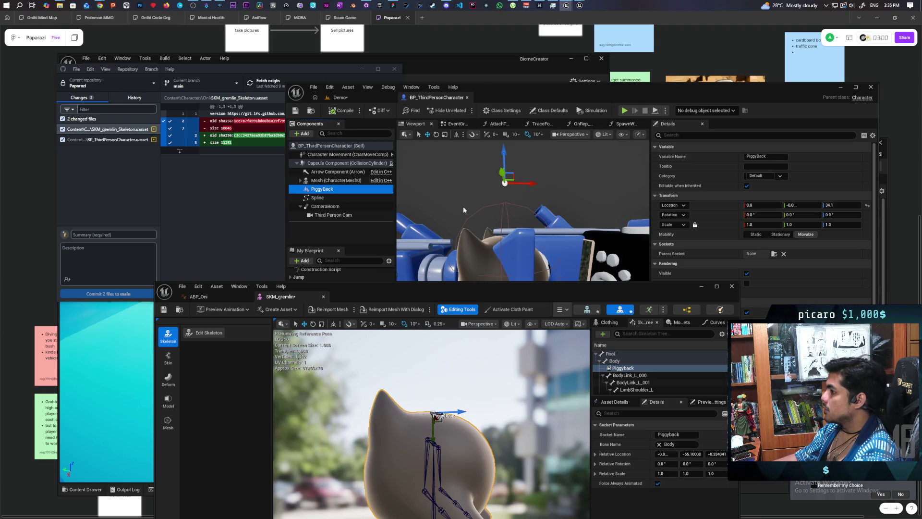
click(350, 164)
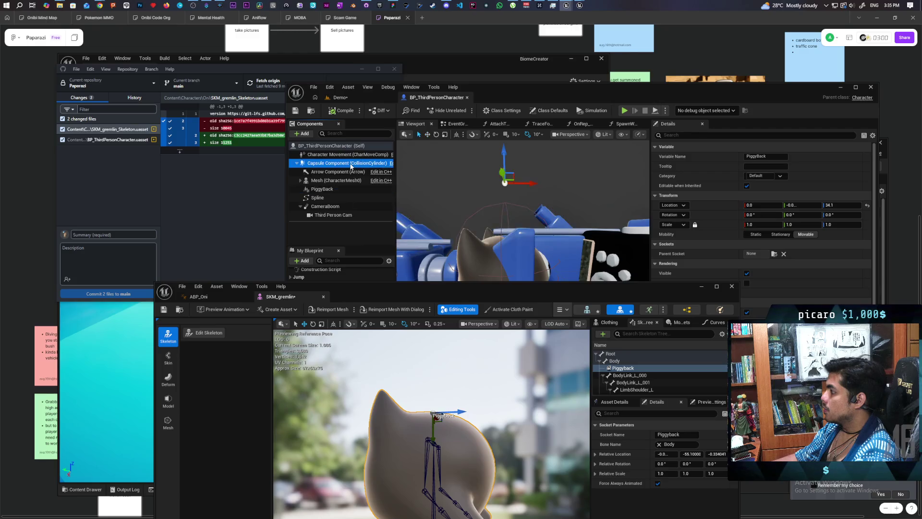
click(326, 198)
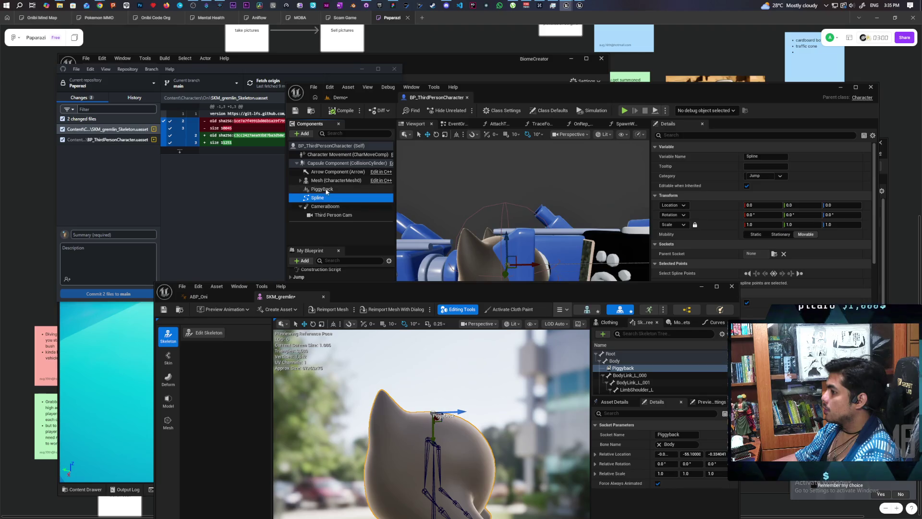
click(322, 189)
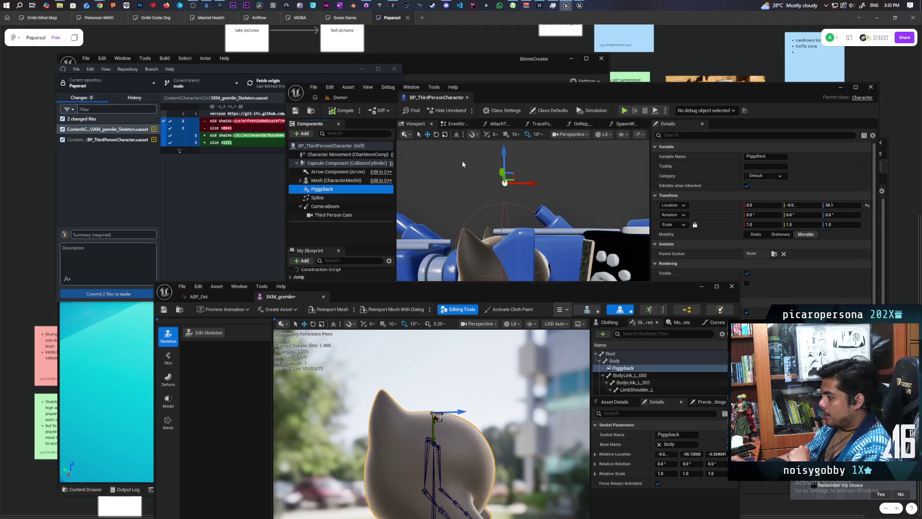
mouse_move(490, 409)
mouse_down()
mouse_move(476, 394)
mouse_move(480, 384)
mouse_move(490, 408)
mouse_up()
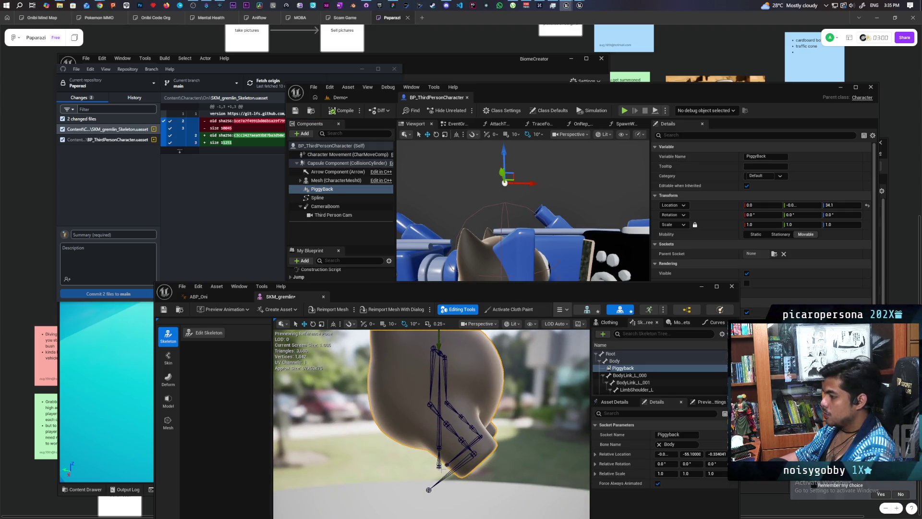
Inspect the gremlin's Root and Body bones and maximize the SKM_gremlin skeleton editor
click(439, 465)
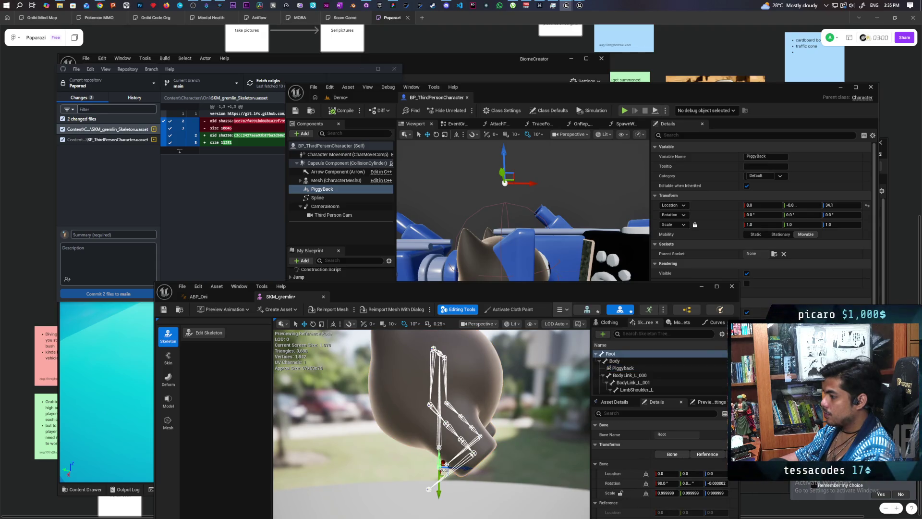
click(439, 448)
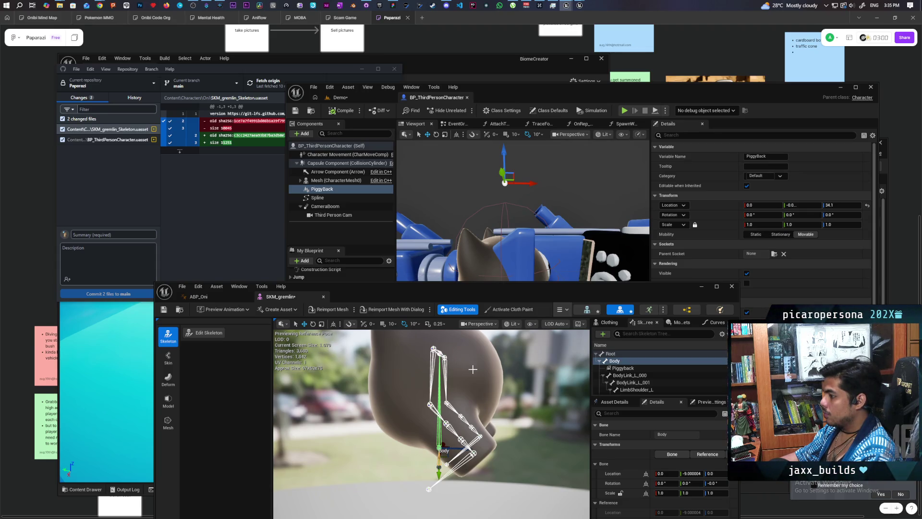
drag(473, 369, 461, 368)
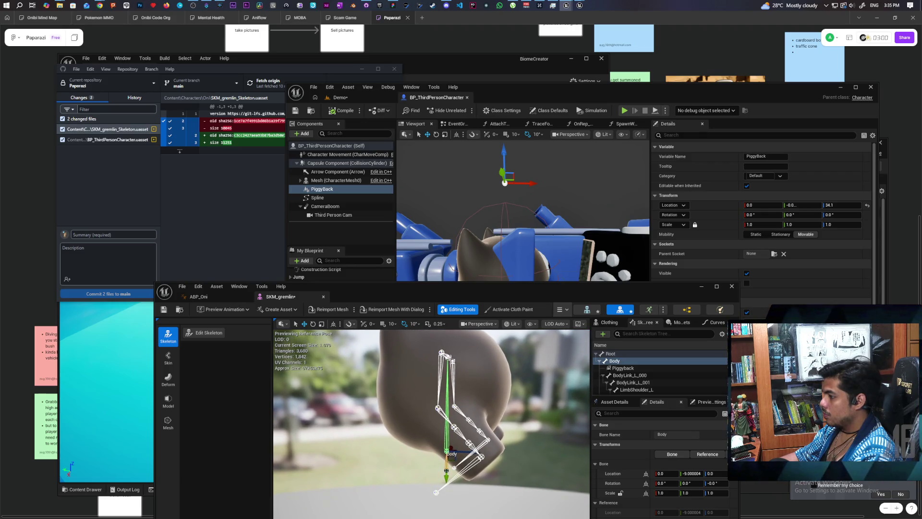
drag(487, 371, 588, 370)
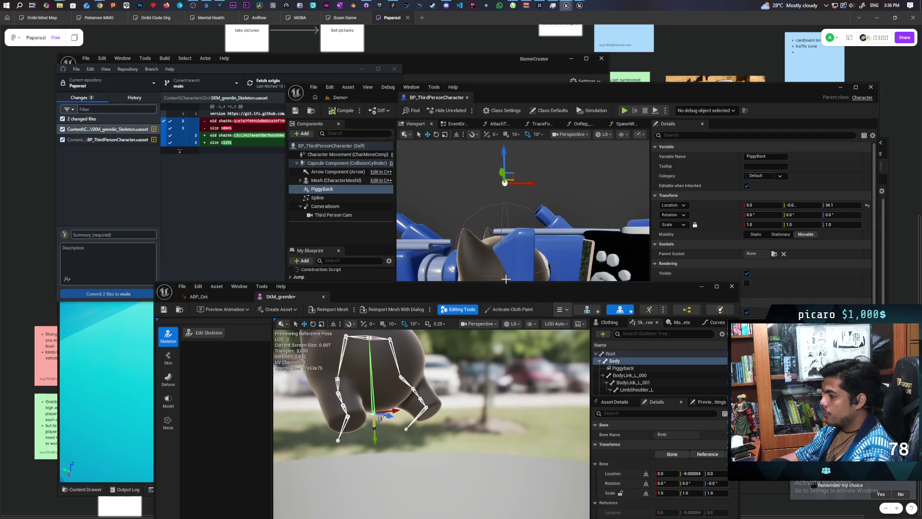
double_click(499, 286)
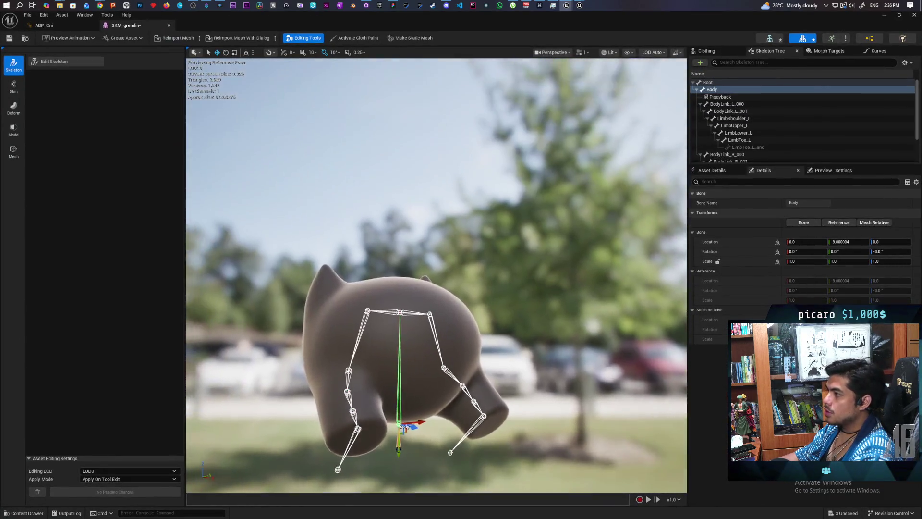
drag(447, 301, 447, 300)
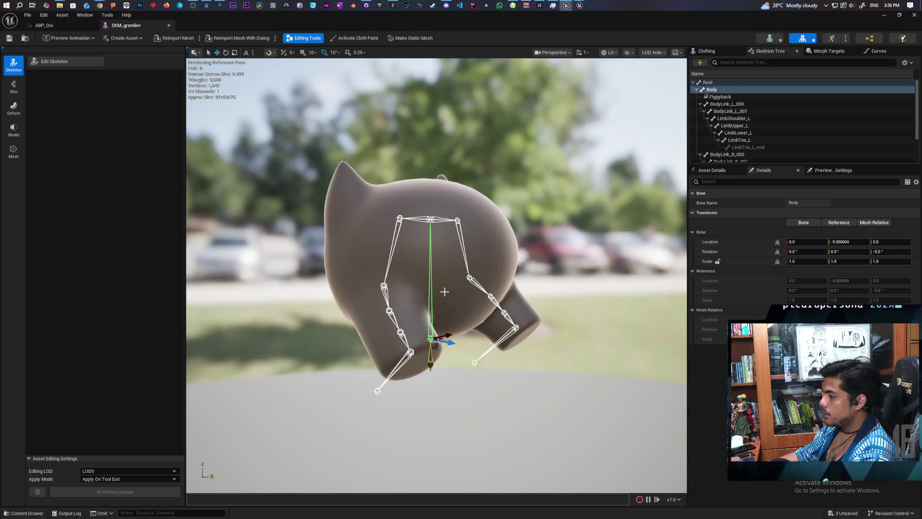
Move the Piggyback socket on the Body bone to Y about -75.98 and Z 0.0
click(445, 234)
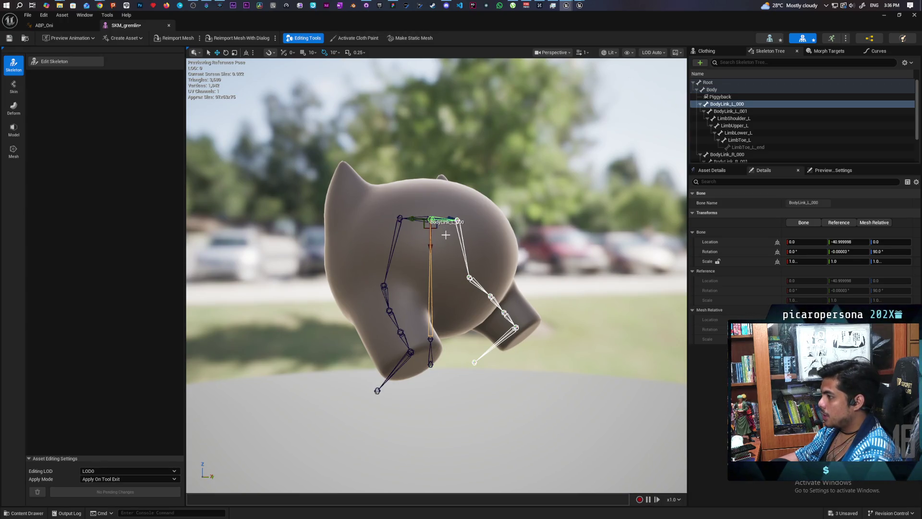
click(432, 260)
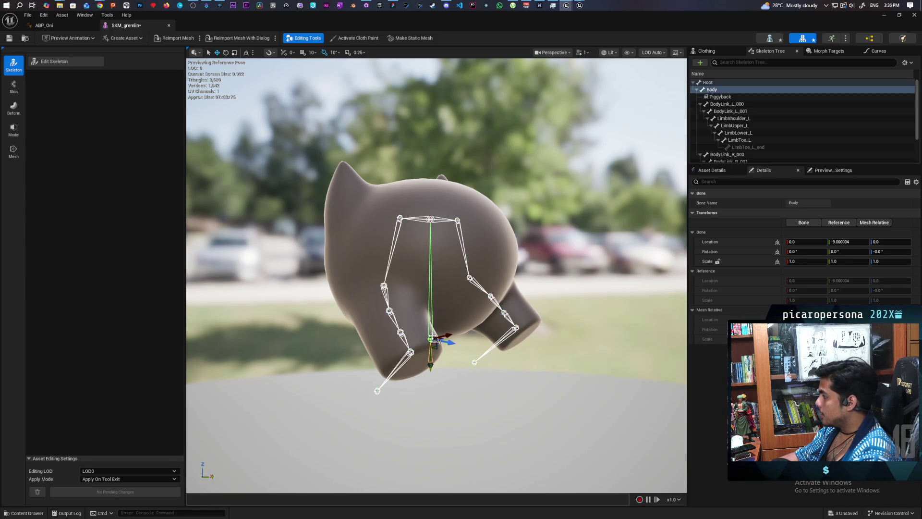
click(715, 90)
click(717, 97)
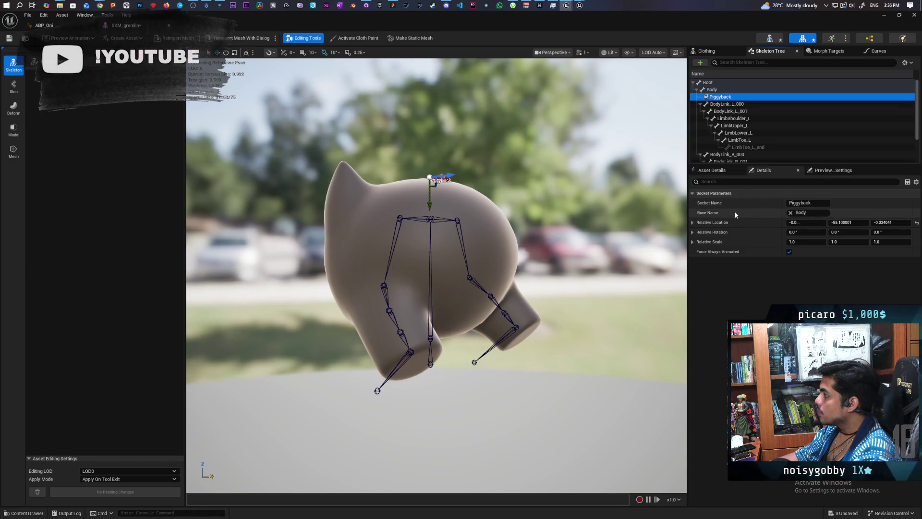
click(821, 213)
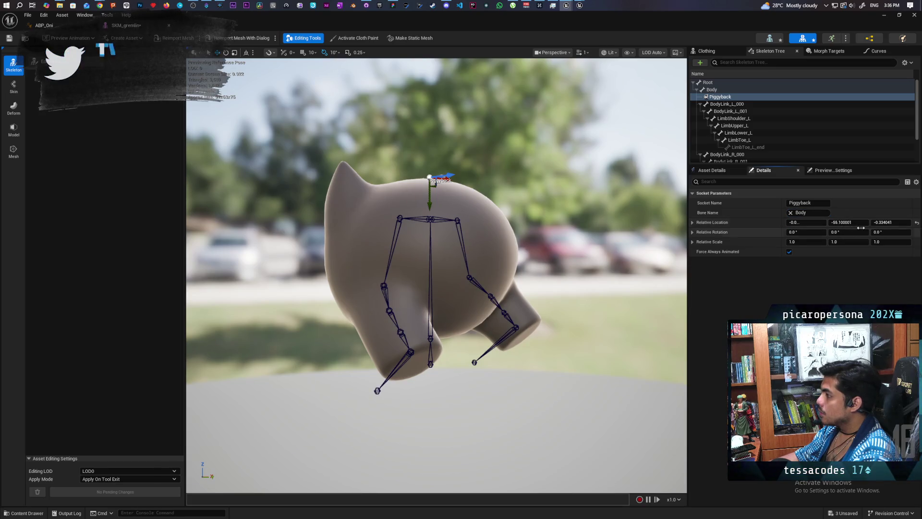
drag(849, 223, 856, 223)
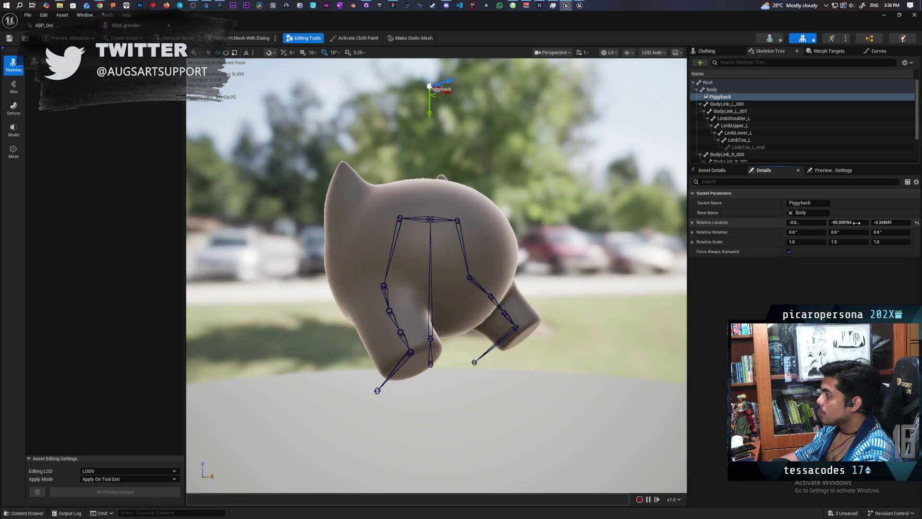
click(896, 222)
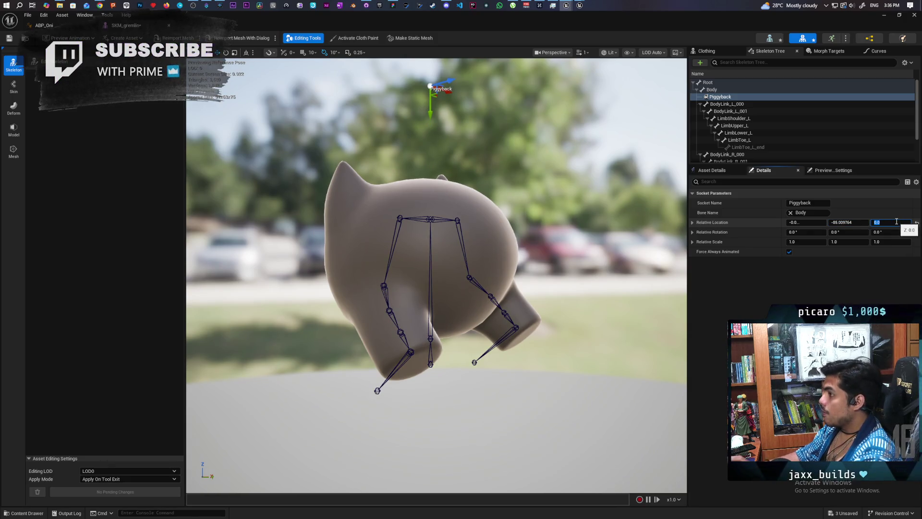
text(0)
key(Return)
drag(835, 222, 848, 222)
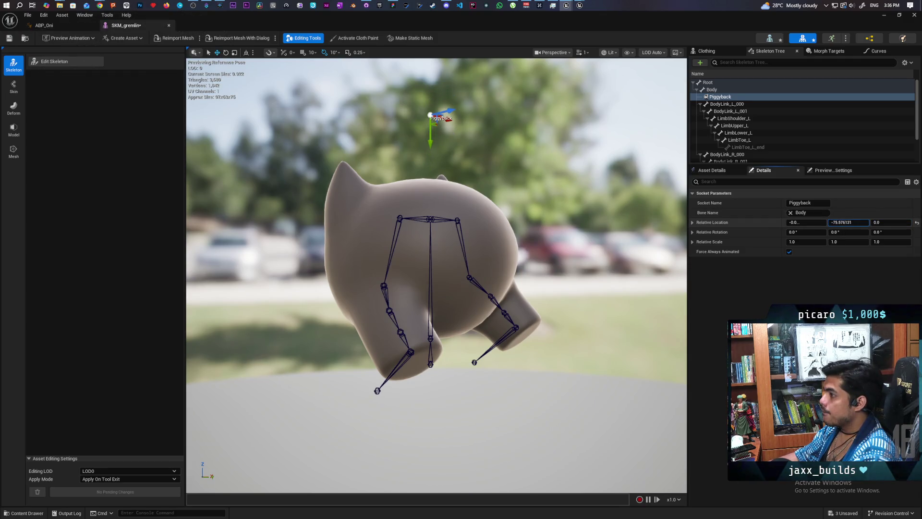
Save the gremlin skeleton and all unsaved assets, then un-maximize the editor window
click(14, 40)
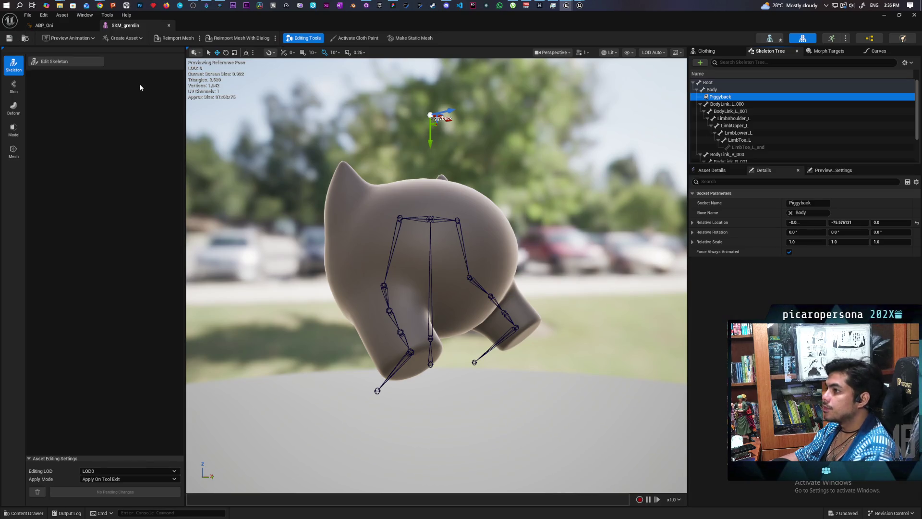
key(ctrl+shift+s)
mouse_move(217, 29)
mouse_down()
mouse_move(338, 356)
mouse_move(544, 398)
mouse_up()
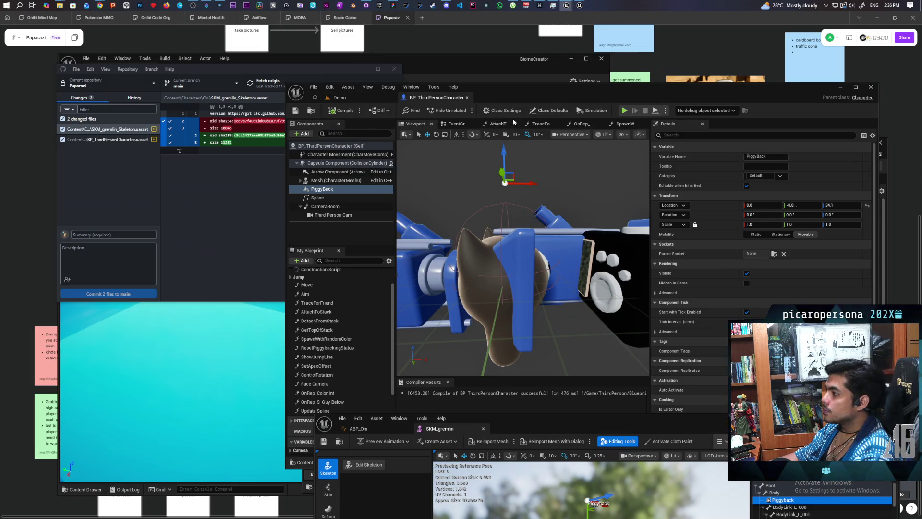
Play a multiplayer session on the Demo level and climb the player gremlin onto the red gremlin
click(350, 99)
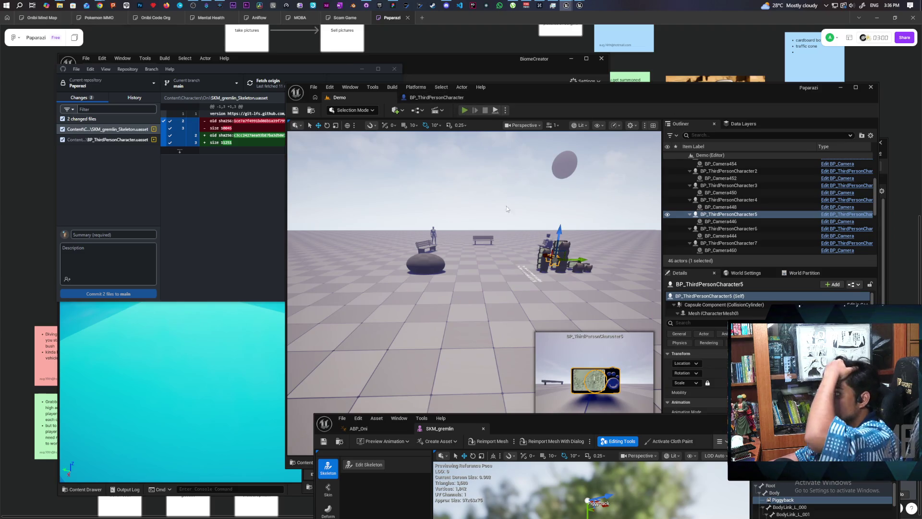
key(alt+p)
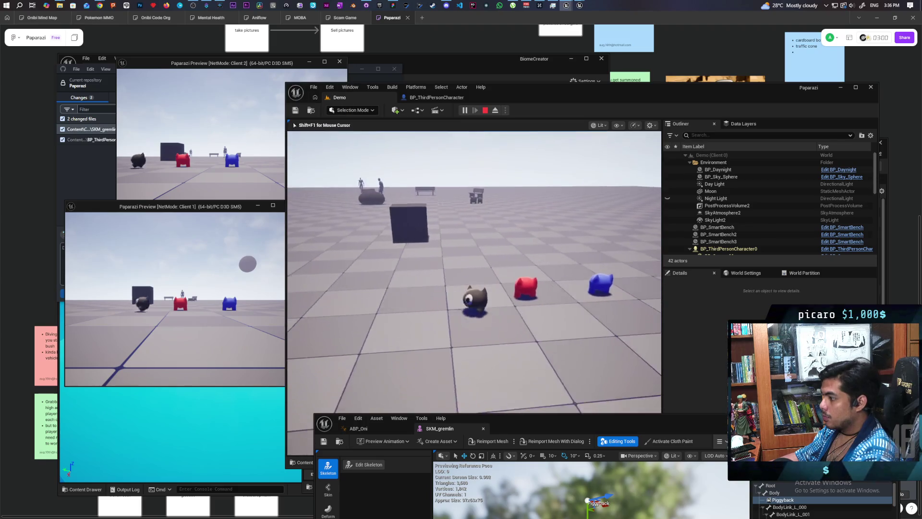
key(w)
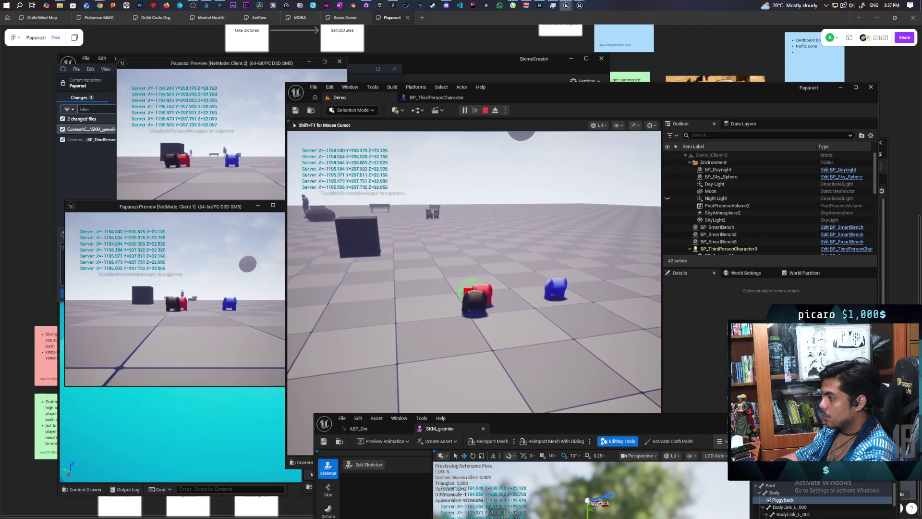
key(space)
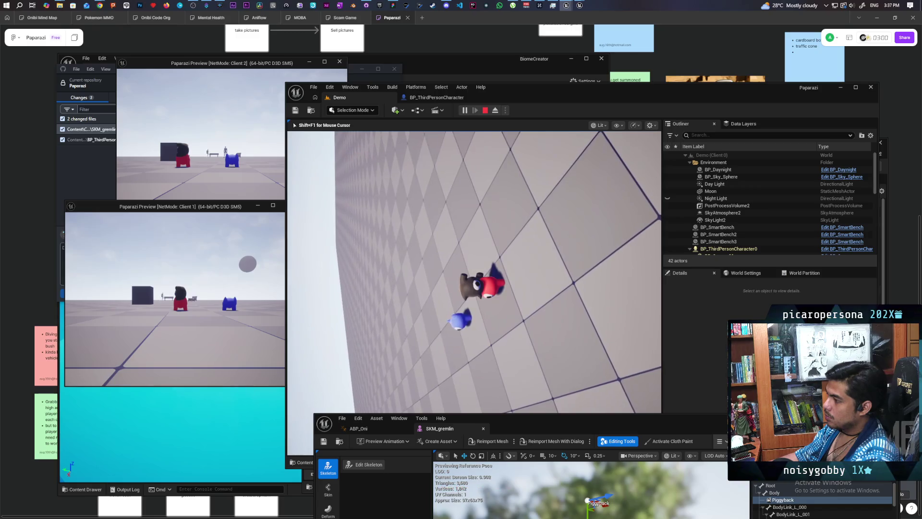
key(Escape)
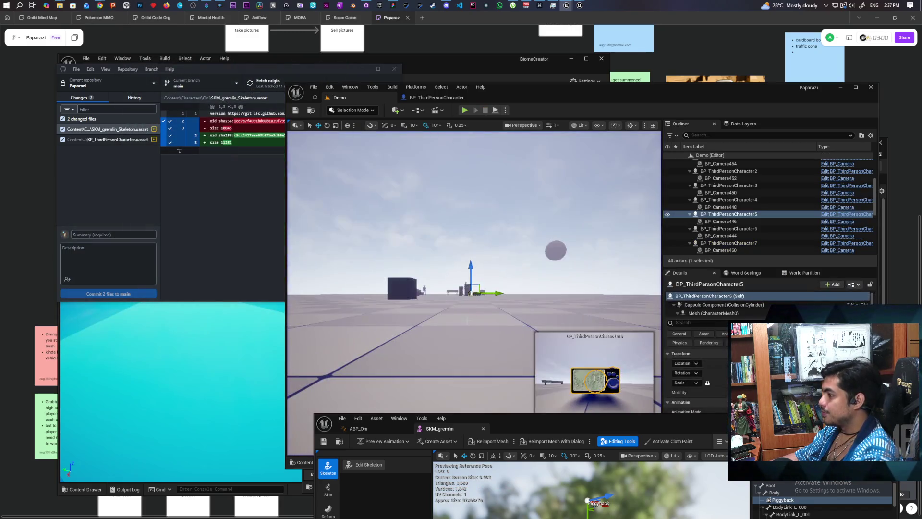
mouse_move(603, 418)
mouse_down()
mouse_move(550, 288)
mouse_move(533, 157)
mouse_up()
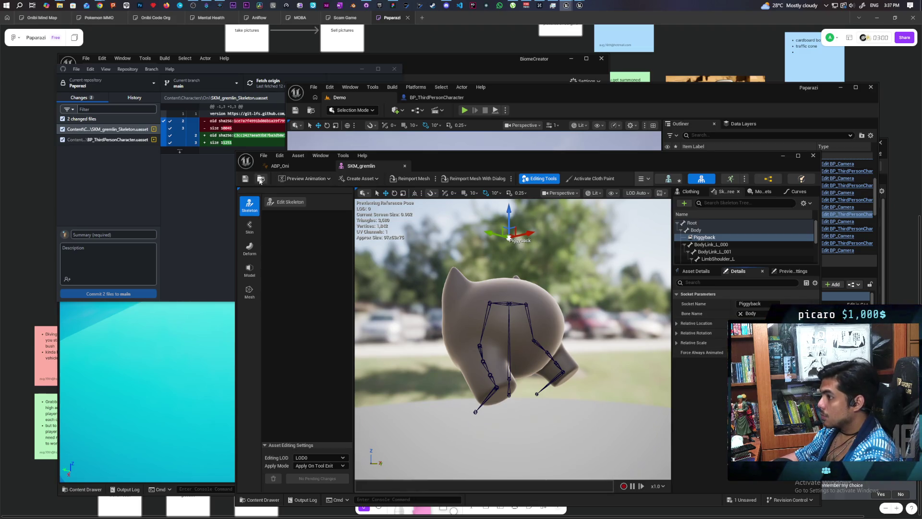
Run a multiplayer play session and climb the gremlin onto the red gremlin's back
drag(491, 157, 521, 372)
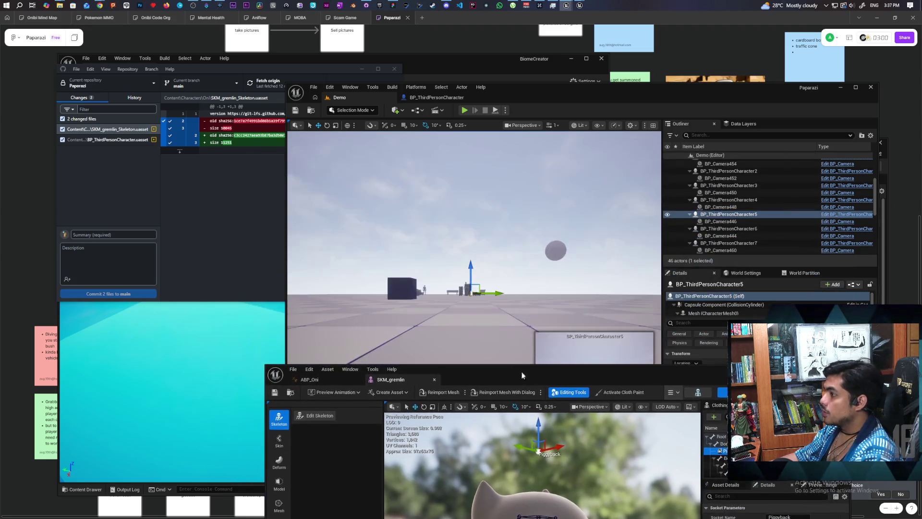
click(465, 110)
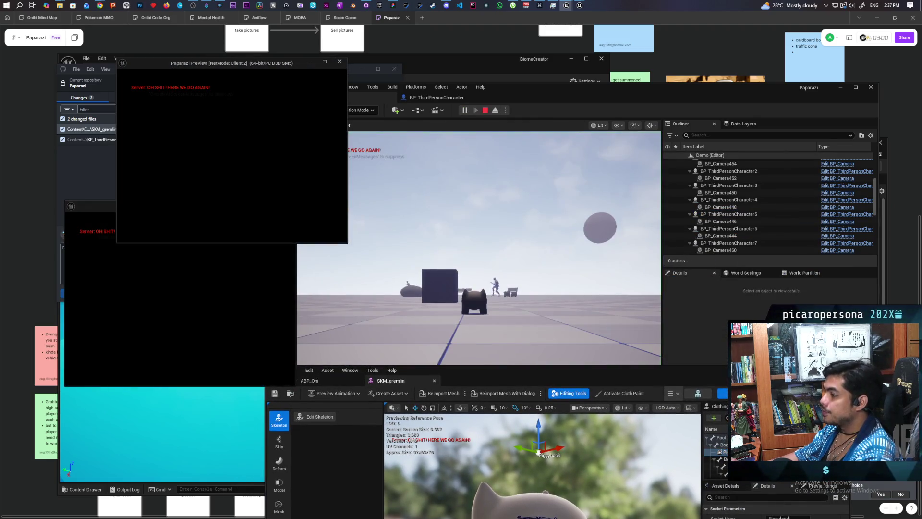
click(418, 270)
key(w)
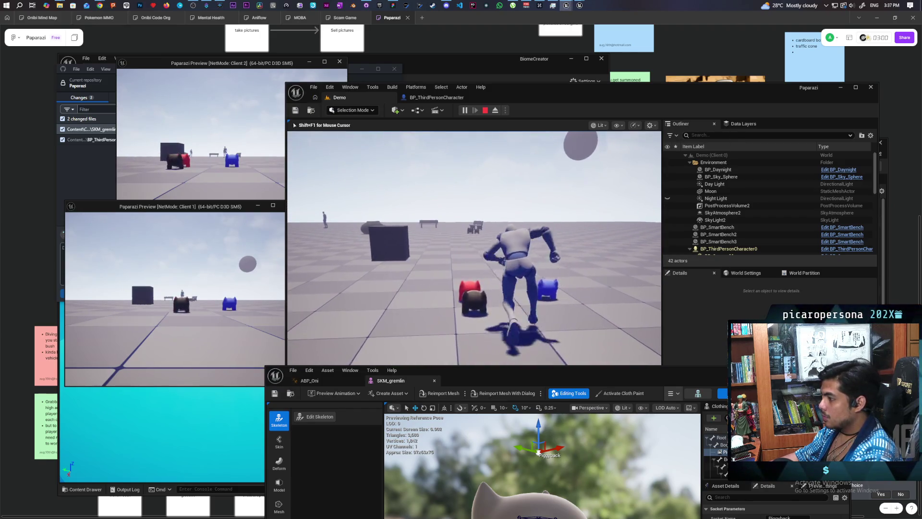
key(e)
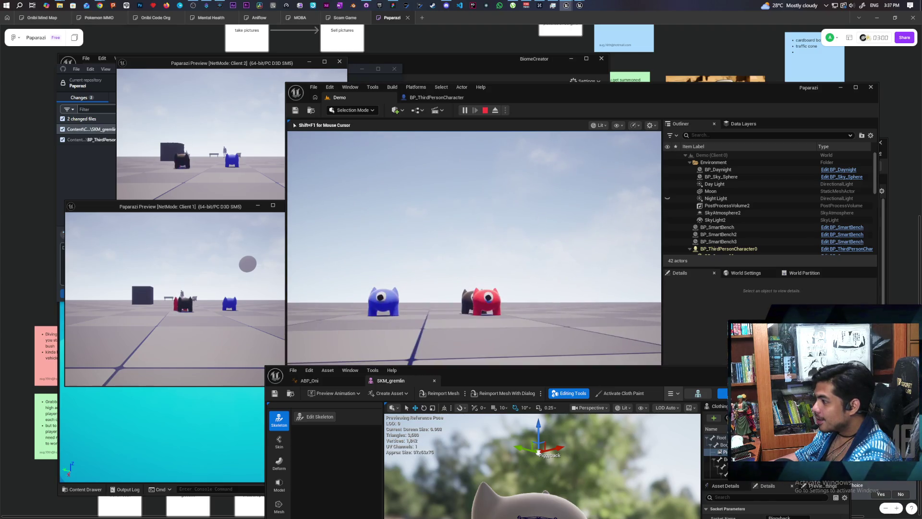
key(Escape)
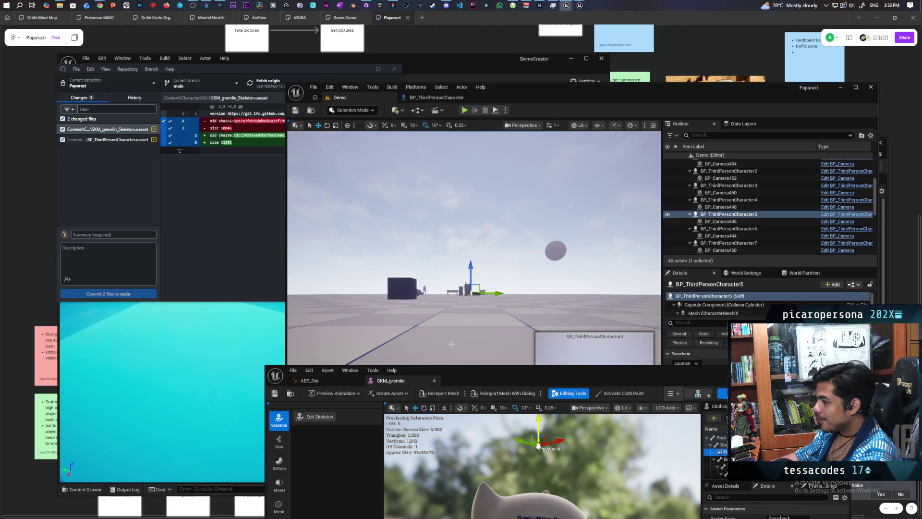
Run a second session stacking gremlins across the server and Client 1 windows
click(464, 110)
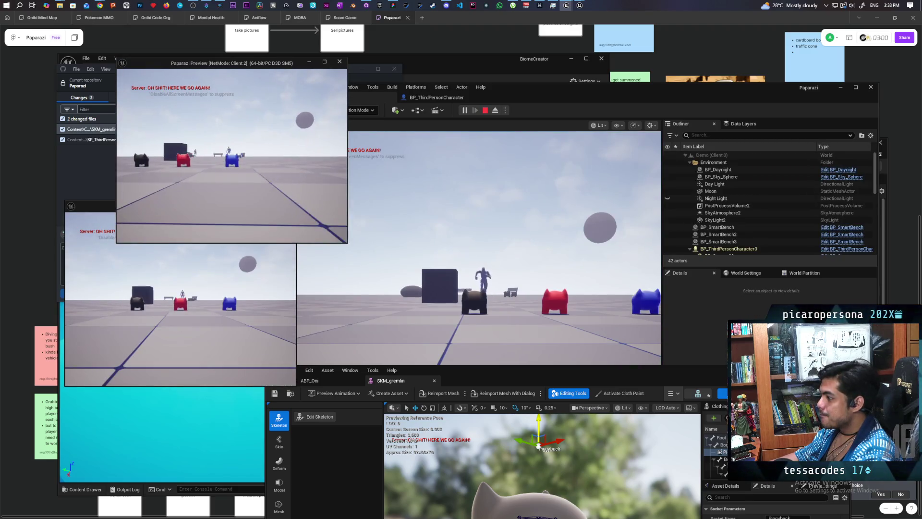
click(439, 249)
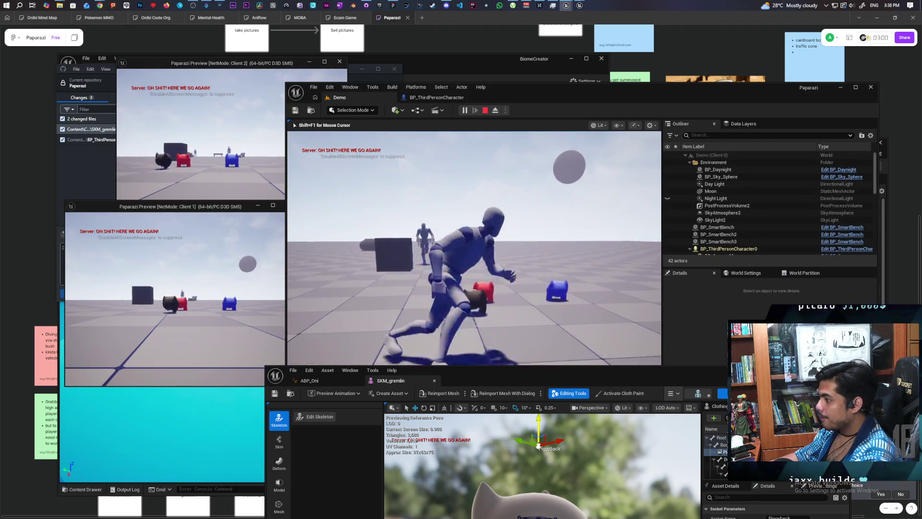
key(e)
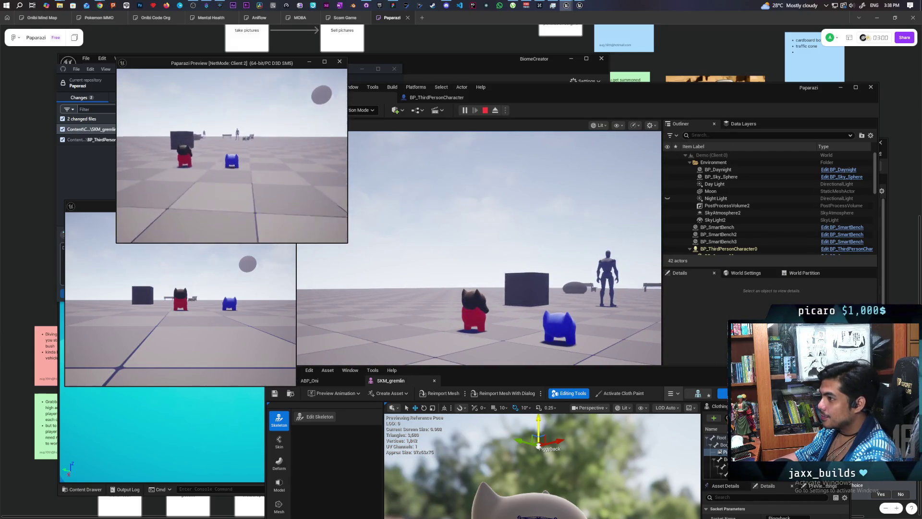
click(197, 257)
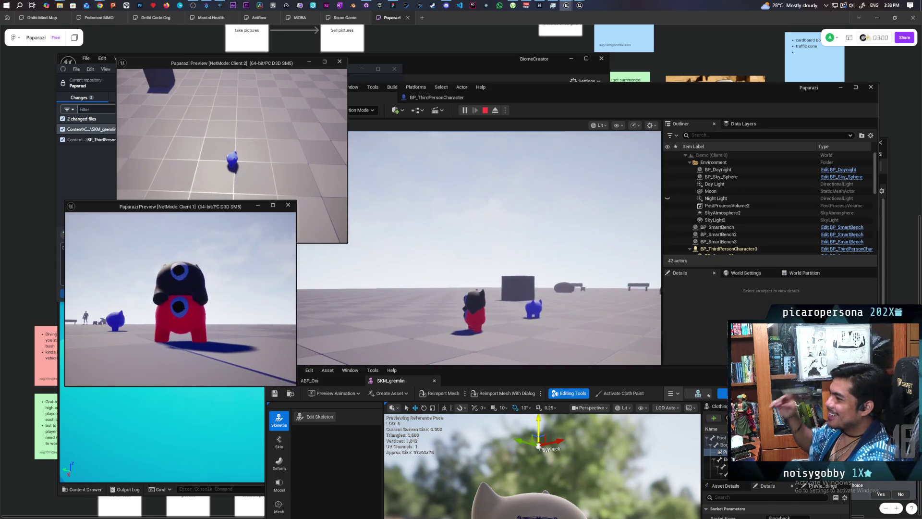
key(Escape)
click(437, 99)
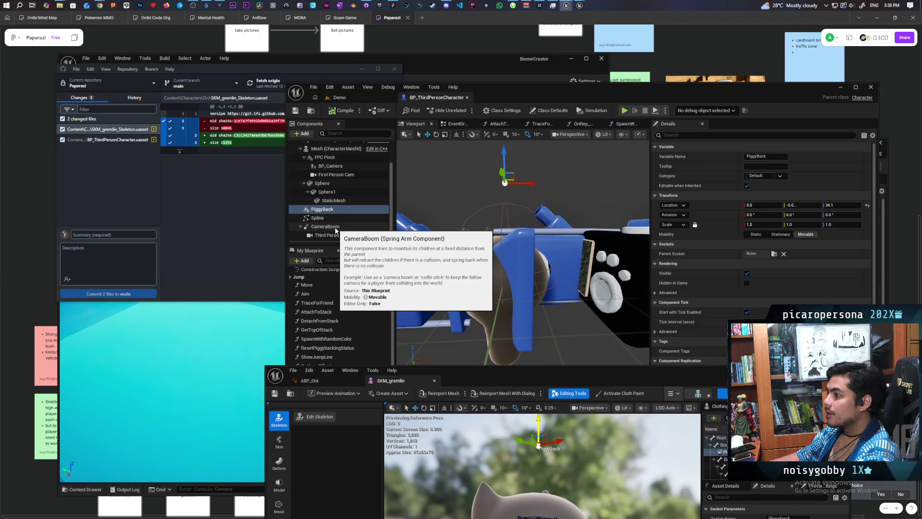
Turn off Inherit Pitch and Inherit Roll on CameraBoom, then relaunch multiplayer on the Demo level
click(335, 229)
scroll(691, 297, down, 3)
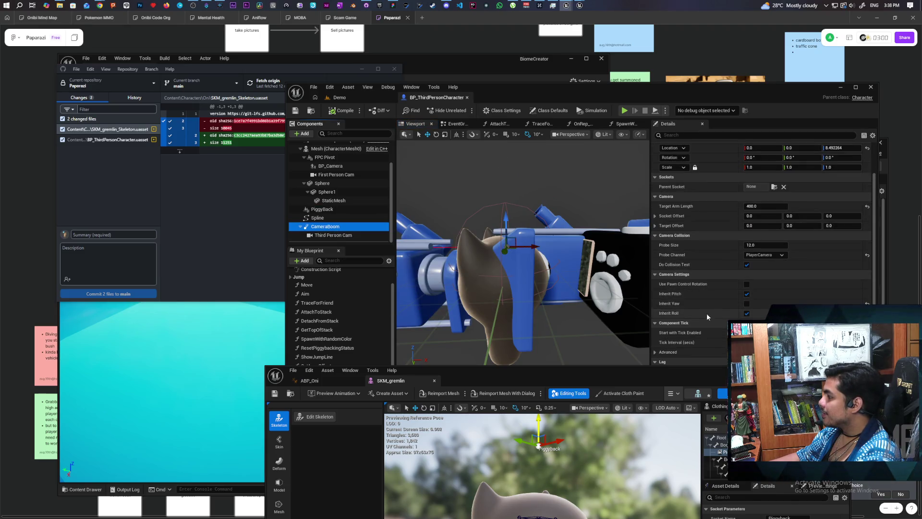
click(747, 293)
click(746, 313)
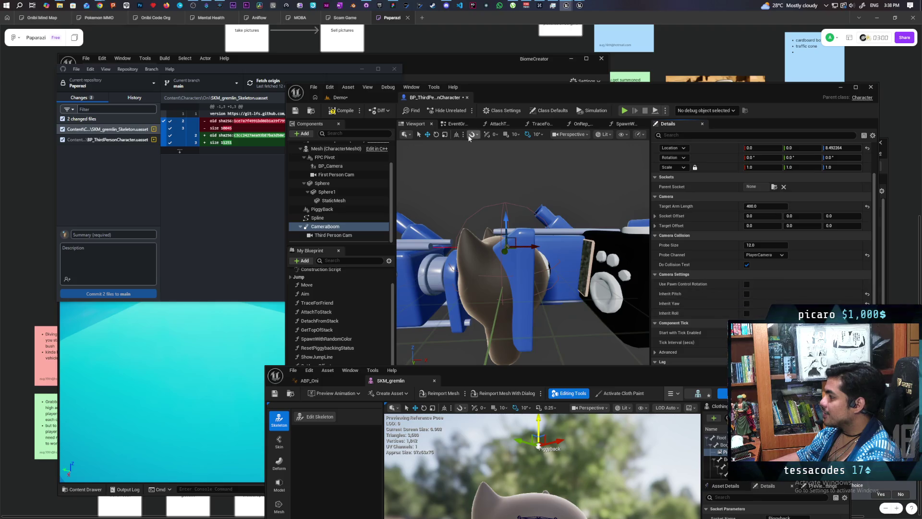
click(369, 97)
key(alt+p)
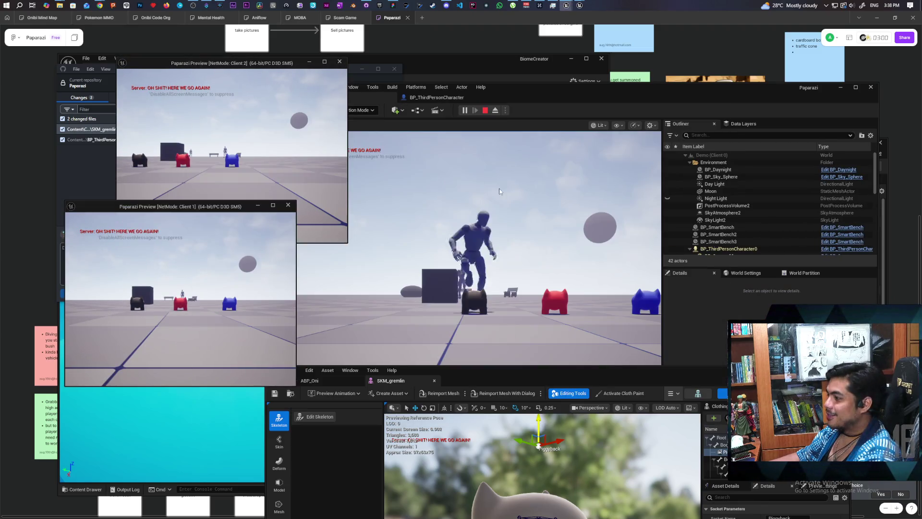
Walk the gremlins around in the server and Client 1 windows to test the adjusted camera
click(474, 248)
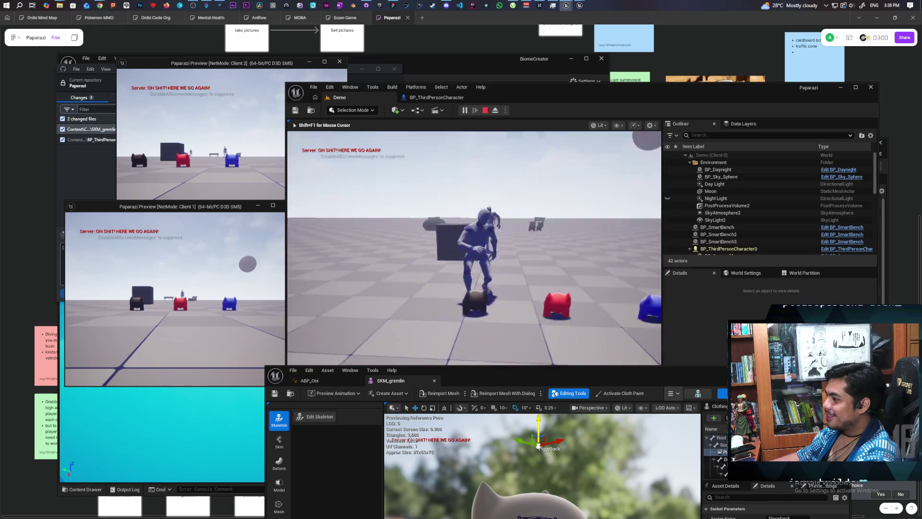
key(w)
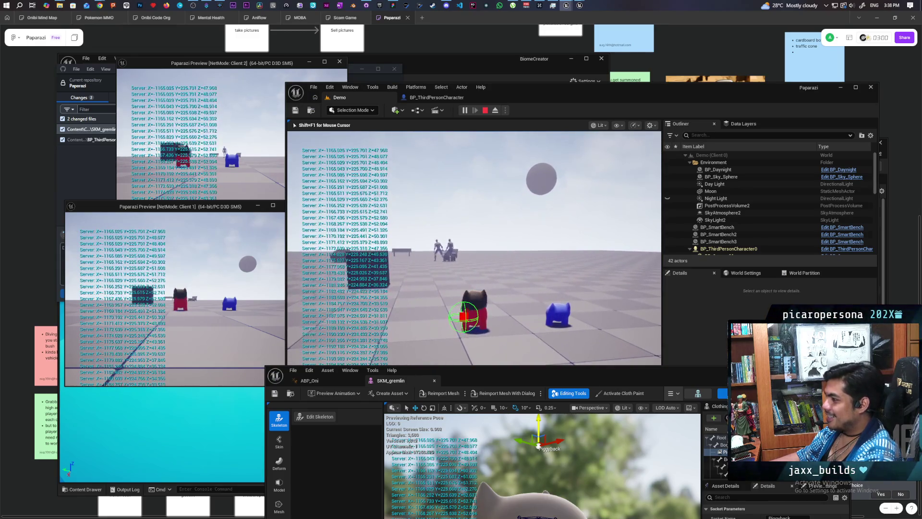
key(alt+Tab)
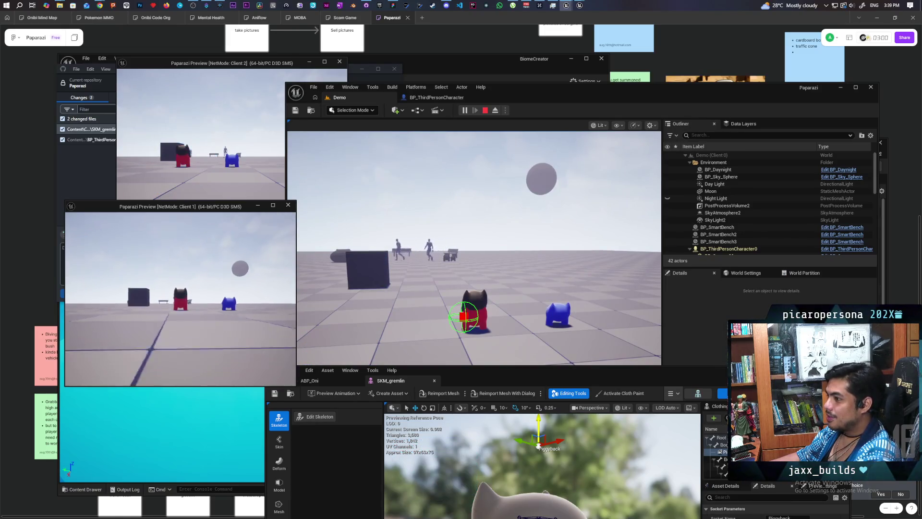
key(w)
key(s)
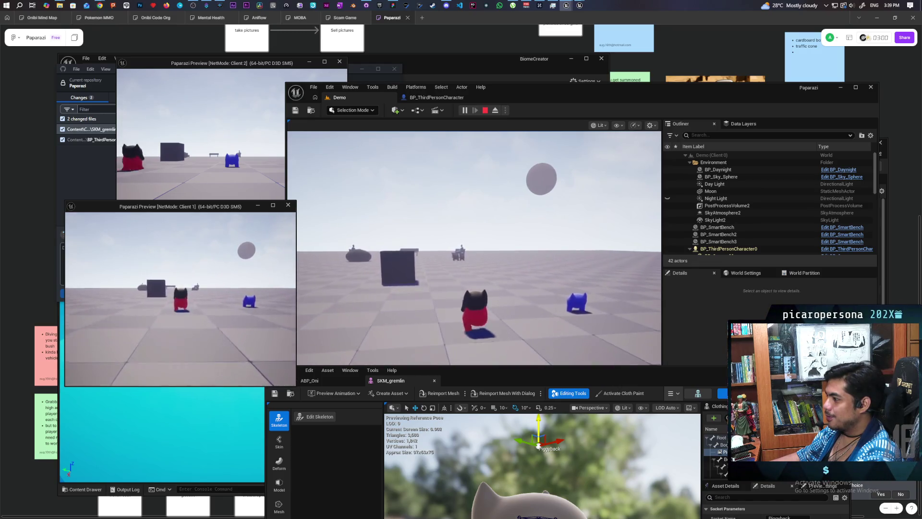
key(w)
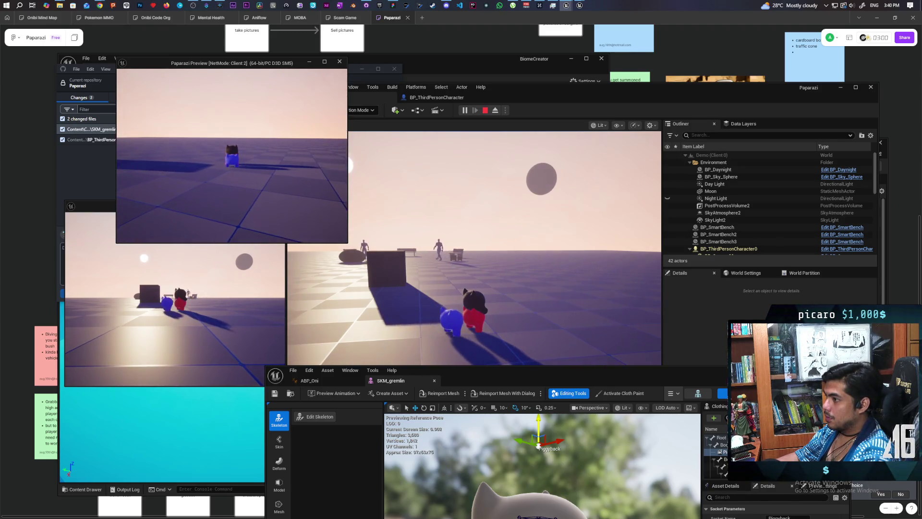
Control gremlins in the Client 1 and main game windows to test stacking, then stop play
click(193, 302)
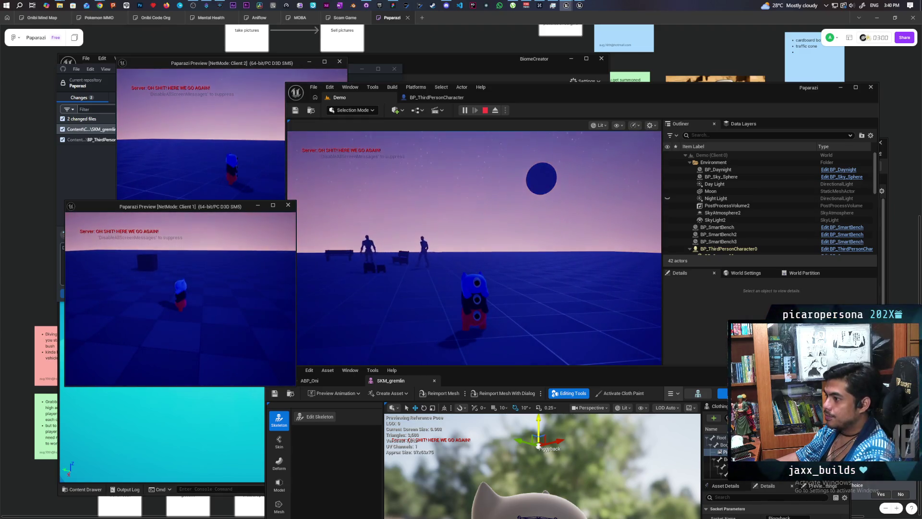
click(458, 266)
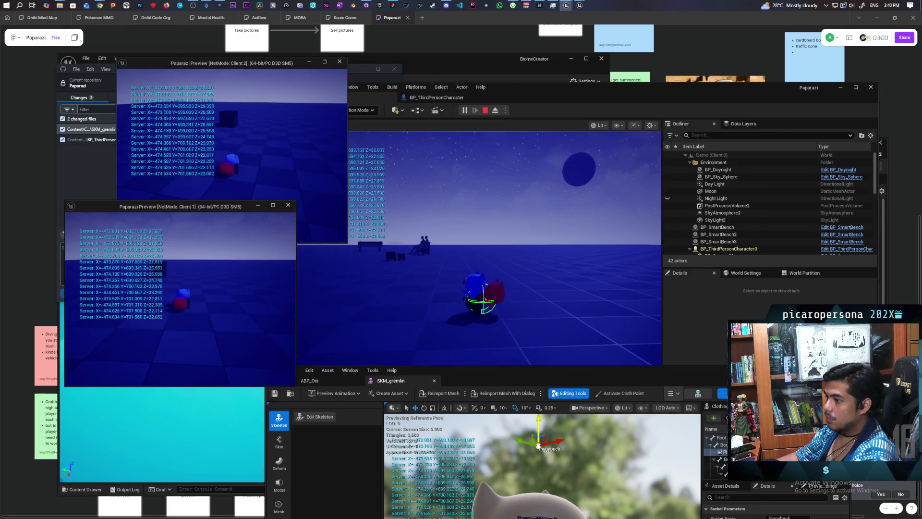
click(365, 288)
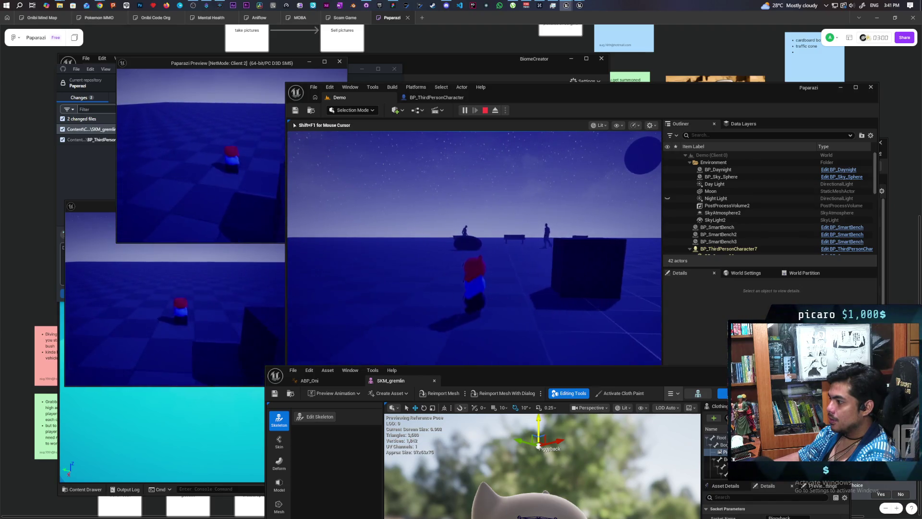
key(Escape)
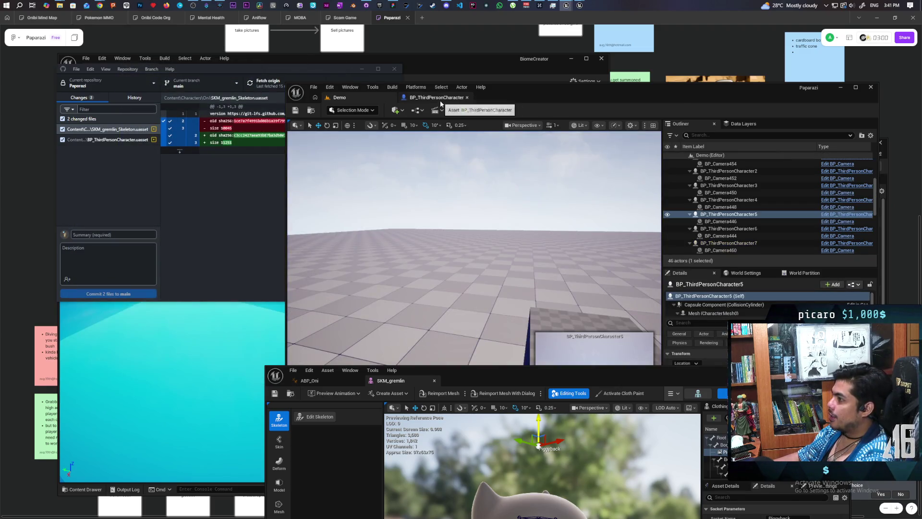
Set Character Movement's Max Walk Speed to 400 in BP_ThirdPersonCharacter and save it
click(439, 99)
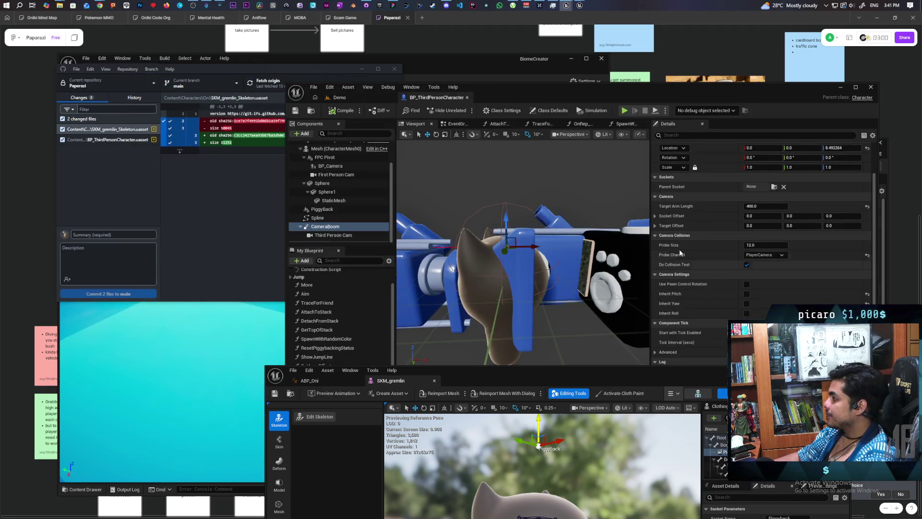
scroll(323, 169, up, 3)
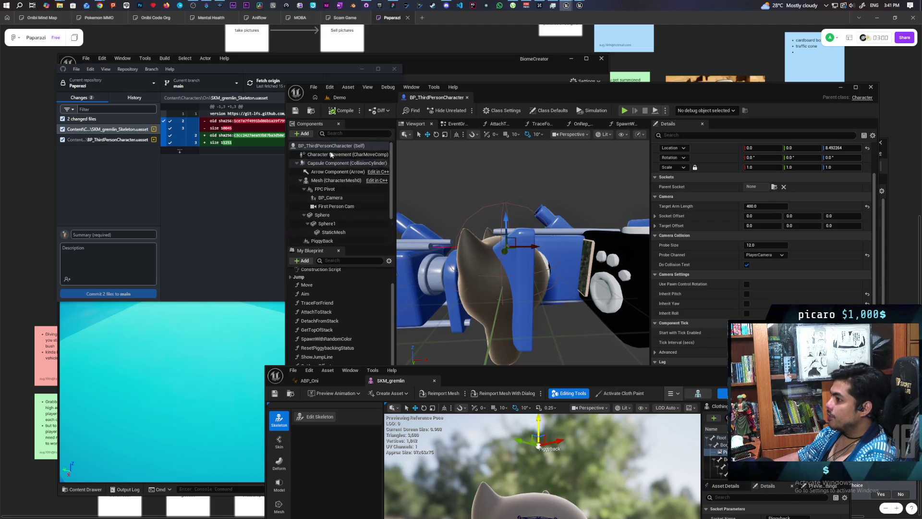
click(336, 155)
scroll(704, 291, down, 1)
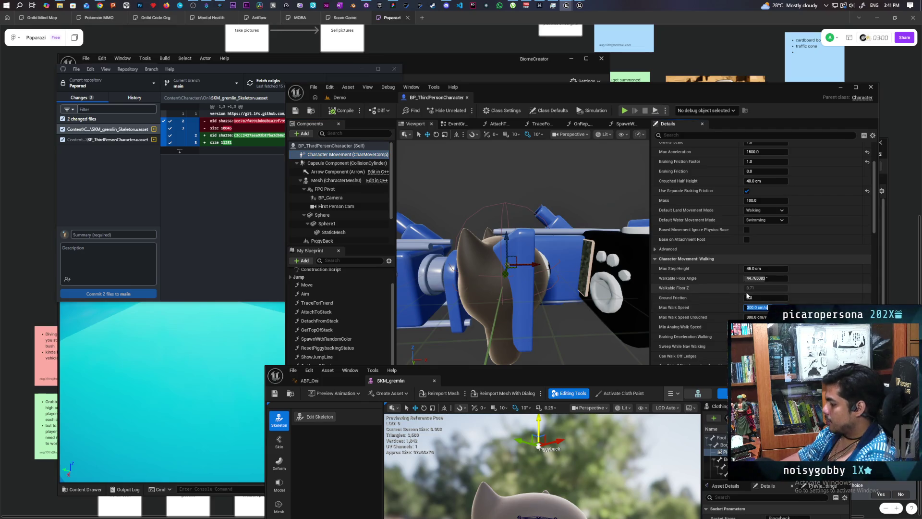
key(Return)
key(ctrl+s)
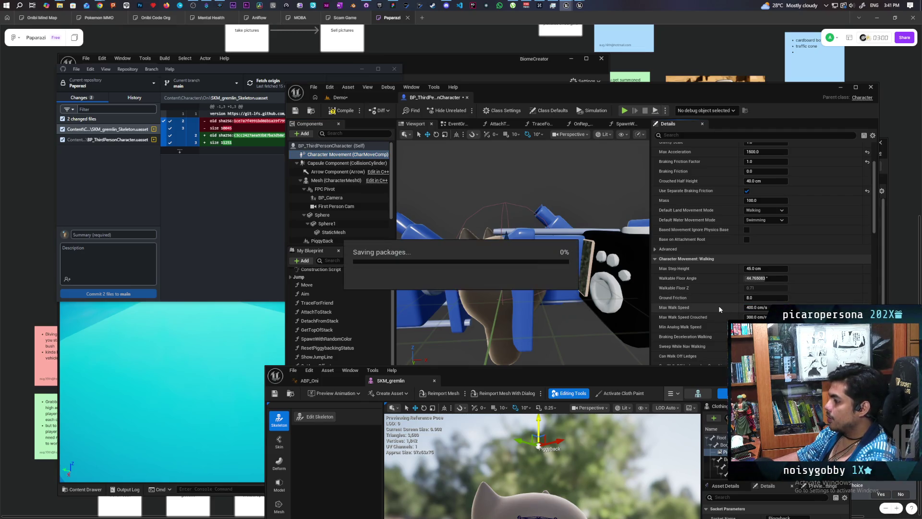
drag(515, 372, 543, 155)
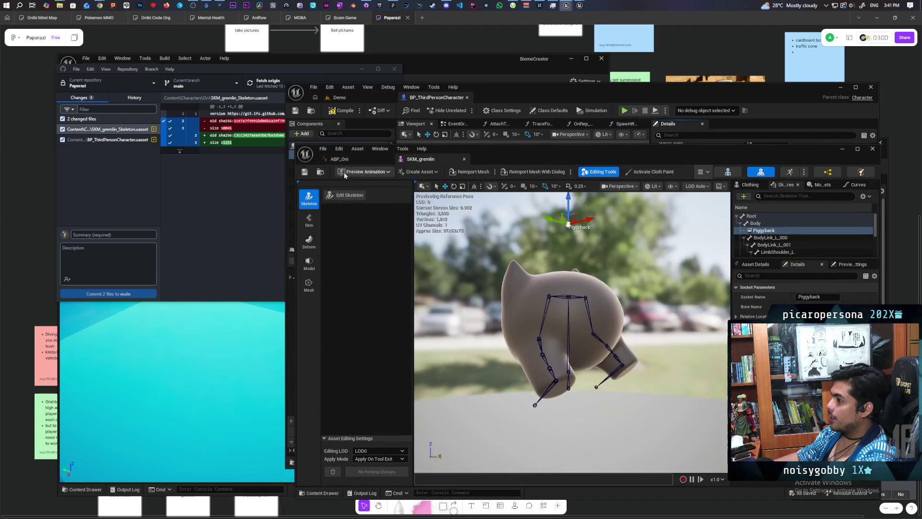
drag(465, 159, 456, 183)
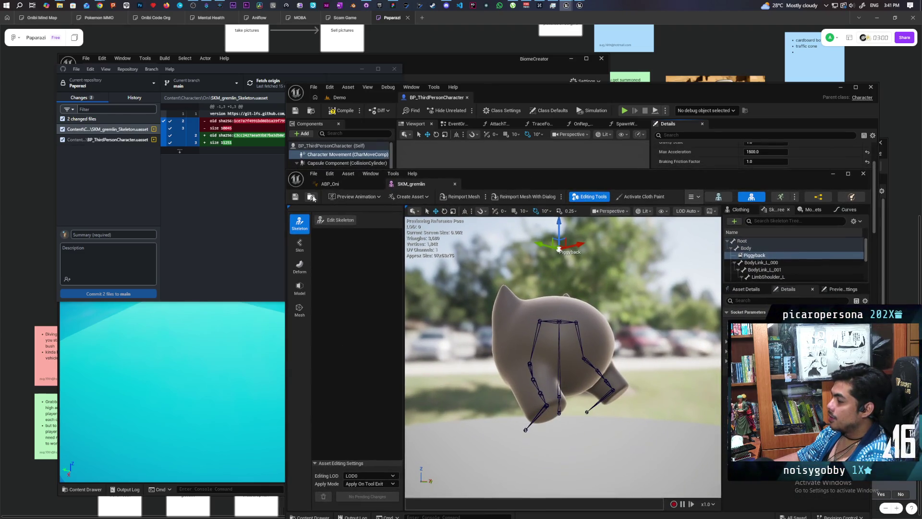
Open the SKM_gremlin_walk animation and set its Rate Scale to 1.5
click(311, 197)
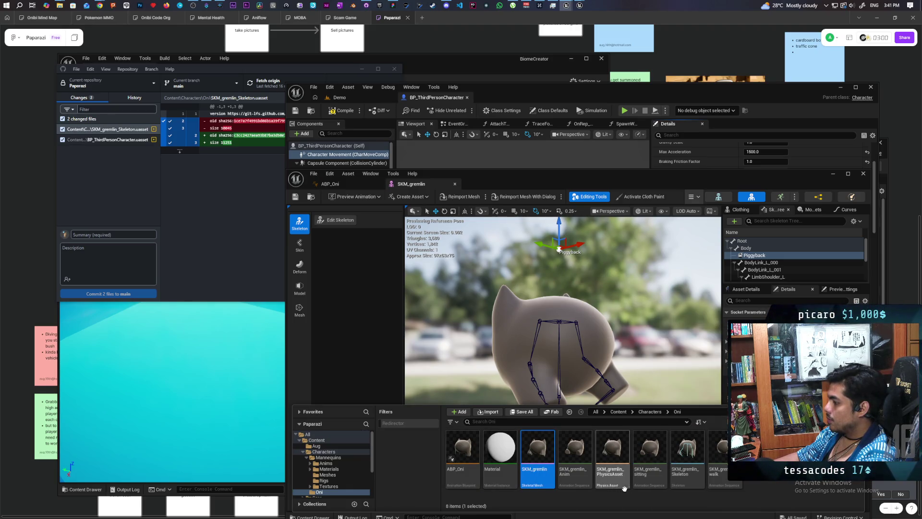
double_click(719, 480)
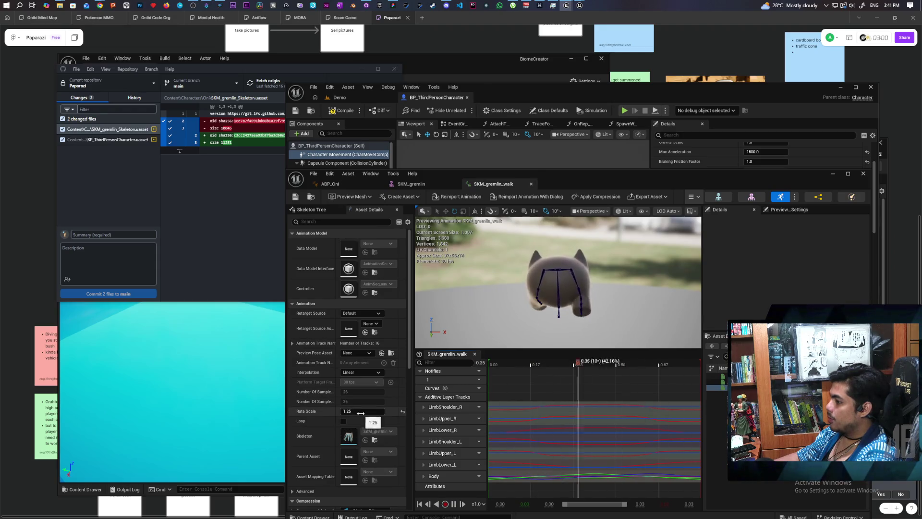
click(341, 409)
text(1.5)
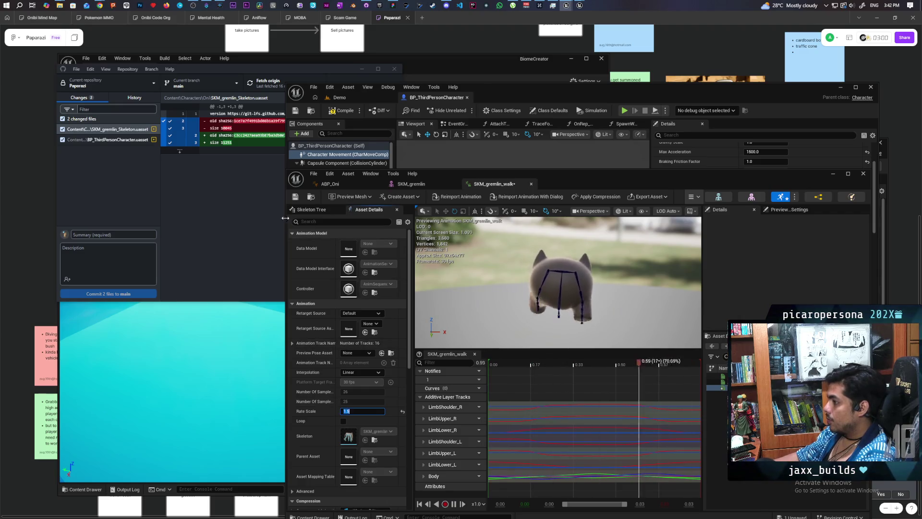
key(Return)
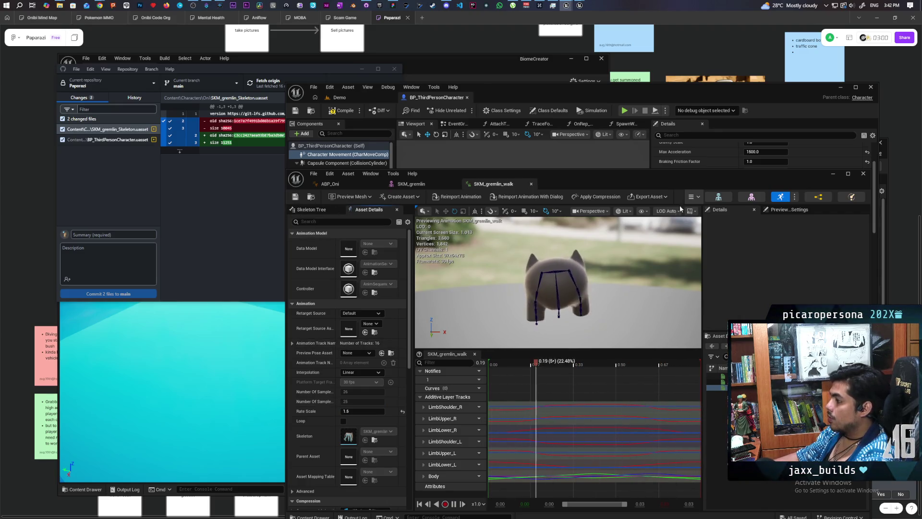
drag(668, 181, 684, 349)
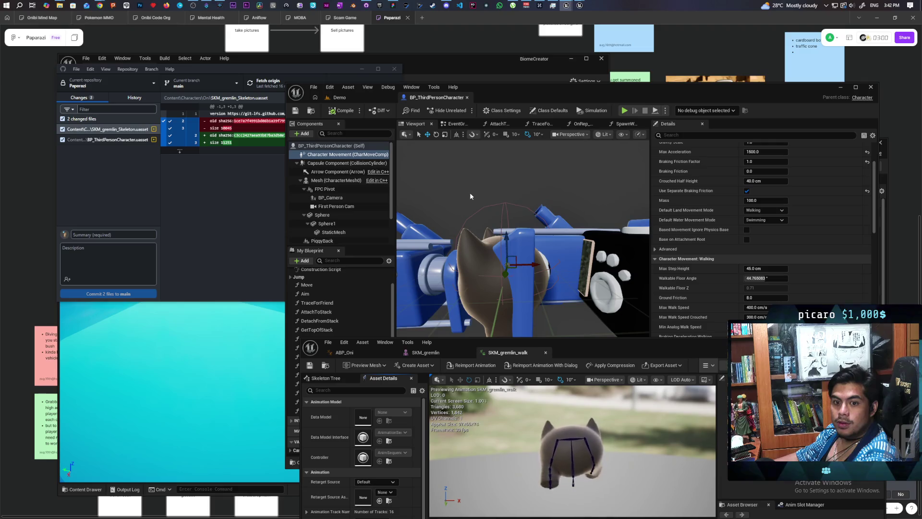
mouse_move(512, 91)
mouse_down()
mouse_move(551, 157)
mouse_move(531, 126)
mouse_move(536, 113)
mouse_up()
drag(589, 354, 610, 373)
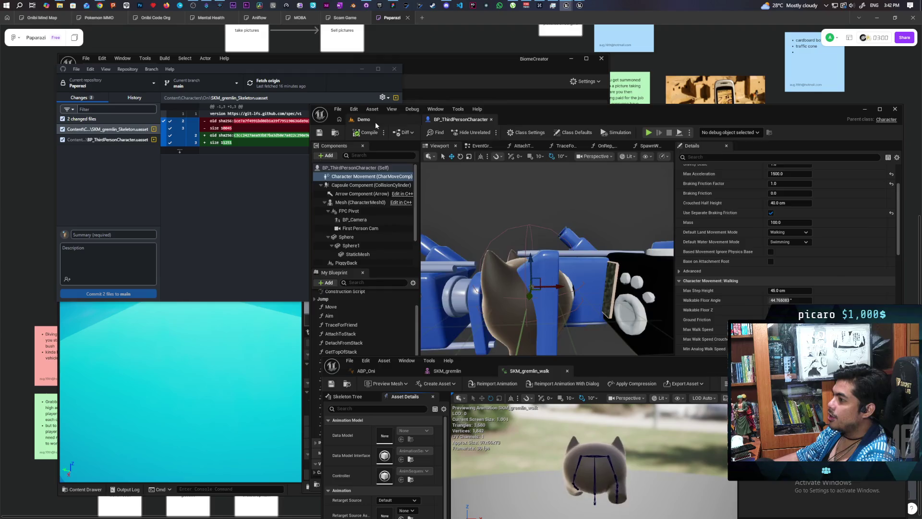
Launch the Demo level in multiplayer PIE and walk the gremlin around in the server window
click(376, 121)
key(alt+p)
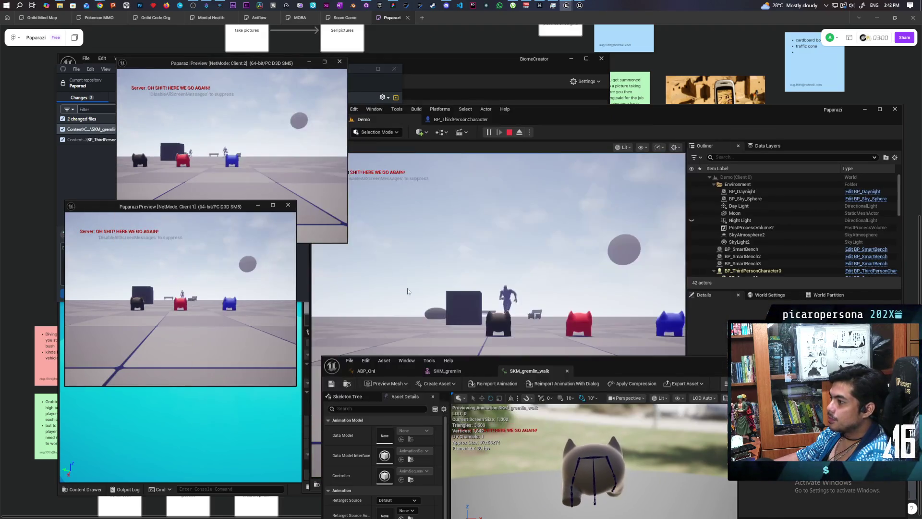
key(d)
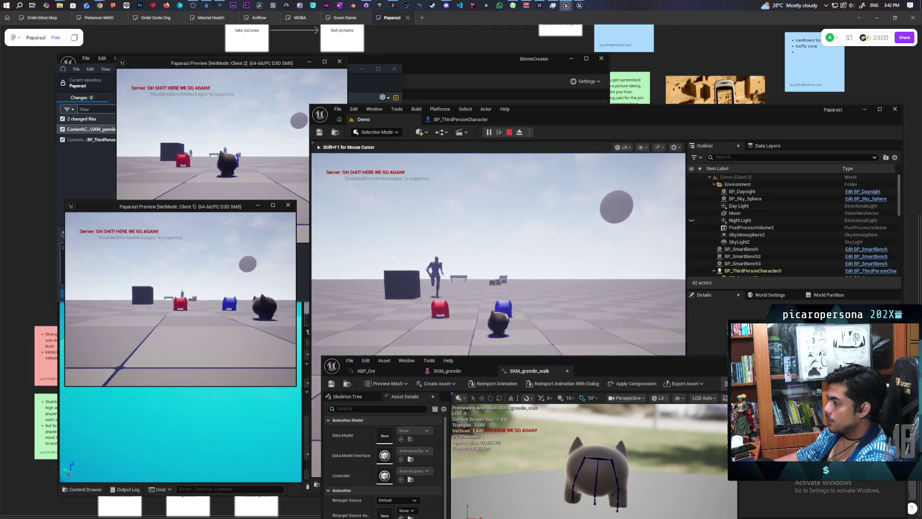
key(a)
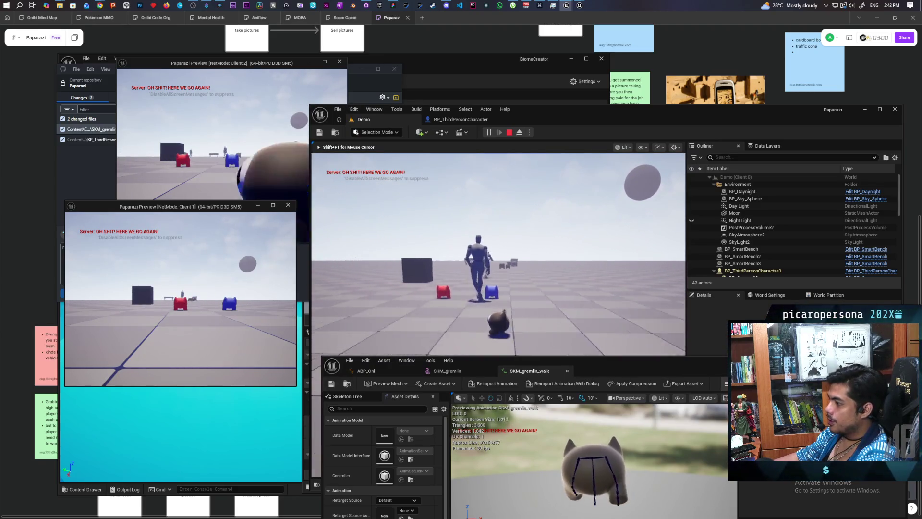
key(w)
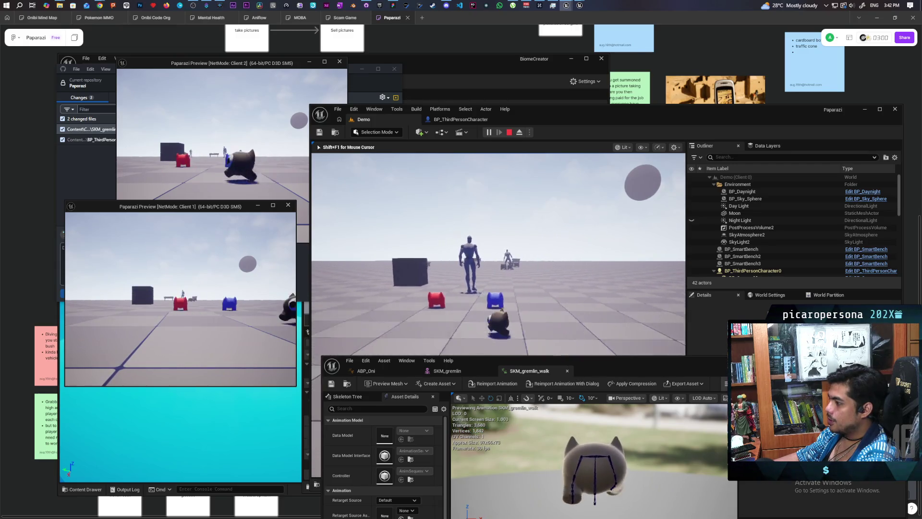
key(s)
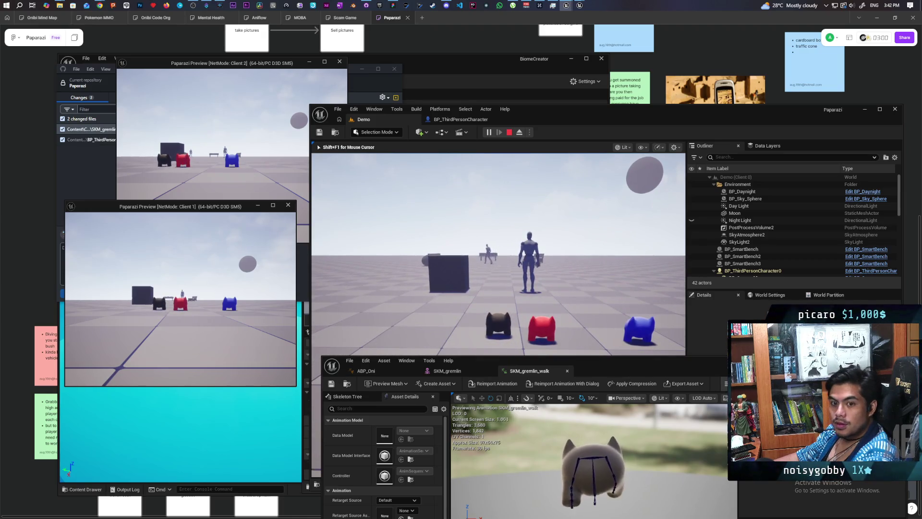
In Client 1, walk the red pawn forward and right until it stands beside the dark gremlin
click(227, 218)
key(w)
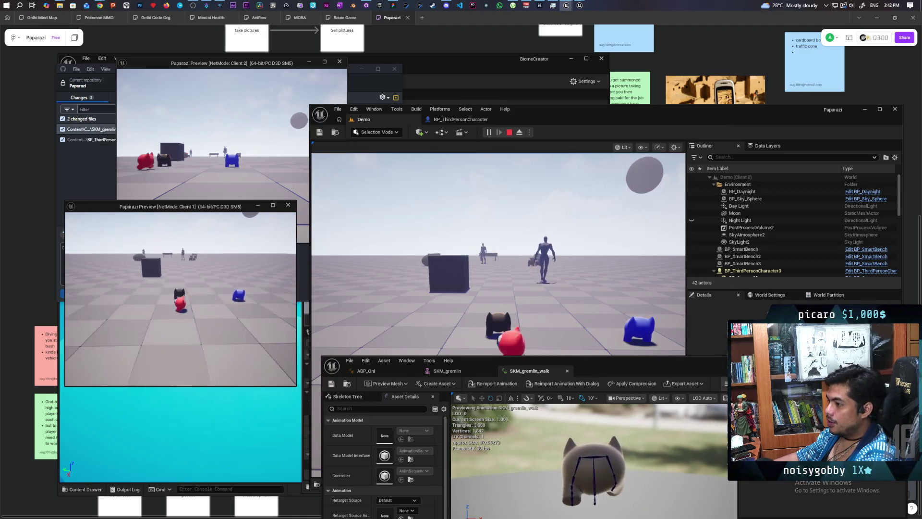
key(d)
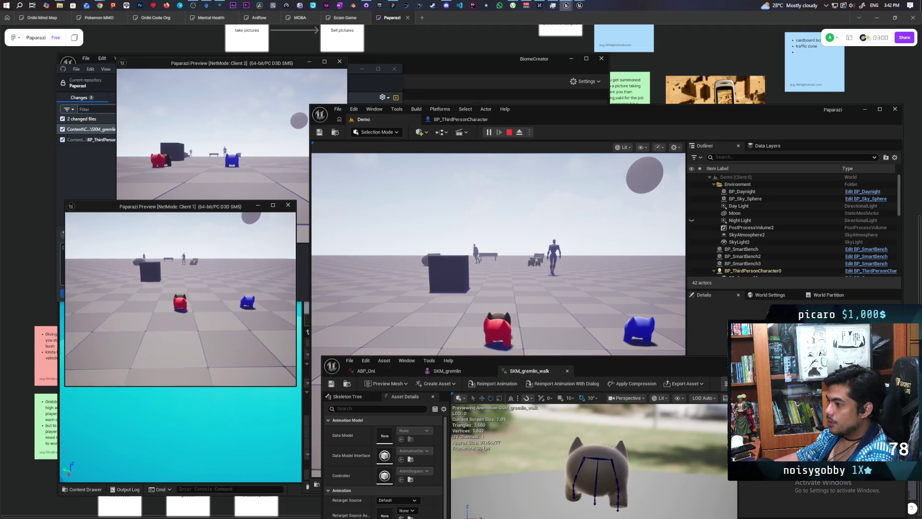
key(d)
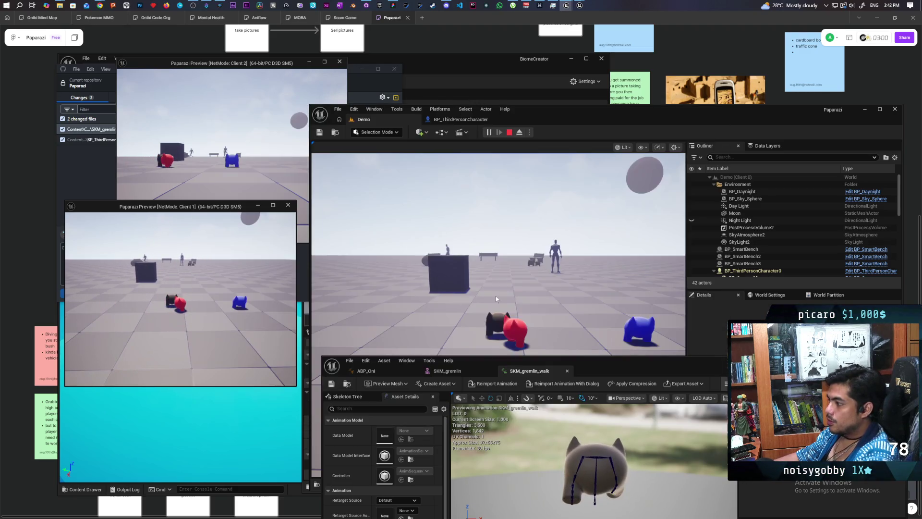
Stack the dark gremlin onto the red pawn's back, walk the stack, then recall a console command in Client 1
click(496, 299)
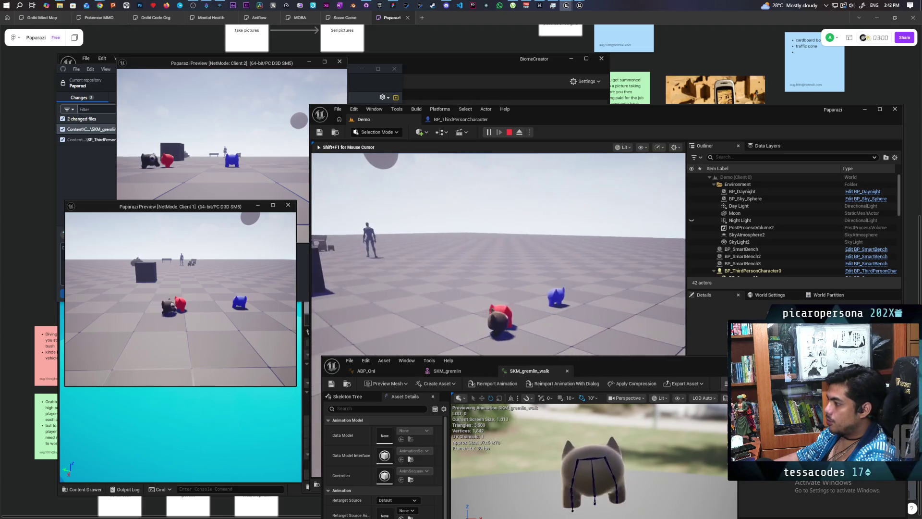
key(e)
key(shift+F1)
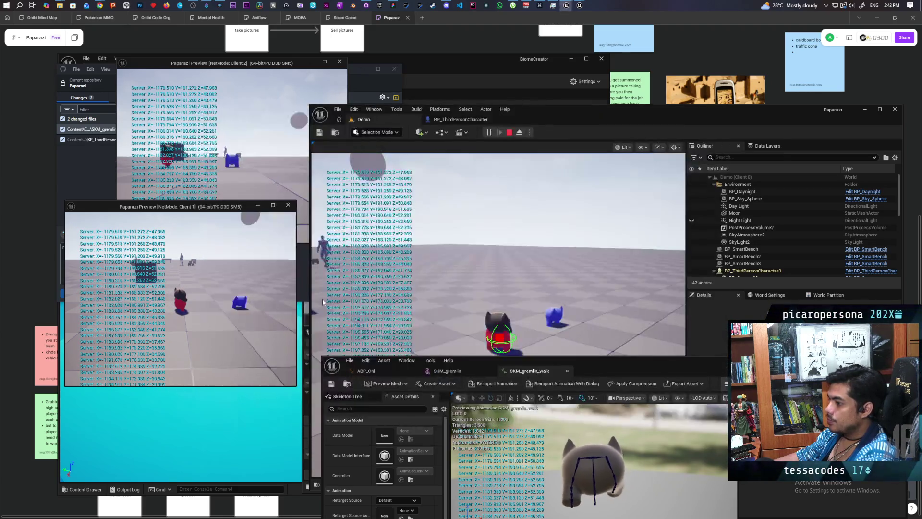
click(323, 301)
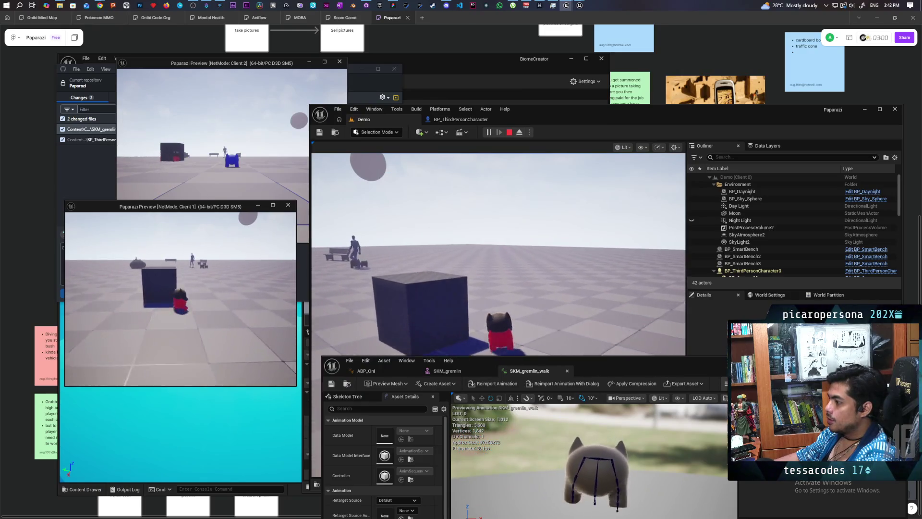
key(w)
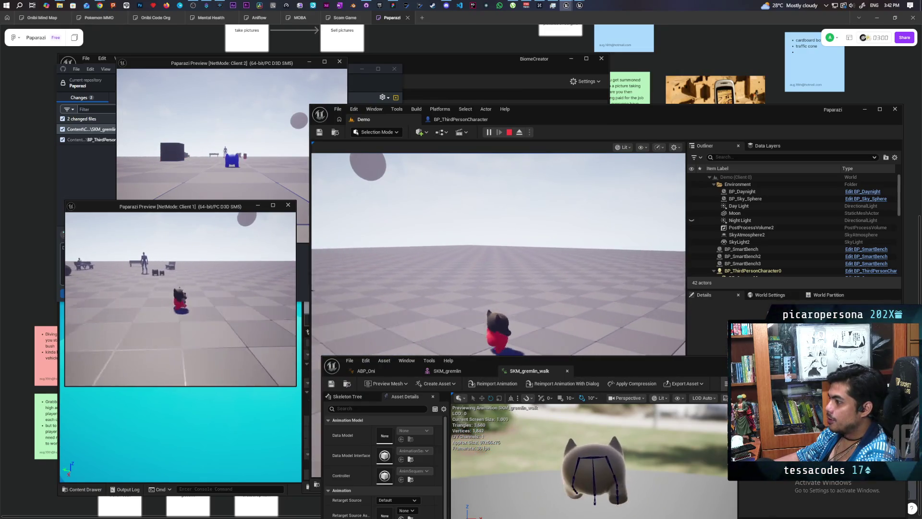
key(s)
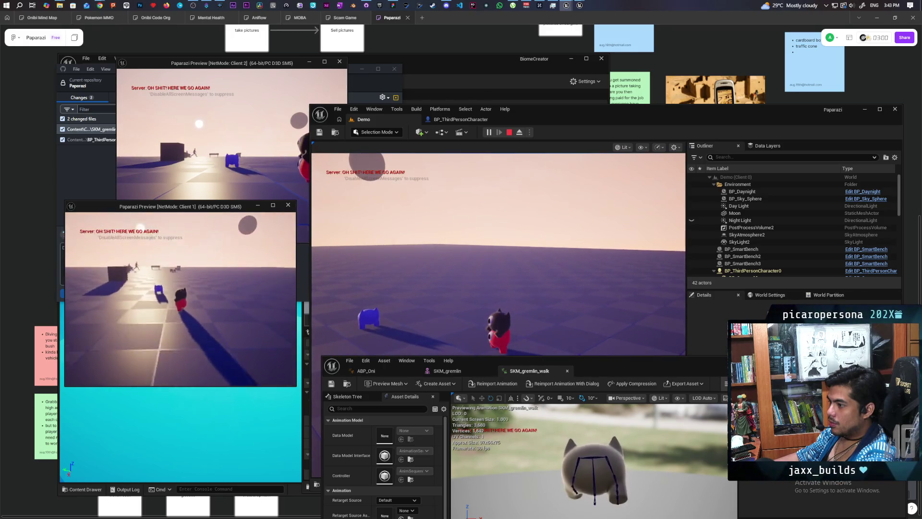
key(grave)
key(Up)
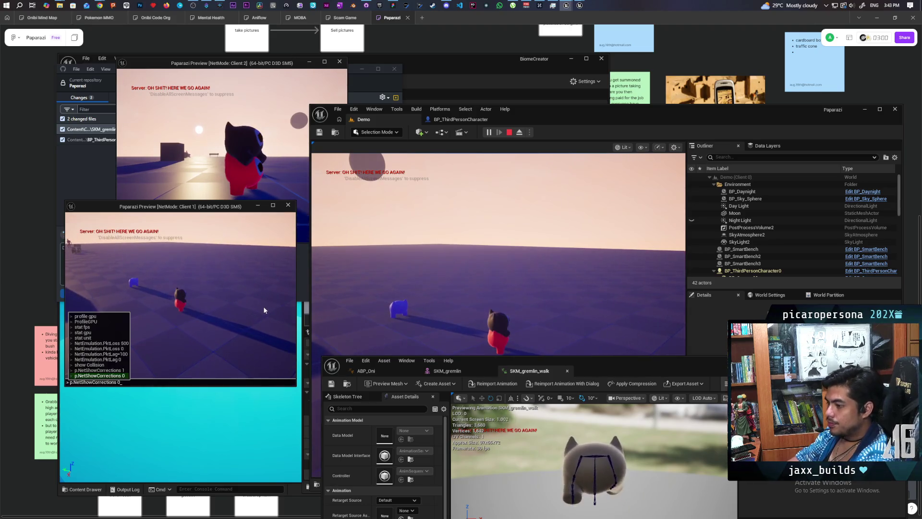
Enable p.NetShowCorrections 1 and walk the gremlin to watch the correction spheres
key(Return)
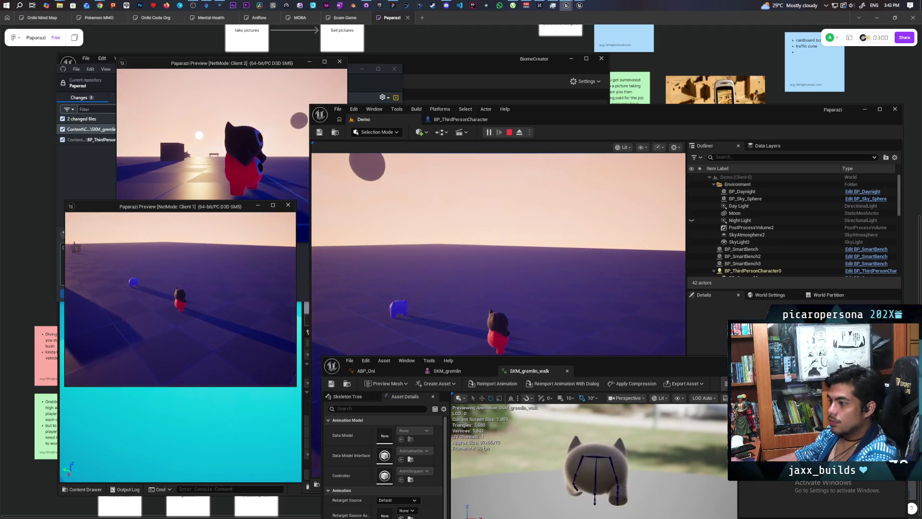
key(w)
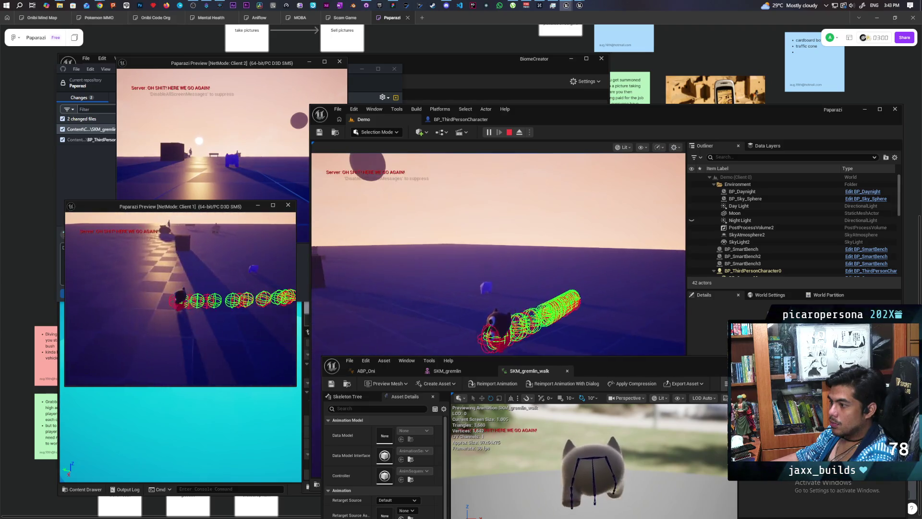
key(d)
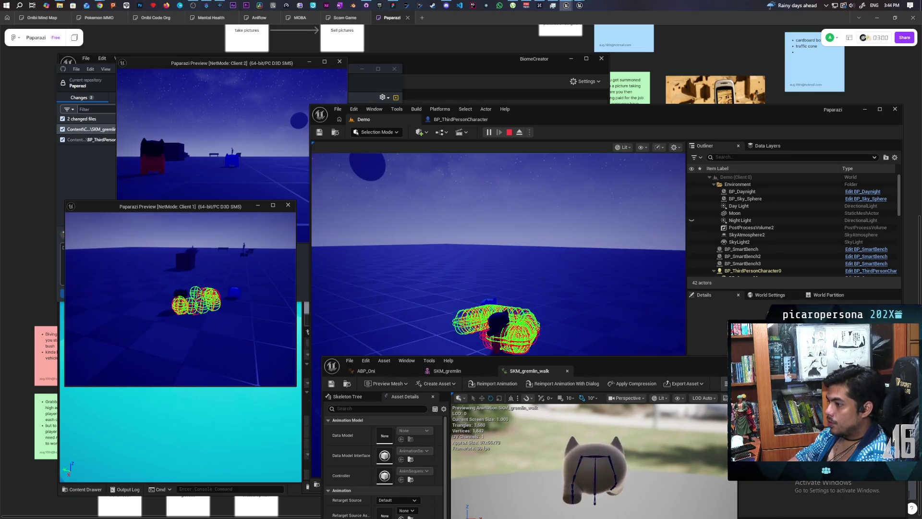
Turn the correction display off with p.NetShowCorrections 0 in Client 1's console
key(grave)
key(Up)
key(Return)
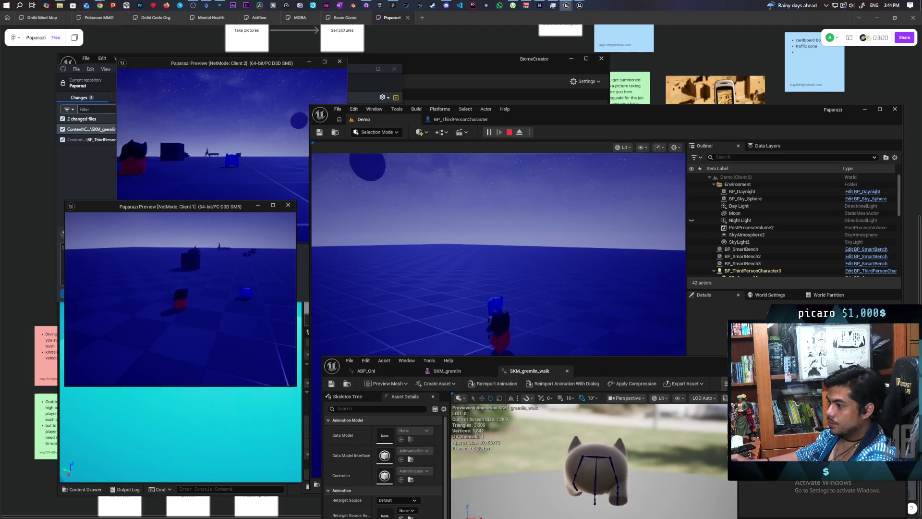